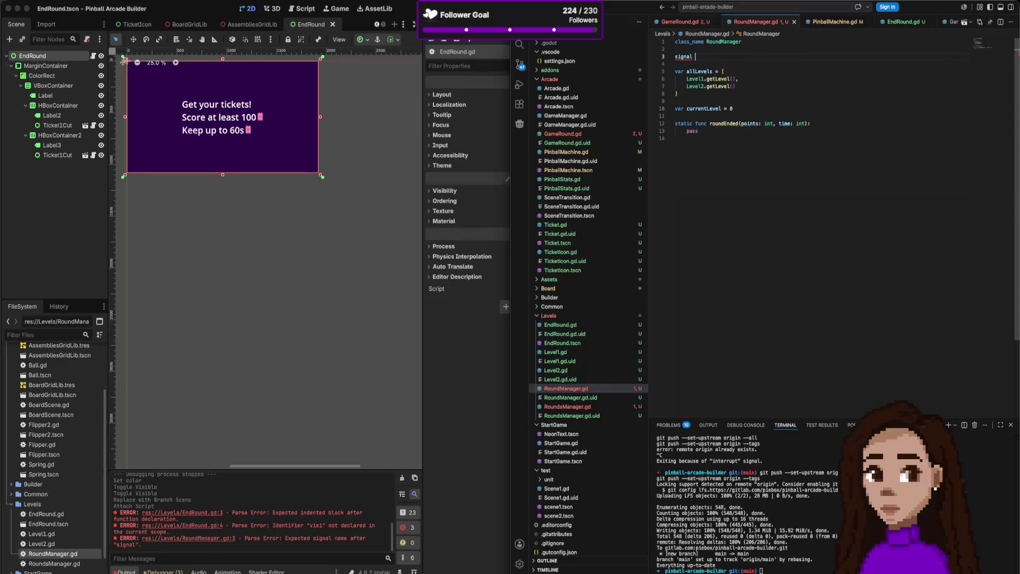
Declare a roundEnded signal on line 3 and delete the pass placeholder in the function body
{"action": "type", "text": "rou"}
{"action": "key", "text": "Return"}
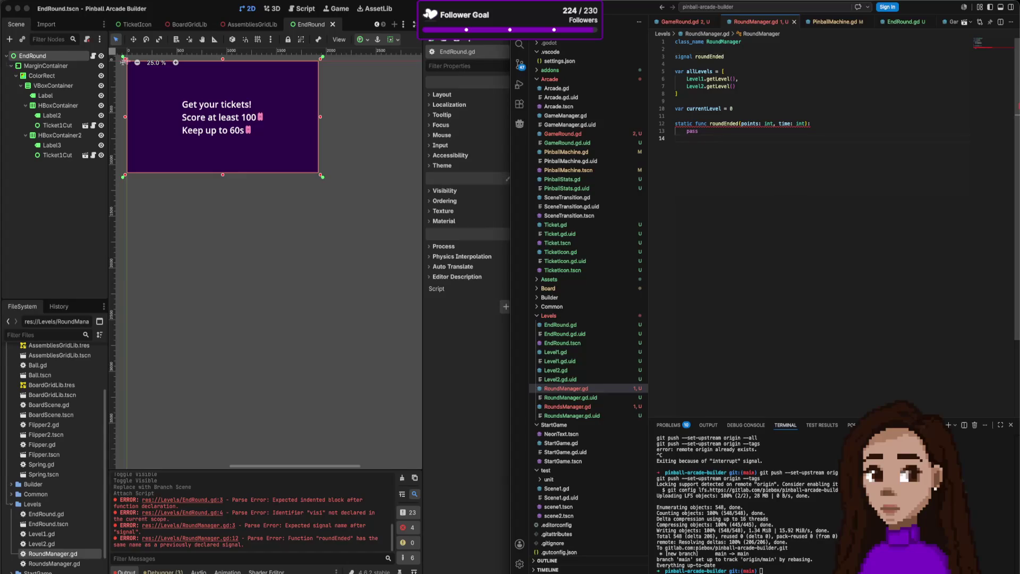
{"action": "key", "text": "BackSpace"}
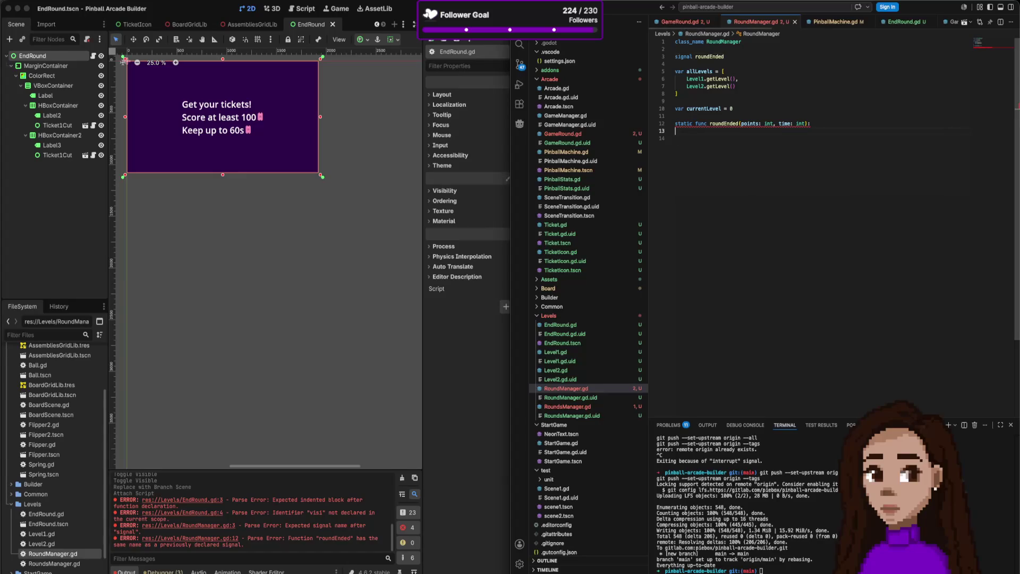
{"action": "type", "text": "rou"}
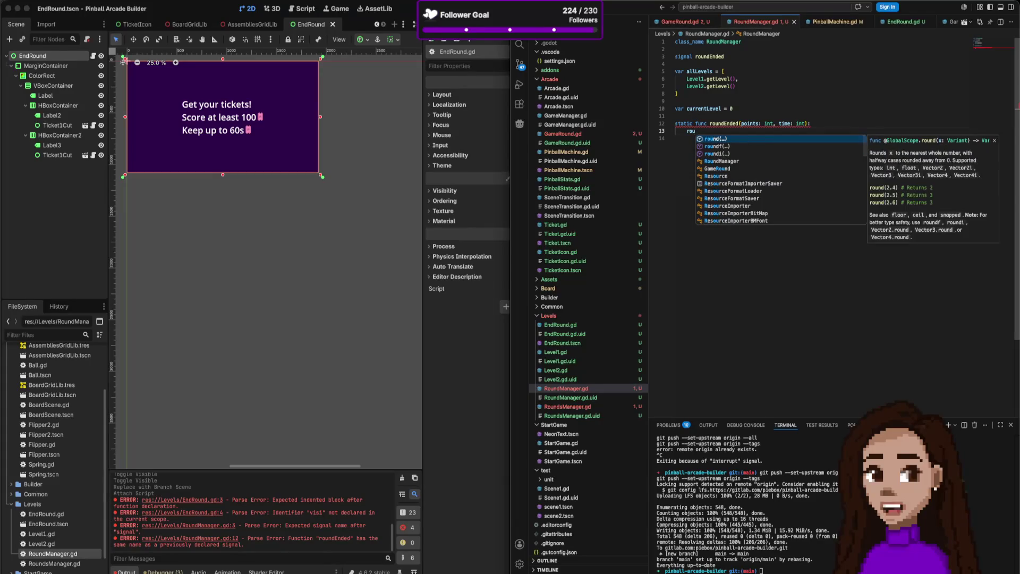
{"action": "type", "text": "n"}
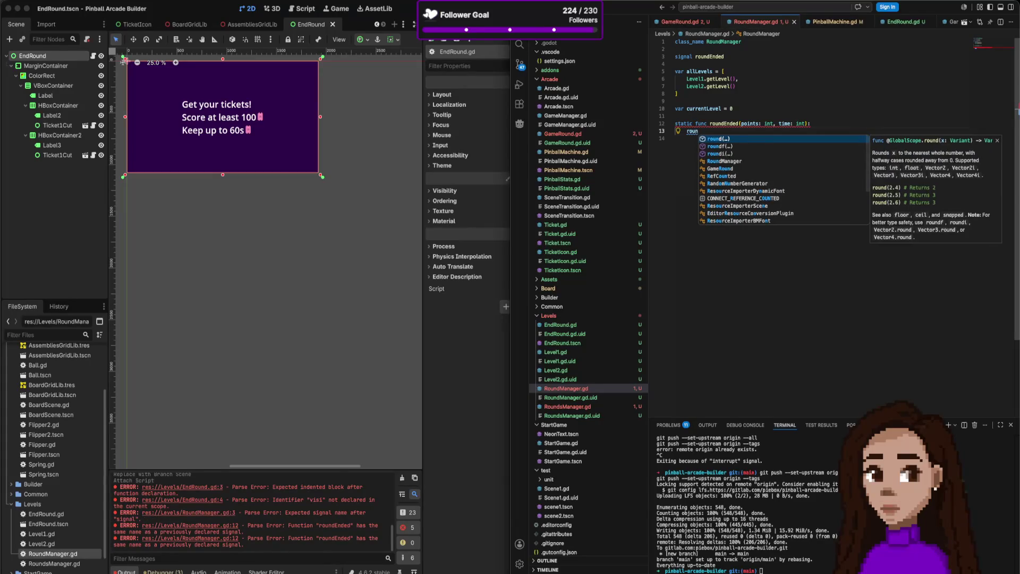
{"action": "key", "text": "BackSpace"}
Rename the signal on line 3 from roundEnded to roundFinished
{"action": "left_click", "coordinate": [711, 56]}
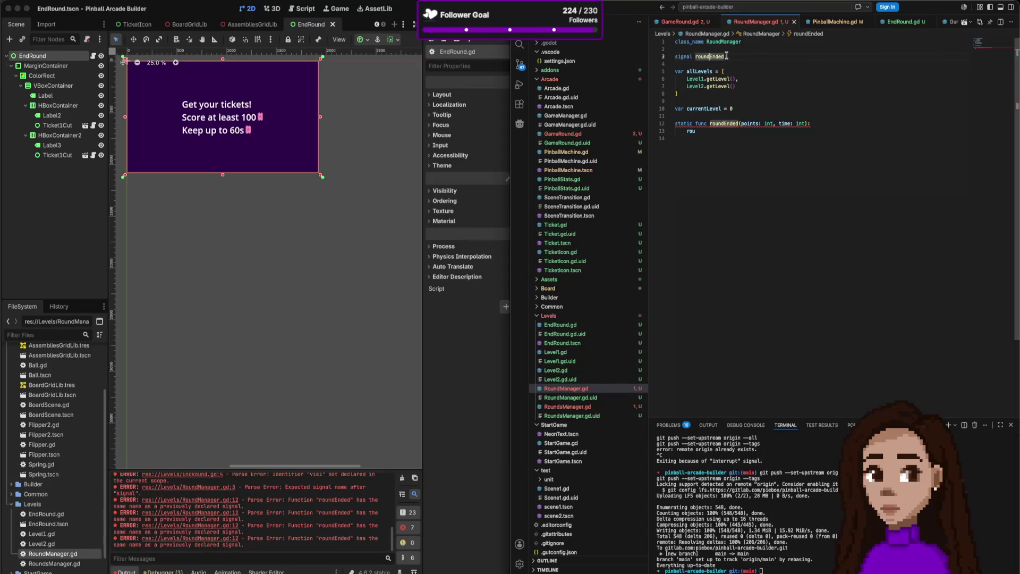
{"action": "left_click", "coordinate": [732, 123]}
{"action": "key", "text": "BackSpace"}
{"action": "key", "text": "BackSpace"}
{"action": "left_click", "coordinate": [720, 131]}
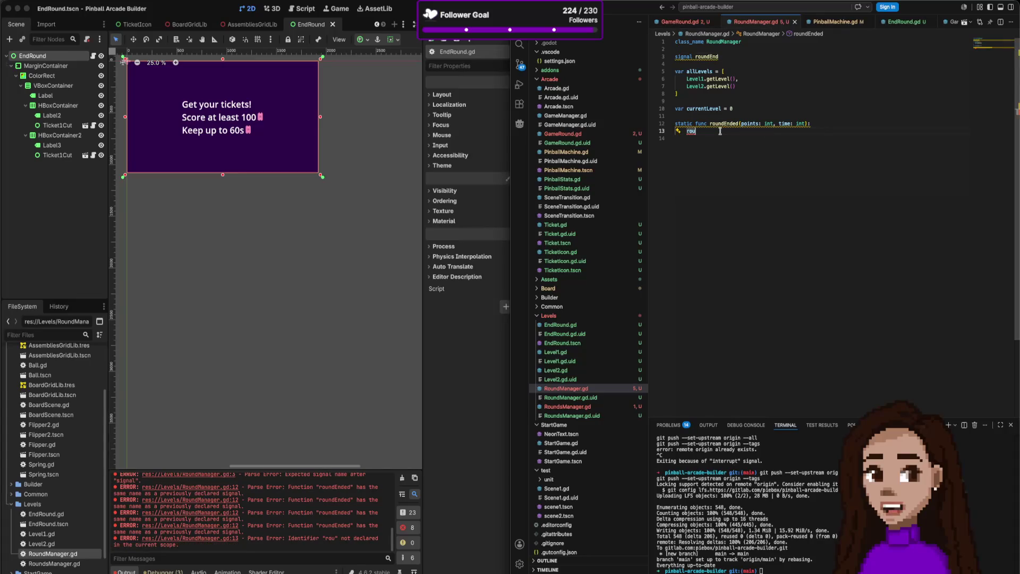
{"action": "left_click", "coordinate": [695, 57]}
{"action": "key", "text": "BackSpace"}
{"action": "type", "text": "Finished"}
{"action": "left_click", "coordinate": [697, 131]}
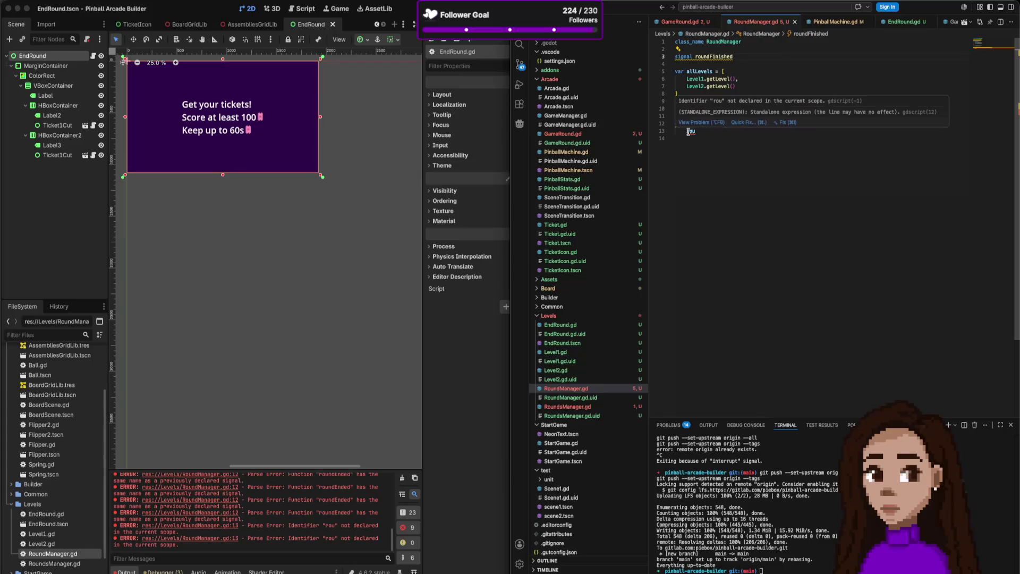
Copy the roundFinished name from line 3 into line 13 of roundEnded
{"action": "key", "text": "ctrl+space"}
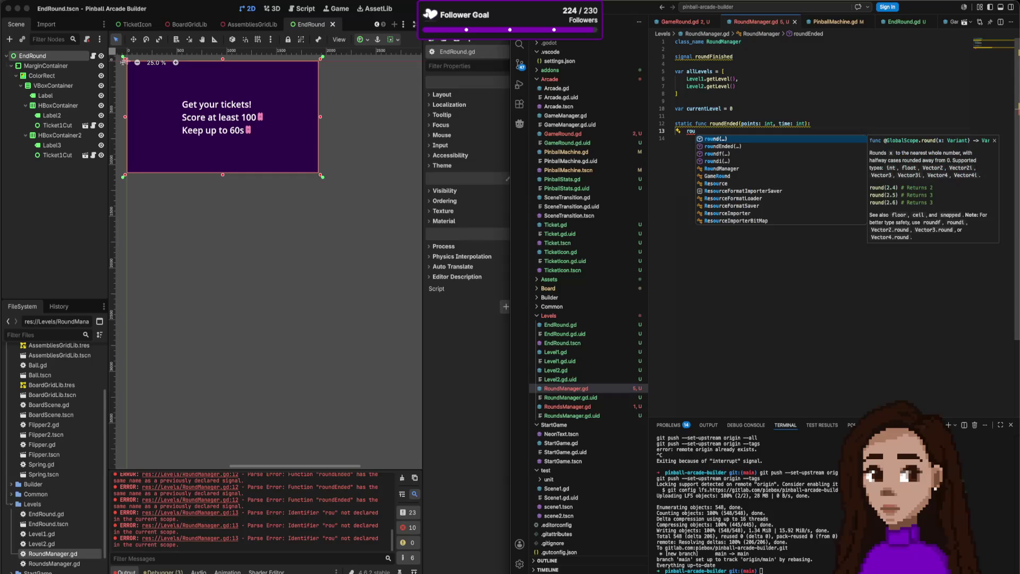
{"action": "type", "text": "F"}
{"action": "key", "text": "BackSpace"}
{"action": "type", "text": "nd"}
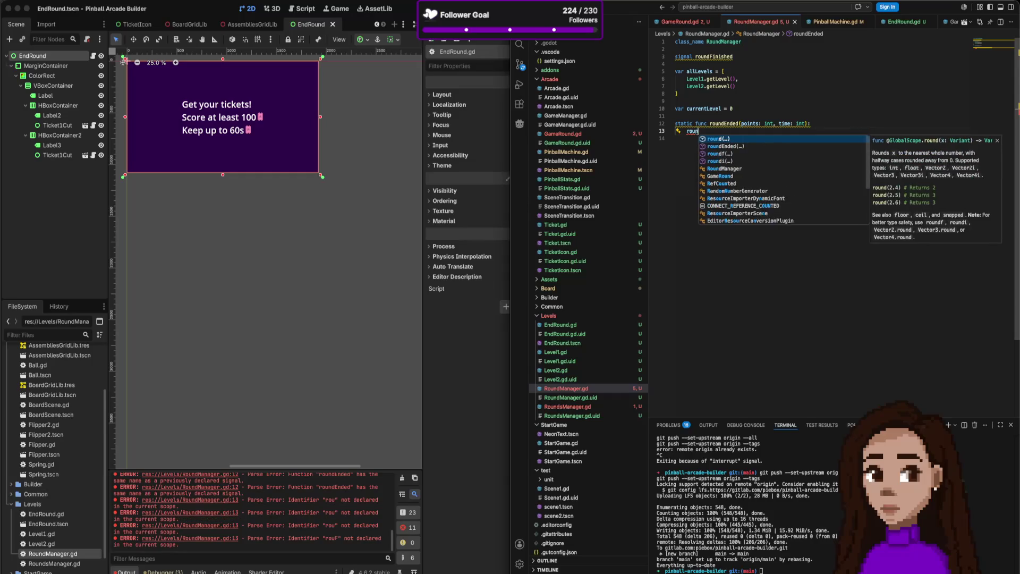
{"action": "type", "text": "S"}
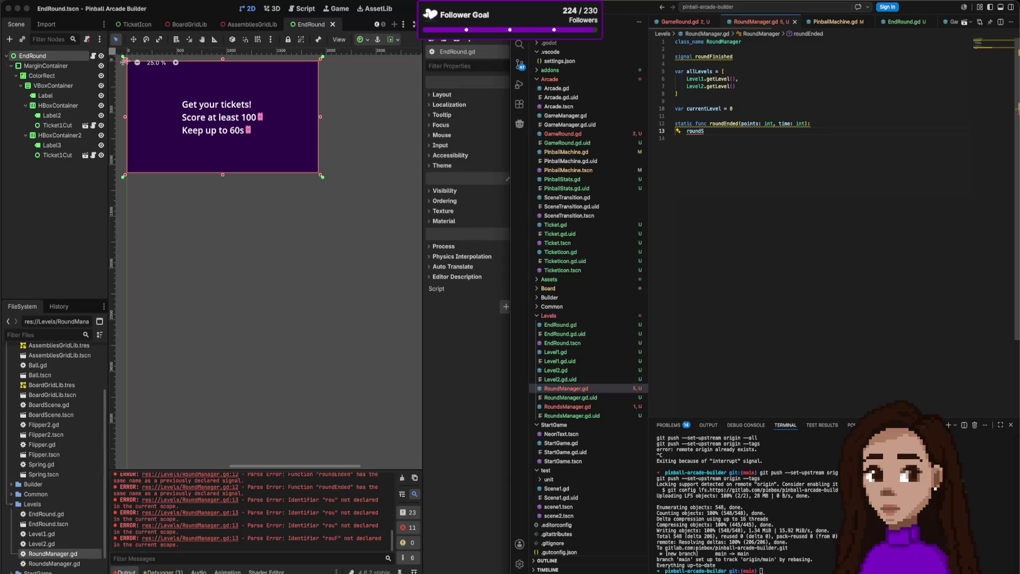
{"action": "left_click", "coordinate": [721, 57]}
{"action": "key", "text": "ctrl+c"}
{"action": "left_click", "coordinate": [697, 131]}
{"action": "key", "text": "ctrl+v"}
Replace the garbled word on line 13 with roundFinished and append .emit()
{"action": "double_click", "coordinate": [777, 131]}
{"action": "key", "text": "ctrl+v"}
{"action": "type", "text": "."}
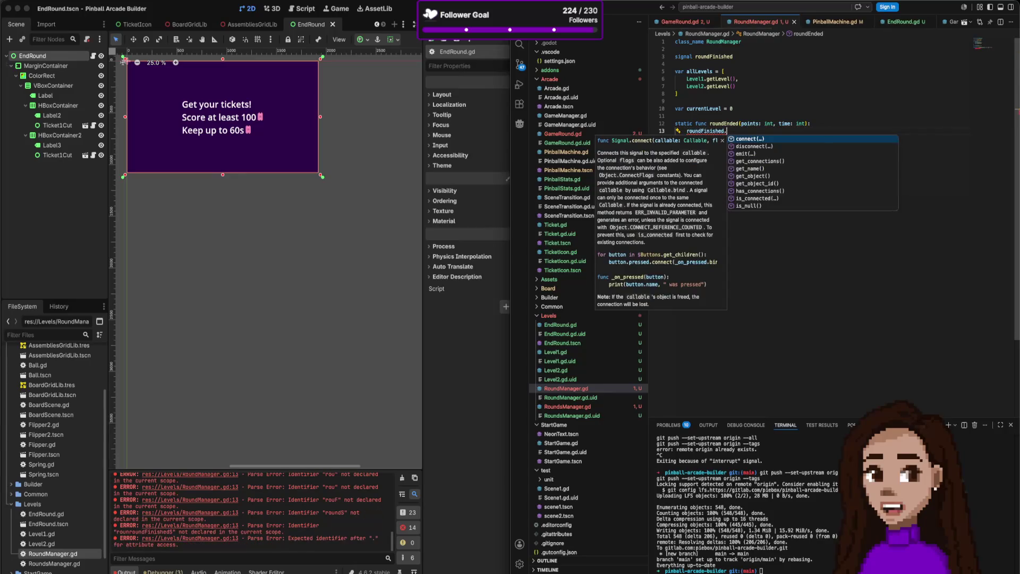
{"action": "type", "text": "emit()"}
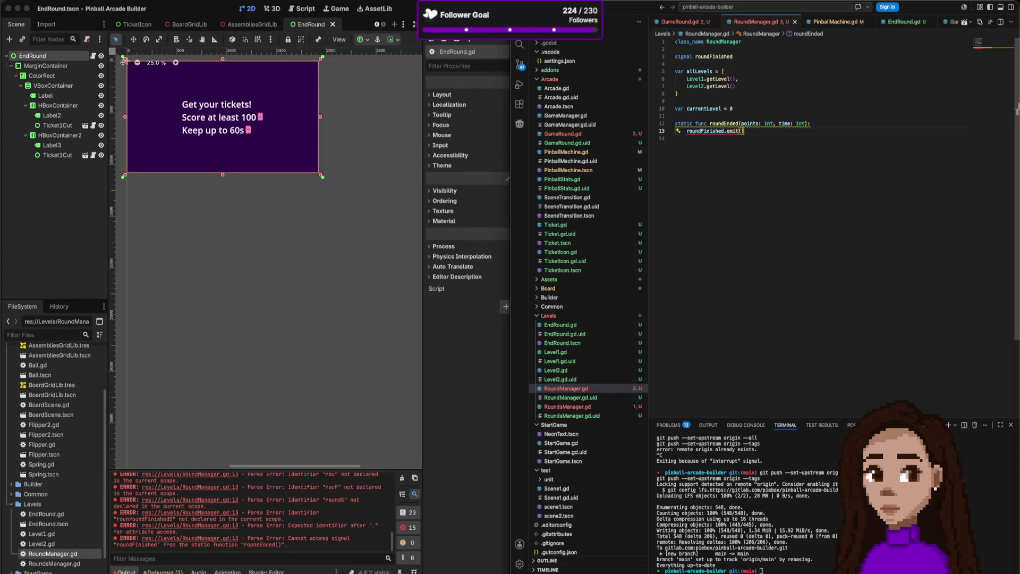
{"action": "mouse_move", "coordinate": [725, 133]}
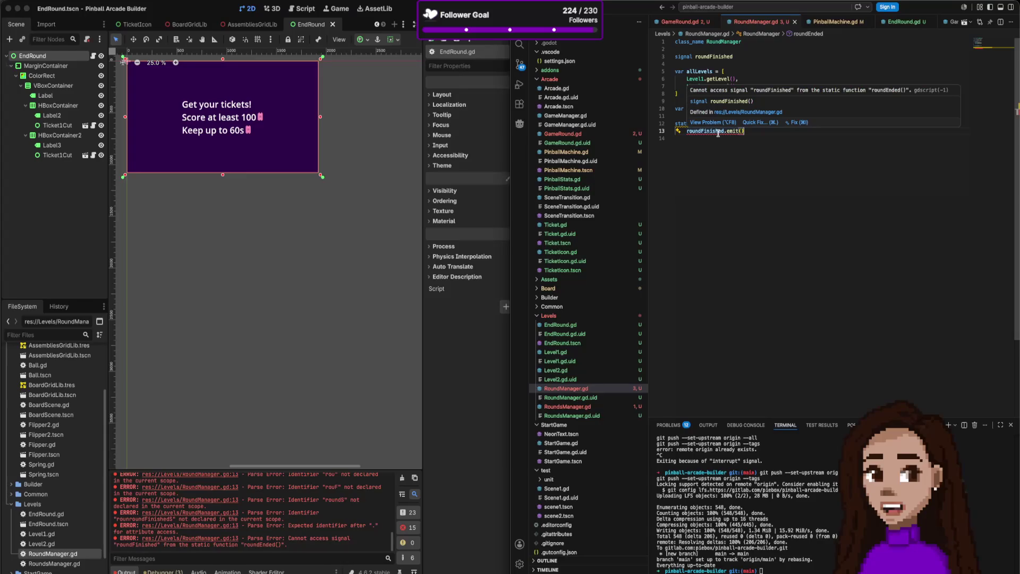
{"action": "left_click", "coordinate": [695, 56]}
{"action": "key", "text": "Home"}
{"action": "type", "text": "static"}
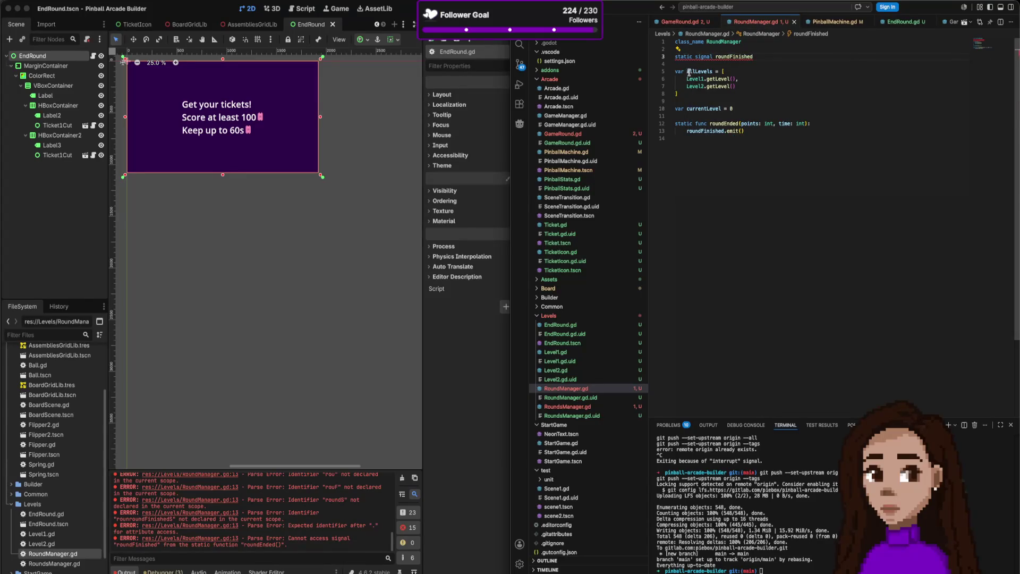
{"action": "mouse_move", "coordinate": [699, 57]}
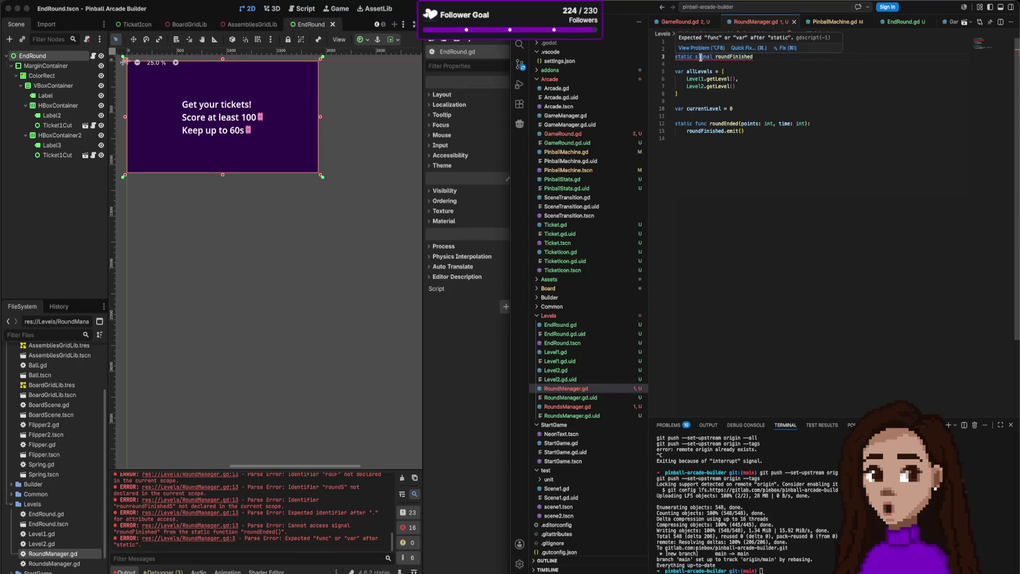
{"action": "key", "text": "BackSpace"}
{"action": "key", "text": "BackSpace"}
{"action": "key", "text": "BackSpace"}
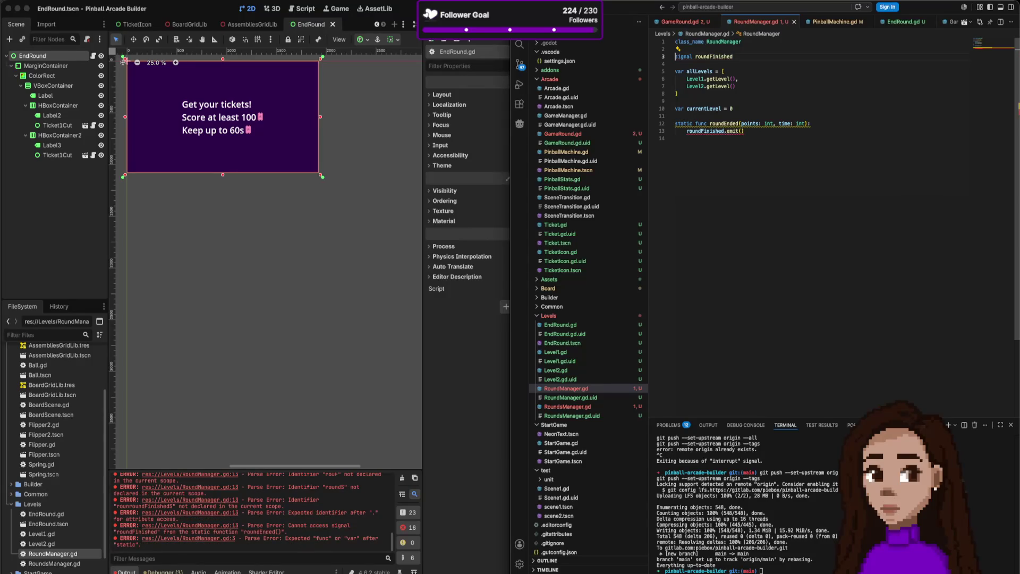
{"action": "type", "text": "static"}
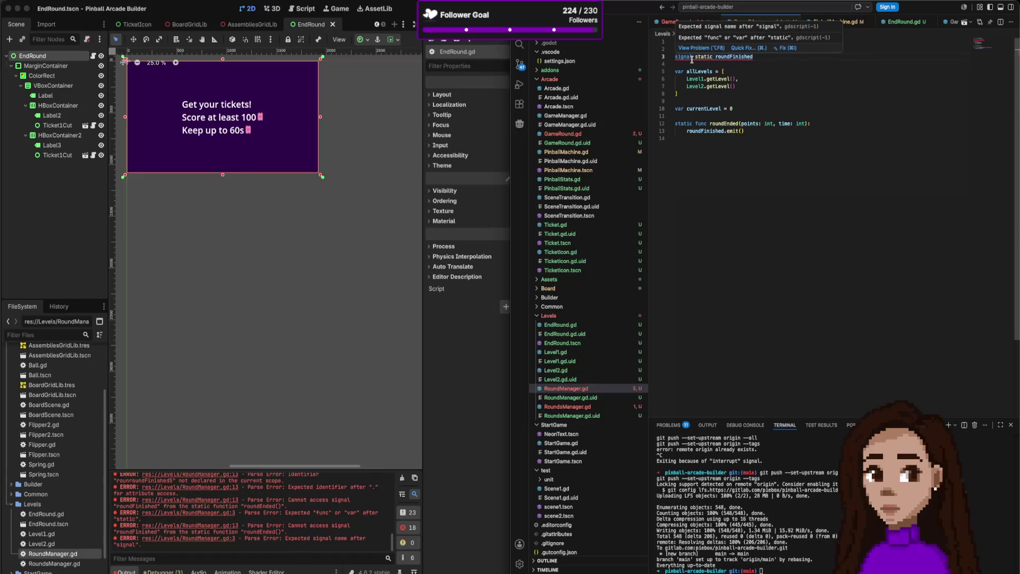
{"action": "key", "text": "super+z"}
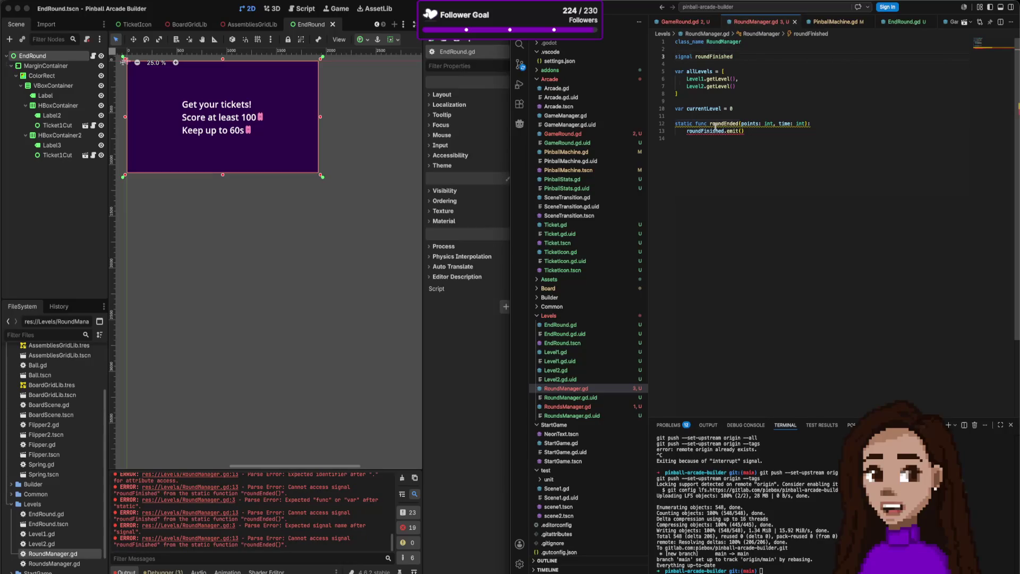
{"action": "left_click", "coordinate": [764, 141]}
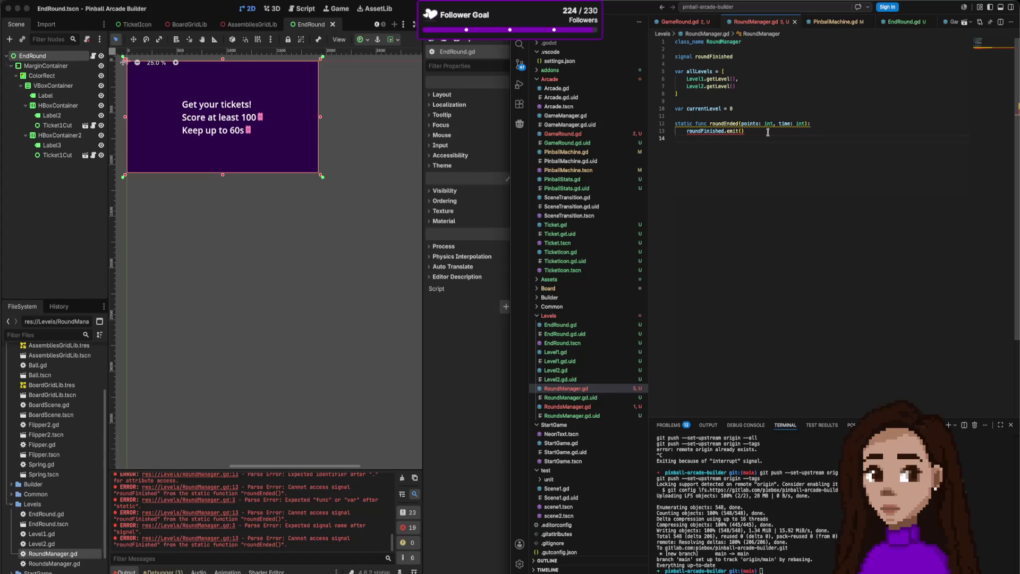
{"action": "mouse_move", "coordinate": [687, 127]}
{"action": "double_click", "coordinate": [690, 42]}
Change line 1 to 'extends Node' and remove static from the roundEnded function
{"action": "type", "text": "extend "}
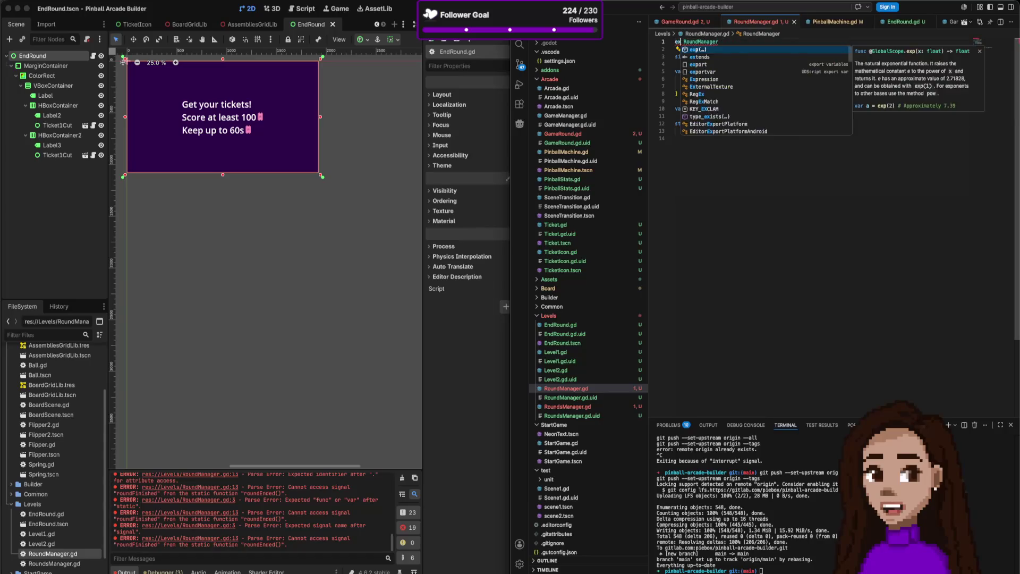
{"action": "type", "text": "Node"}
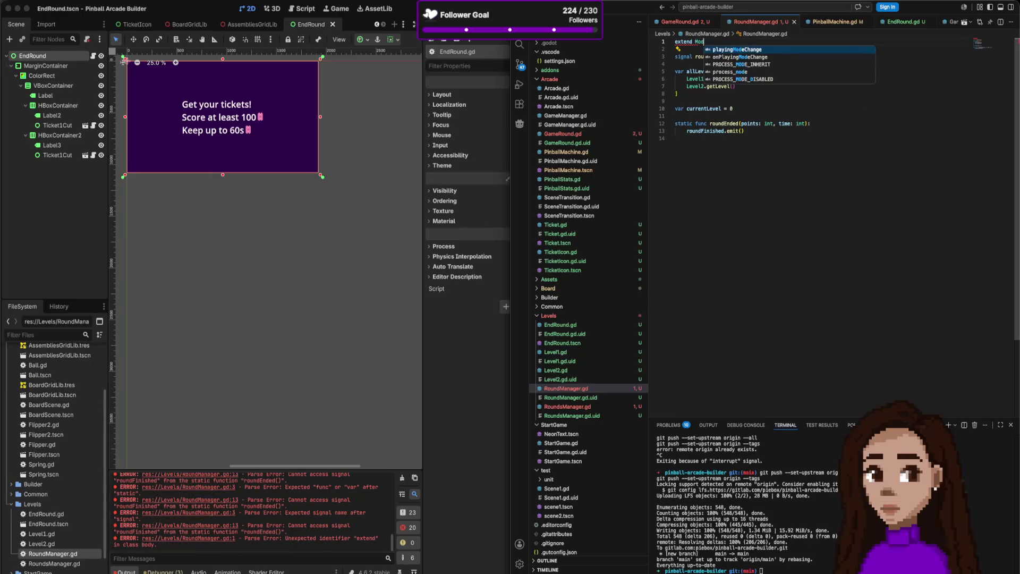
{"action": "key", "text": "Return"}
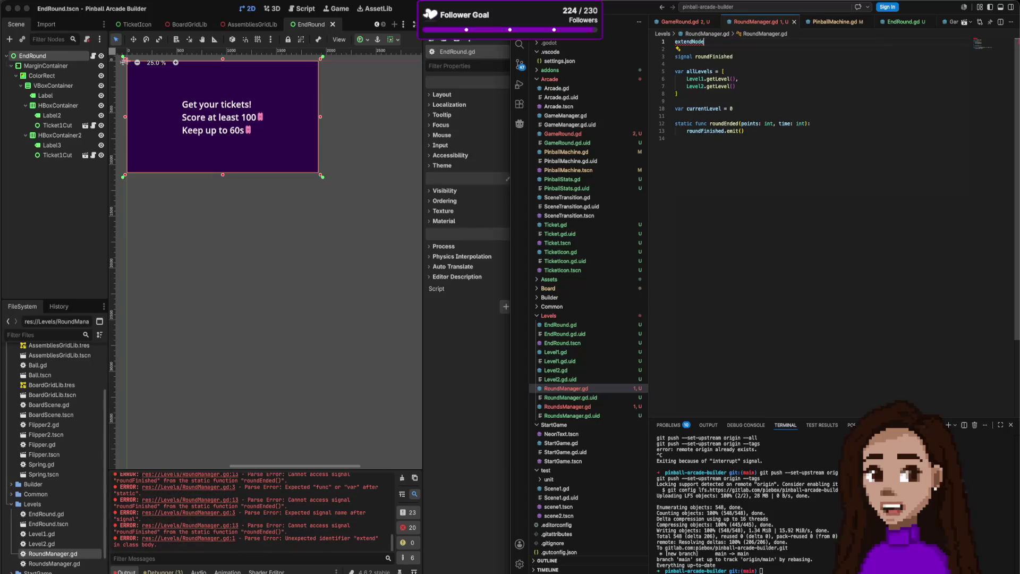
{"action": "type", "text": "s"}
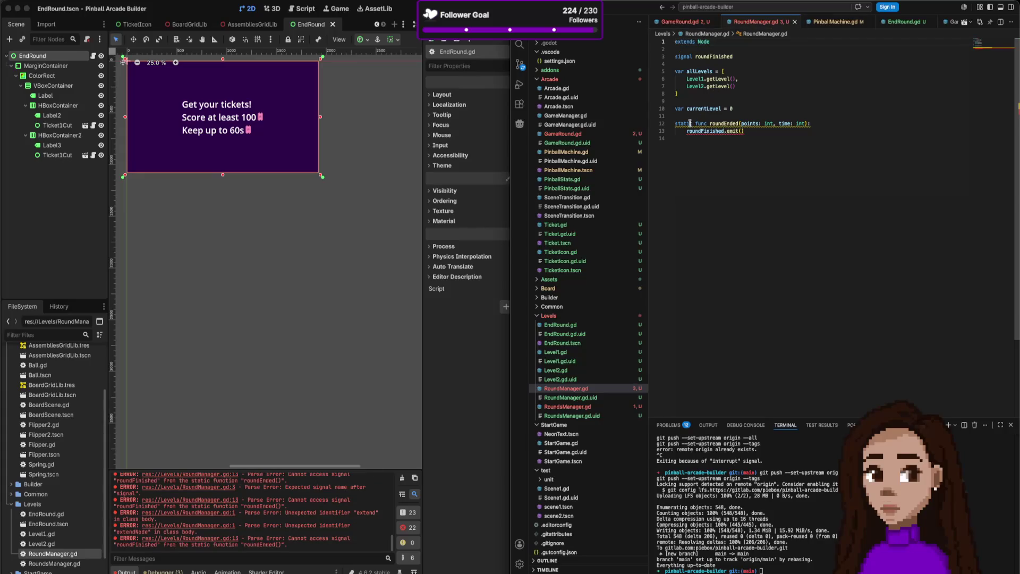
{"action": "left_click_drag", "start_coordinate": [686, 123], "coordinate": [695, 124]}
{"action": "key", "text": "BackSpace"}
Pass points and time as the arguments of roundFinished.emit()
{"action": "left_click", "coordinate": [761, 141]}
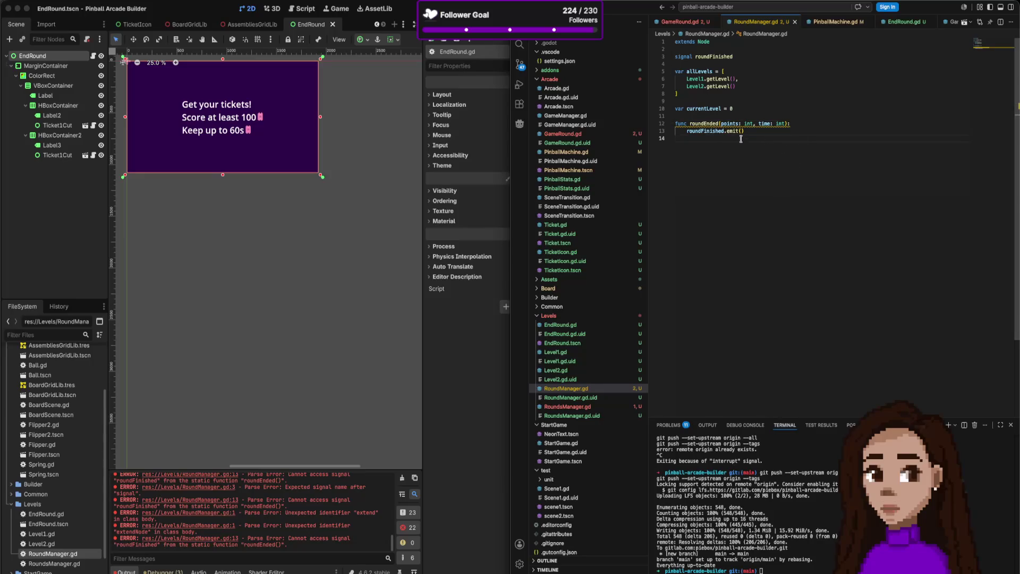
{"action": "mouse_move", "coordinate": [735, 126]}
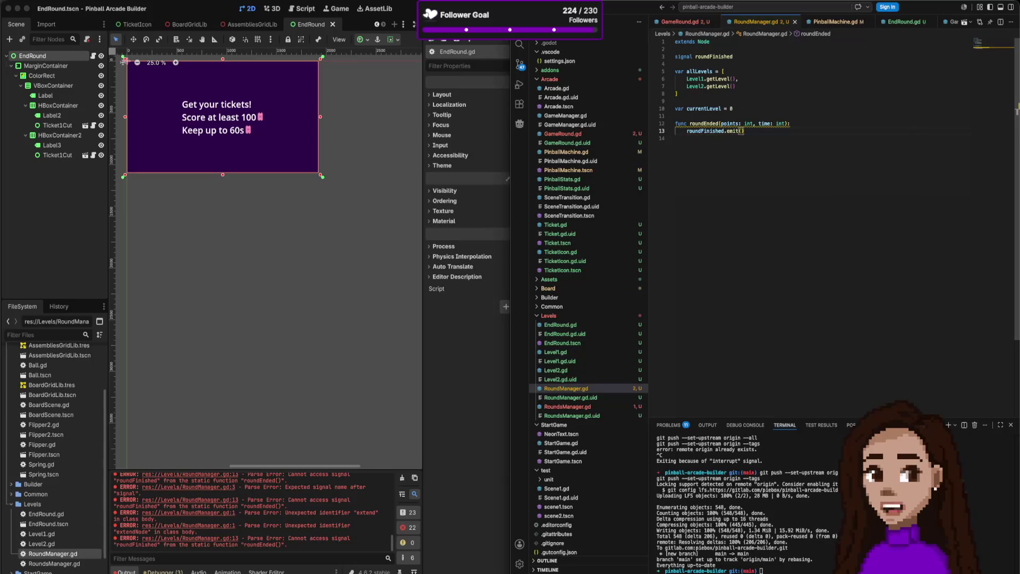
{"action": "type", "text": "points, tm"}
{"action": "key", "text": "BackSpace"}
{"action": "type", "text": "ime"}
{"action": "left_click", "coordinate": [719, 98]}
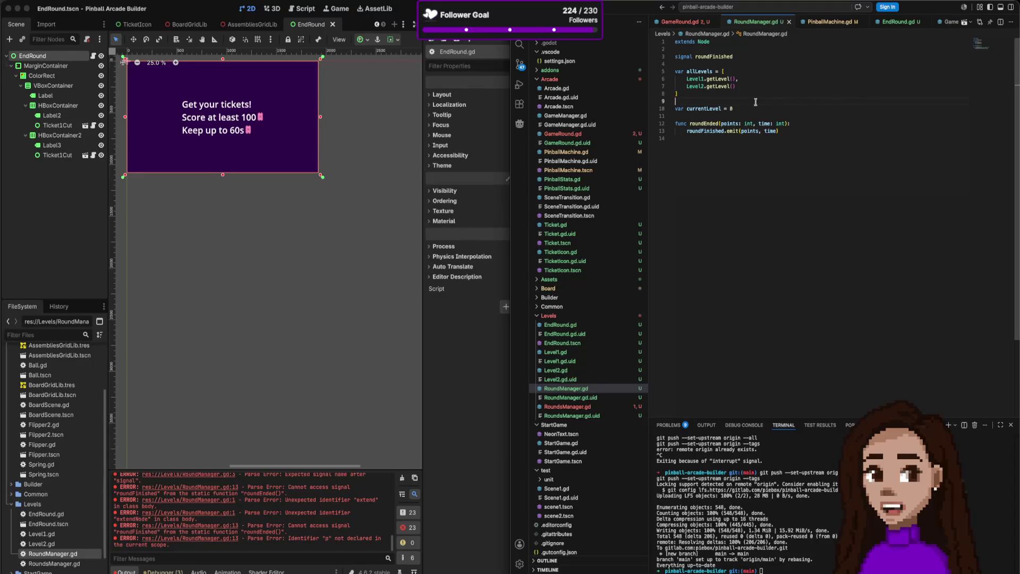
Rename the function to finishRound and update the endRound call in GameRound.gd to match
{"action": "left_click", "coordinate": [707, 124]}
{"action": "type", "text": "finishRoun"}
{"action": "type", "text": "d"}
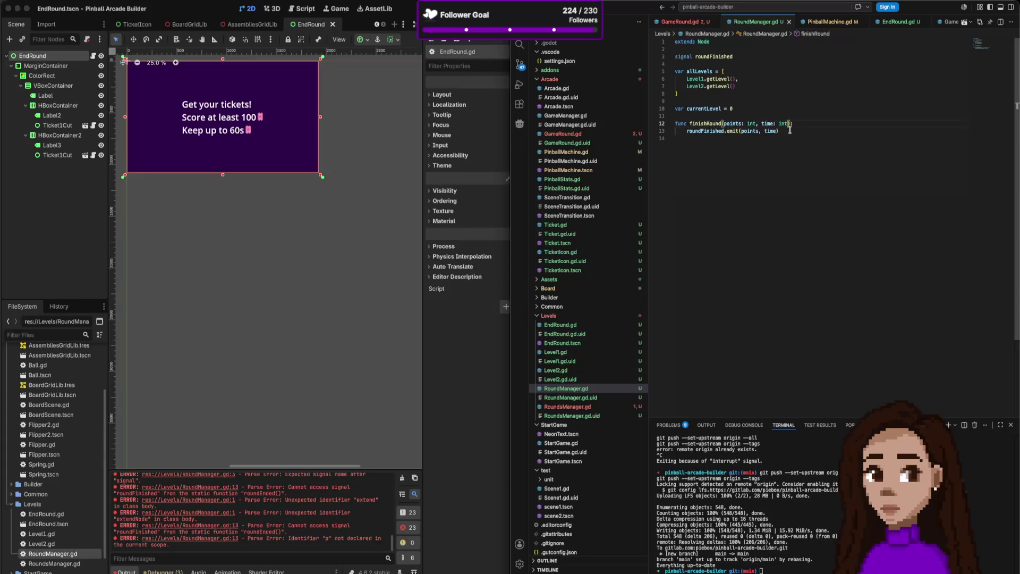
{"action": "left_click", "coordinate": [682, 22]}
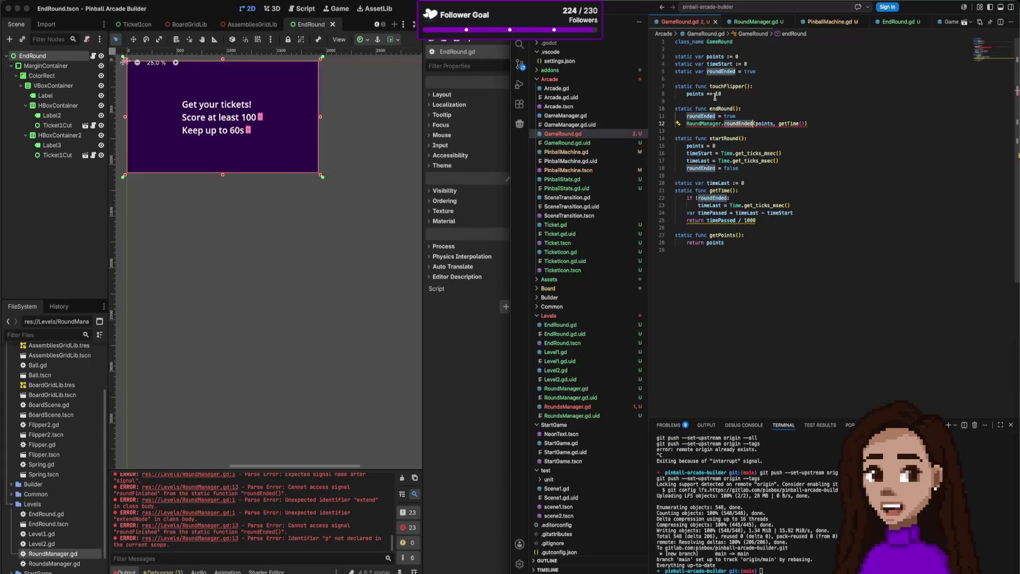
{"action": "double_click", "coordinate": [736, 124]}
{"action": "type", "text": "f"}
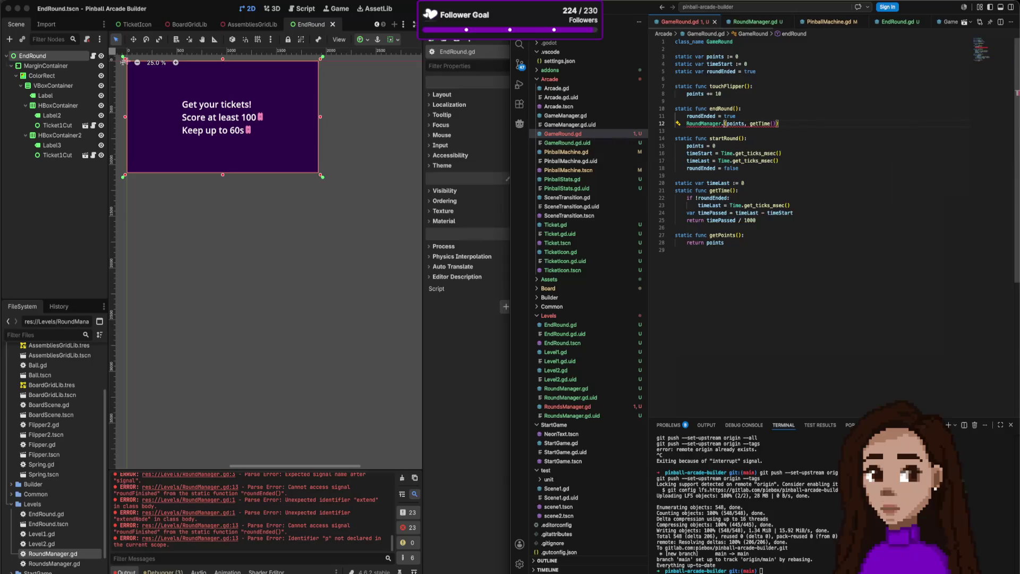
{"action": "key", "text": "Return"}
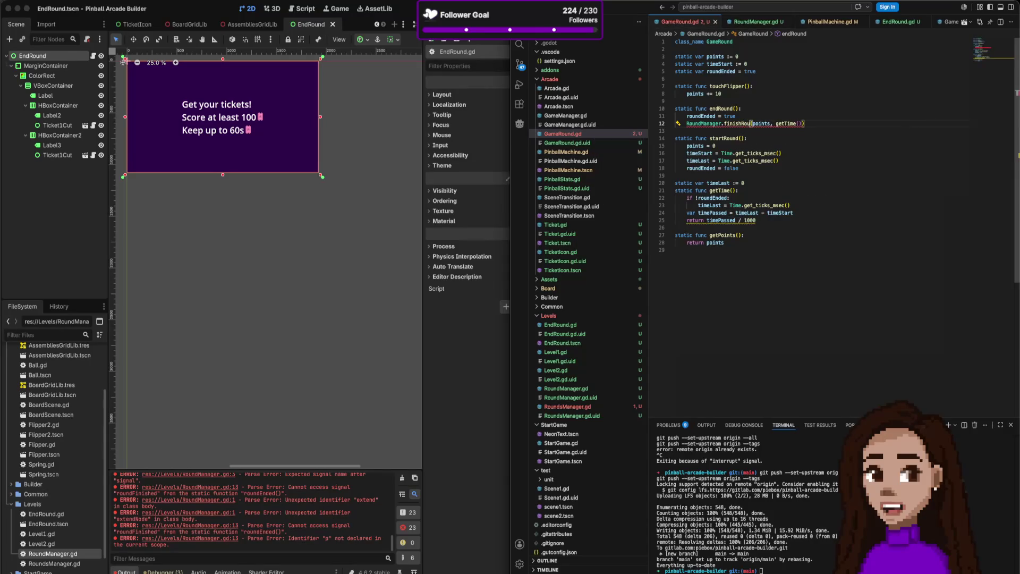
Jump from the call to the finishRound definition in RoundManager.gd
{"action": "mouse_move", "coordinate": [735, 124]}
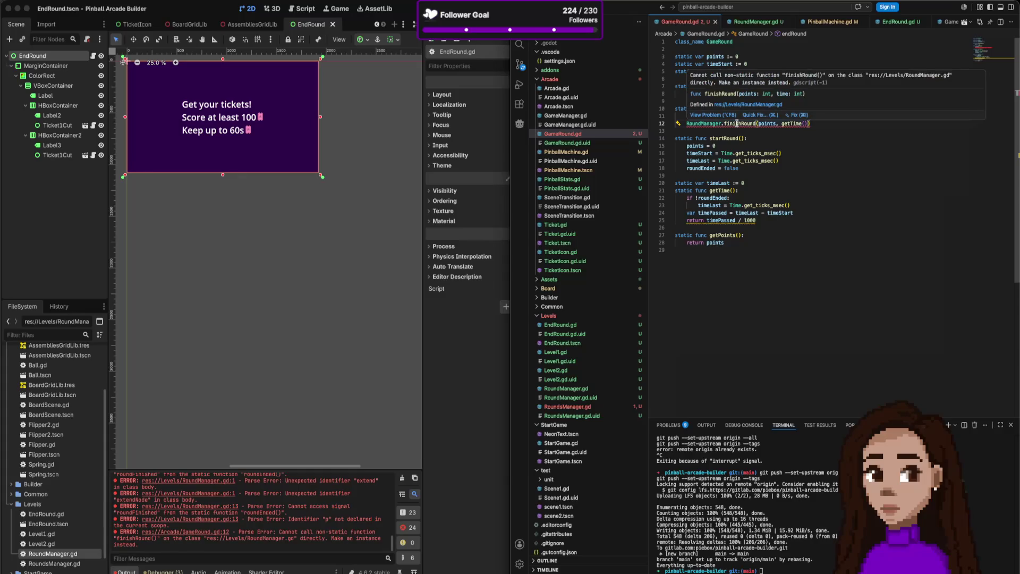
{"action": "left_click", "coordinate": [705, 123], "text": "super"}
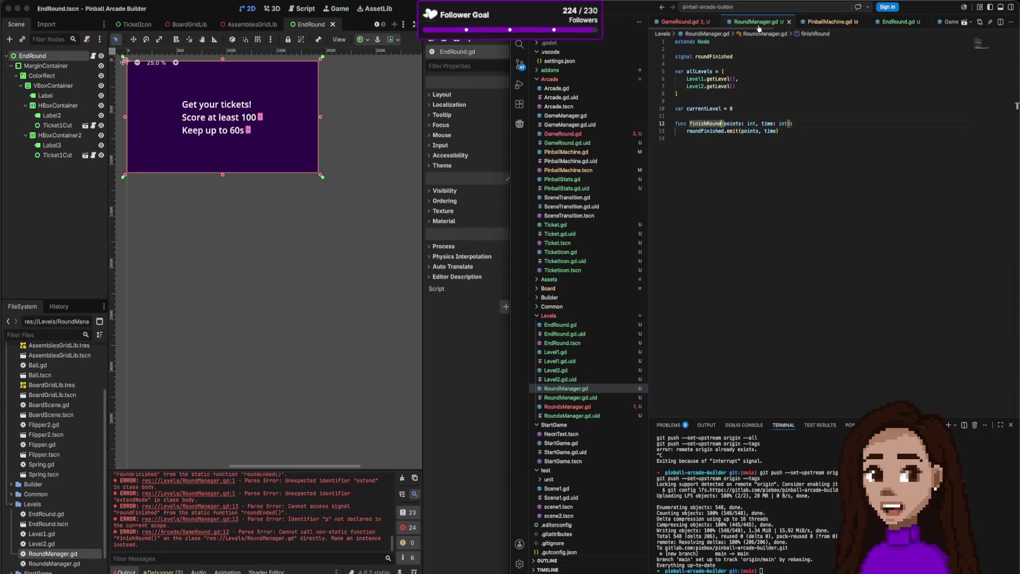
{"action": "left_click", "coordinate": [376, 235]}
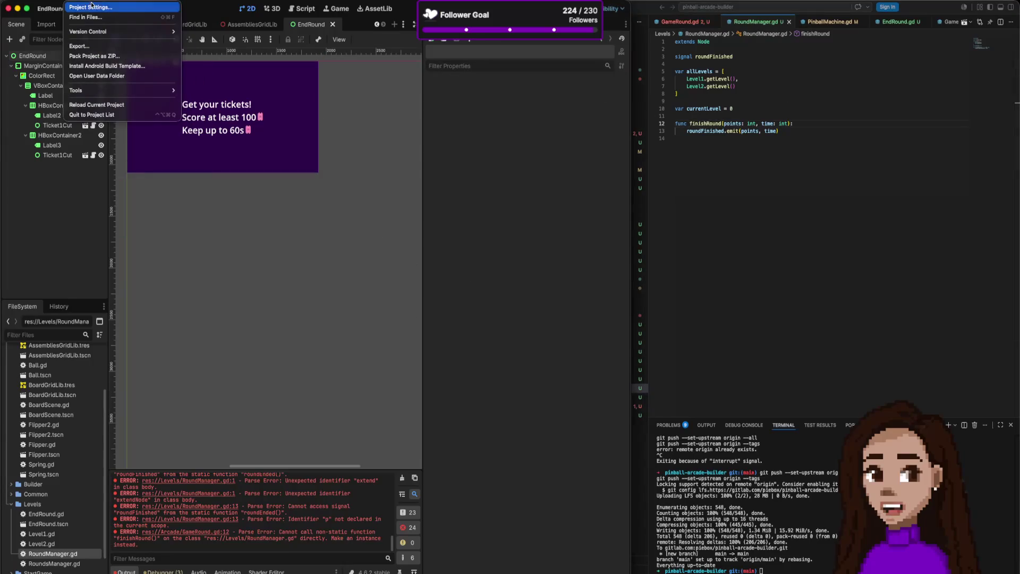
Add res://Levels/RoundManager.gd as the RoundManager autoload in Project Settings
{"action": "left_click", "coordinate": [85, 7]}
{"action": "left_click", "coordinate": [318, 126]}
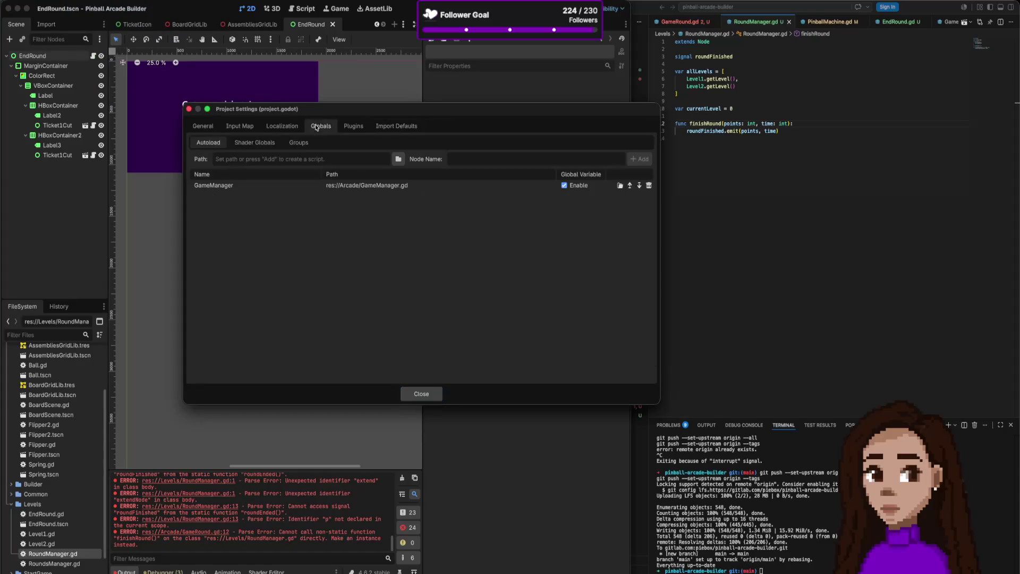
{"action": "left_click", "coordinate": [398, 161]}
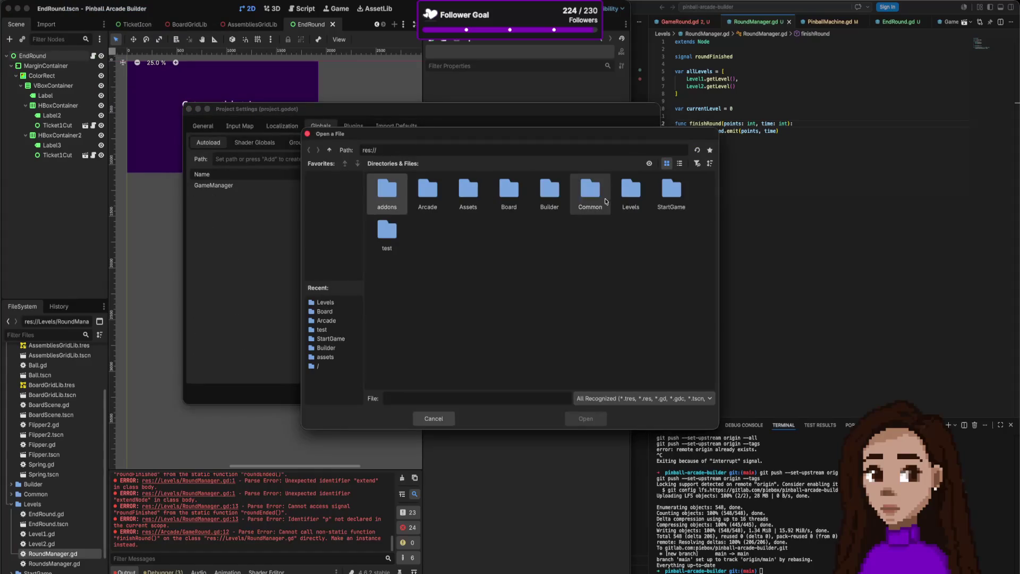
{"action": "double_click", "coordinate": [632, 193]}
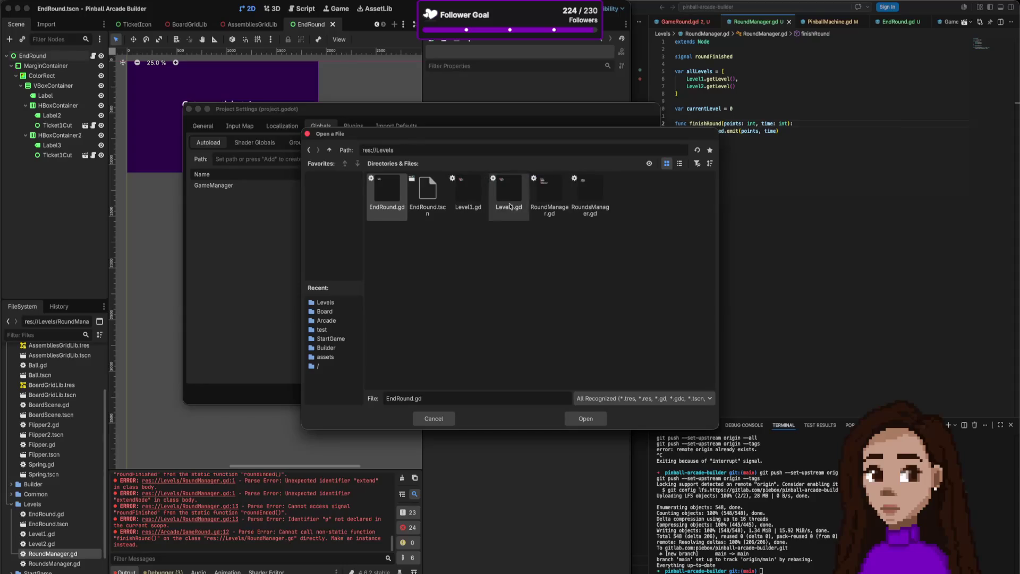
{"action": "double_click", "coordinate": [554, 196]}
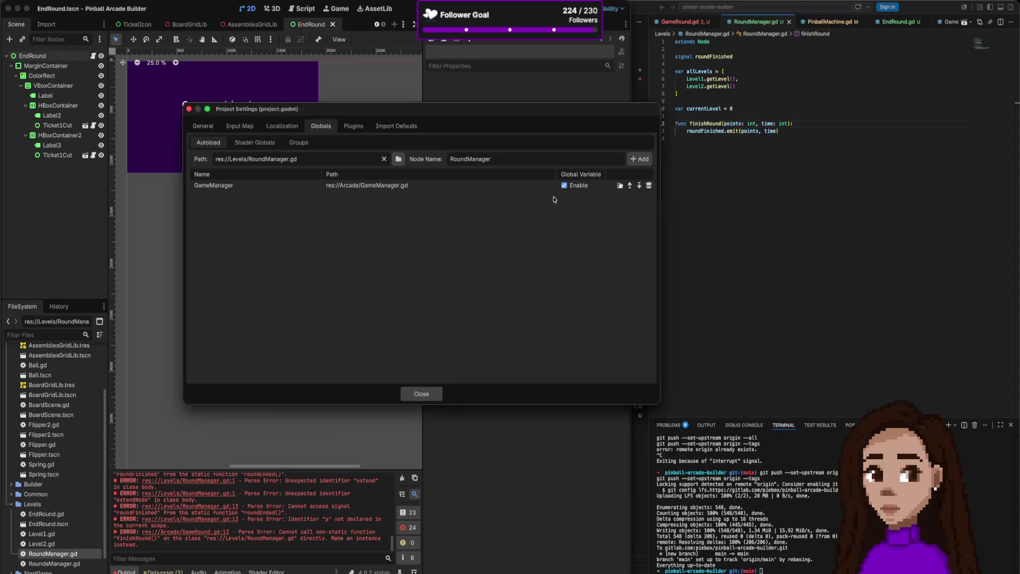
{"action": "left_click", "coordinate": [636, 159]}
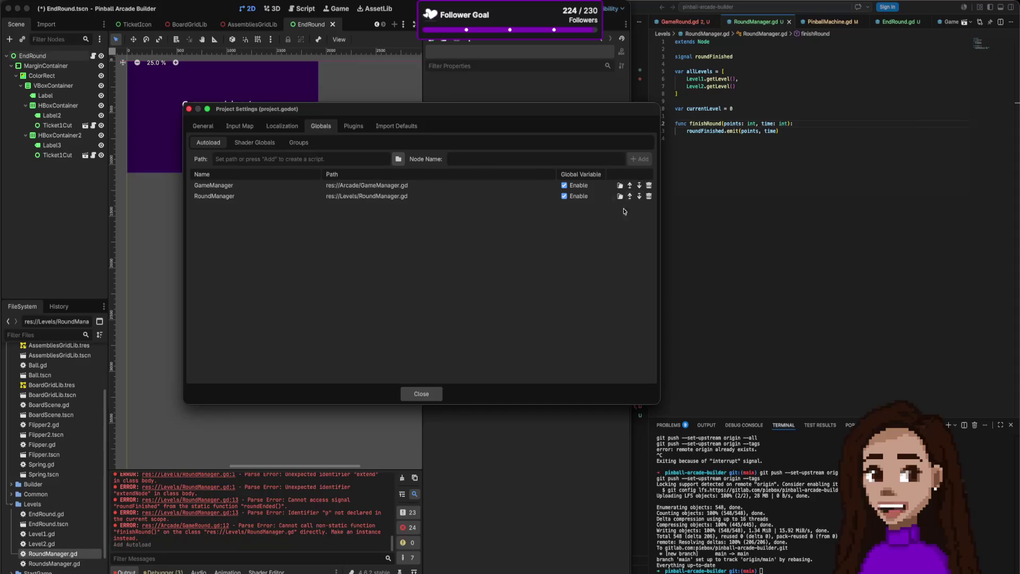
{"action": "left_click", "coordinate": [421, 391]}
{"action": "left_click", "coordinate": [738, 54]}
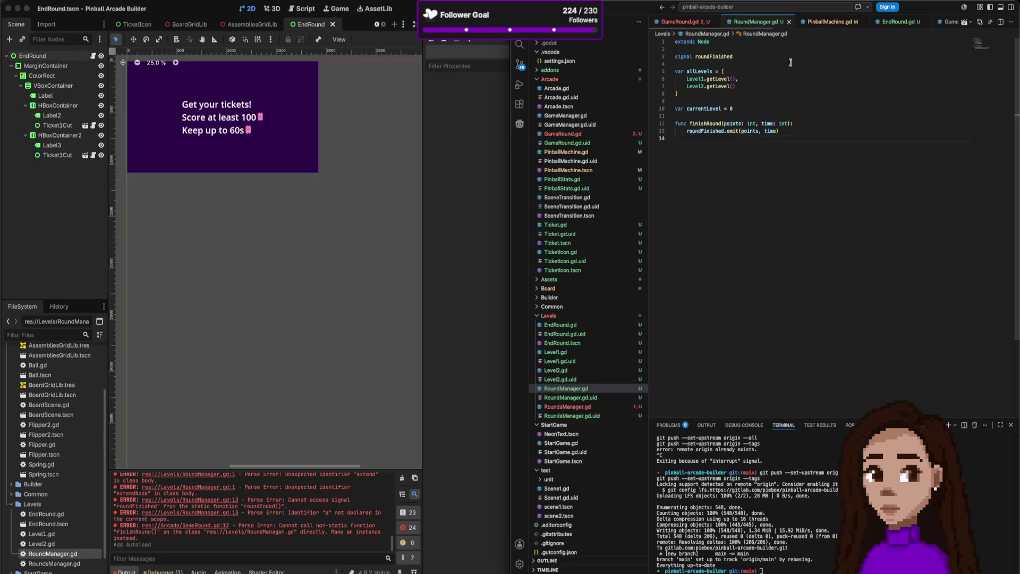
Check the finishRound call in GameRound.gd against its definition and return
{"action": "key", "text": "ctrl+Tab"}
{"action": "mouse_move", "coordinate": [711, 126]}
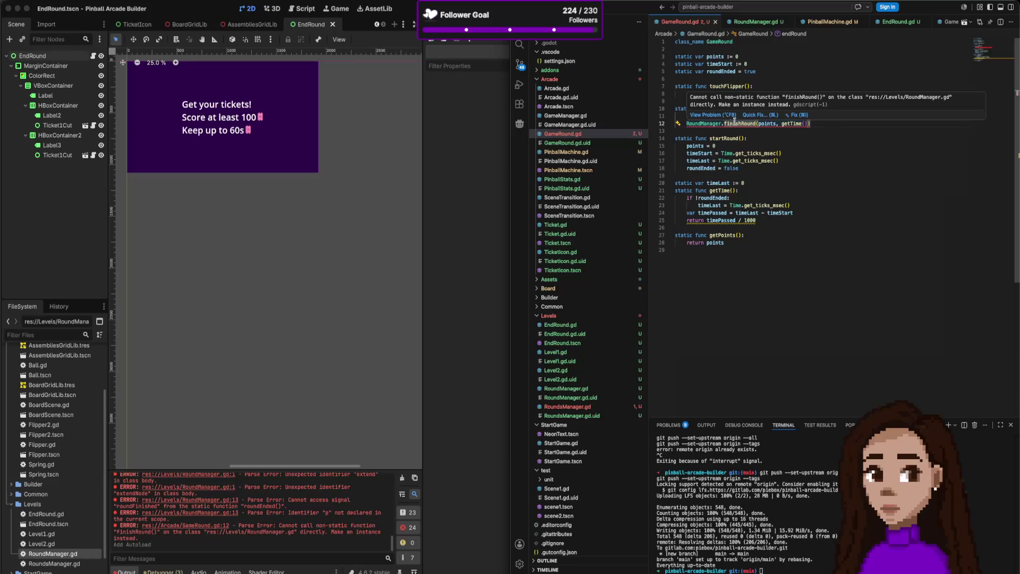
{"action": "left_click", "coordinate": [723, 124], "text": "super"}
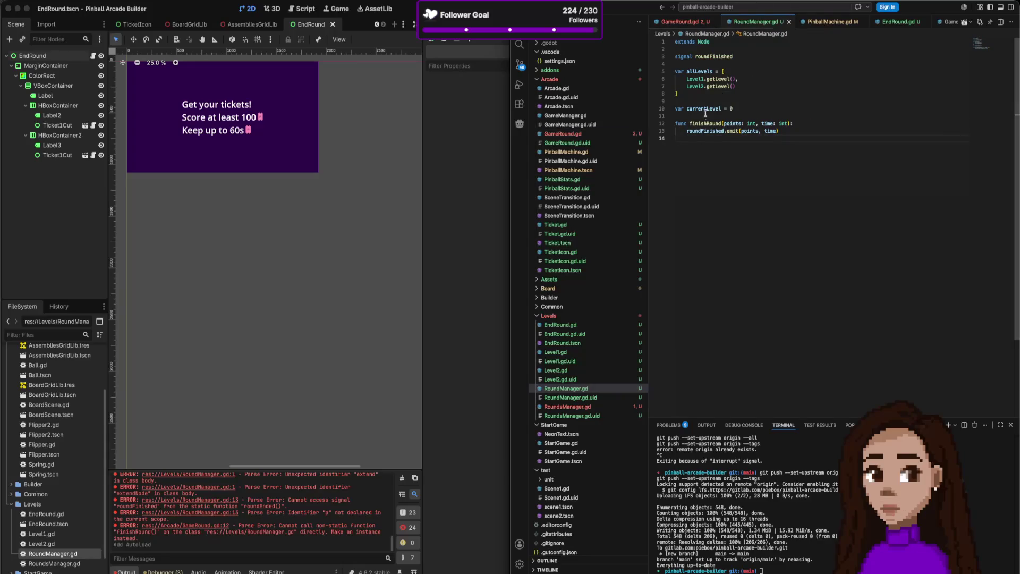
{"action": "key", "text": "ctrl+minus"}
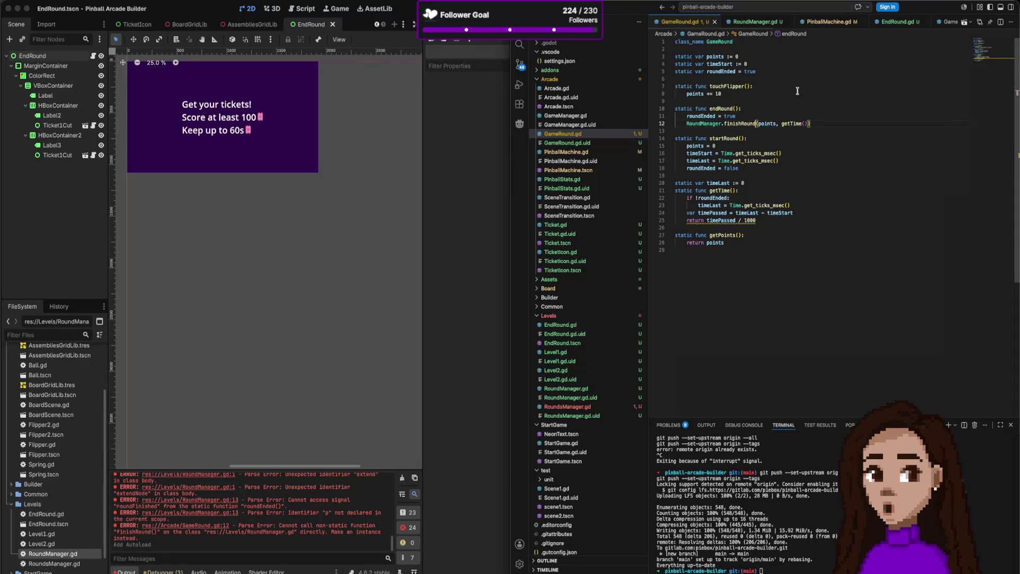
Close the PinballMachine.gd and GameManager.gd tabs, bringing RoundManager.gd to the front
{"action": "left_click", "coordinate": [781, 22]}
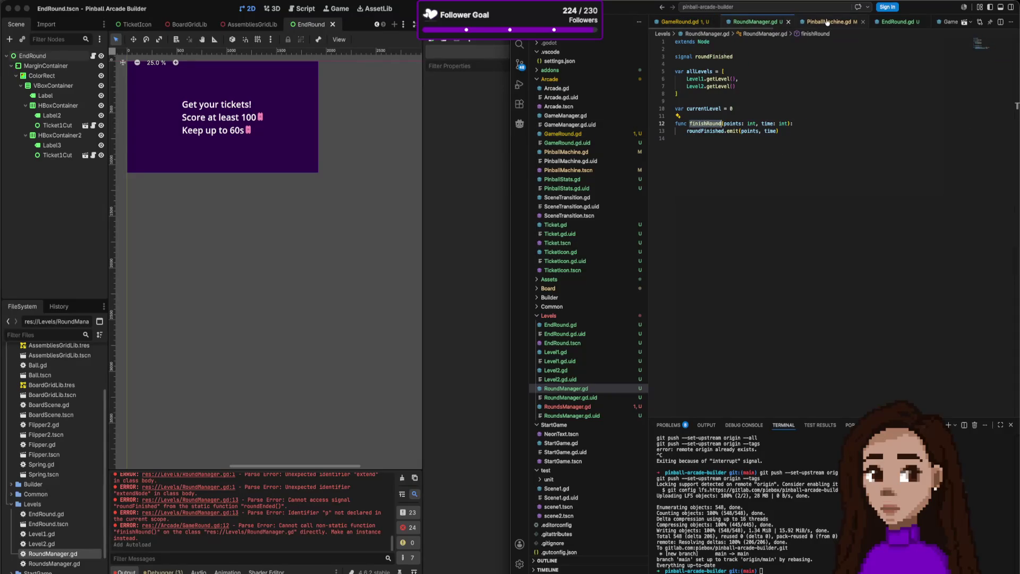
{"action": "left_click", "coordinate": [827, 22]}
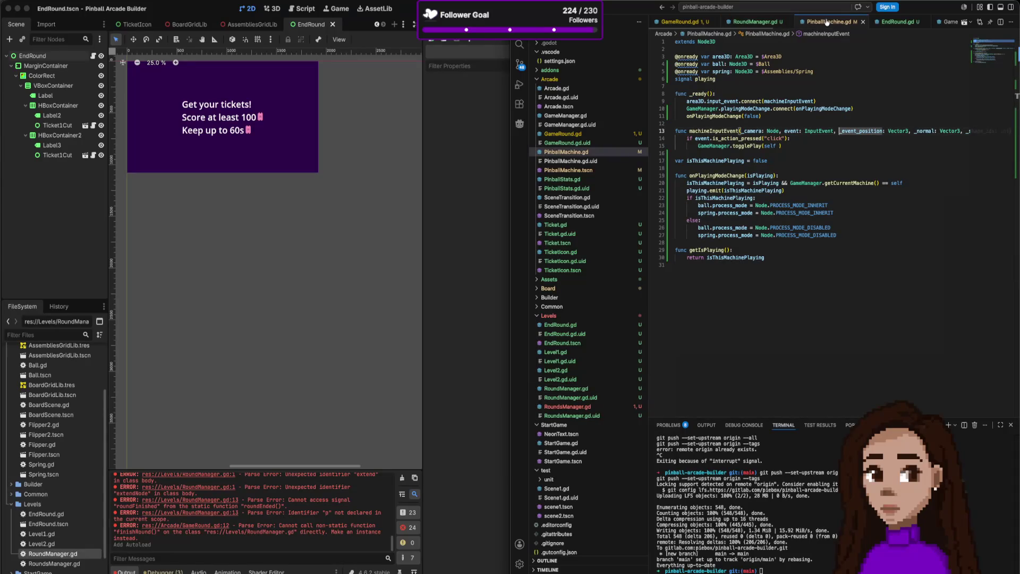
{"action": "left_click", "coordinate": [811, 22]}
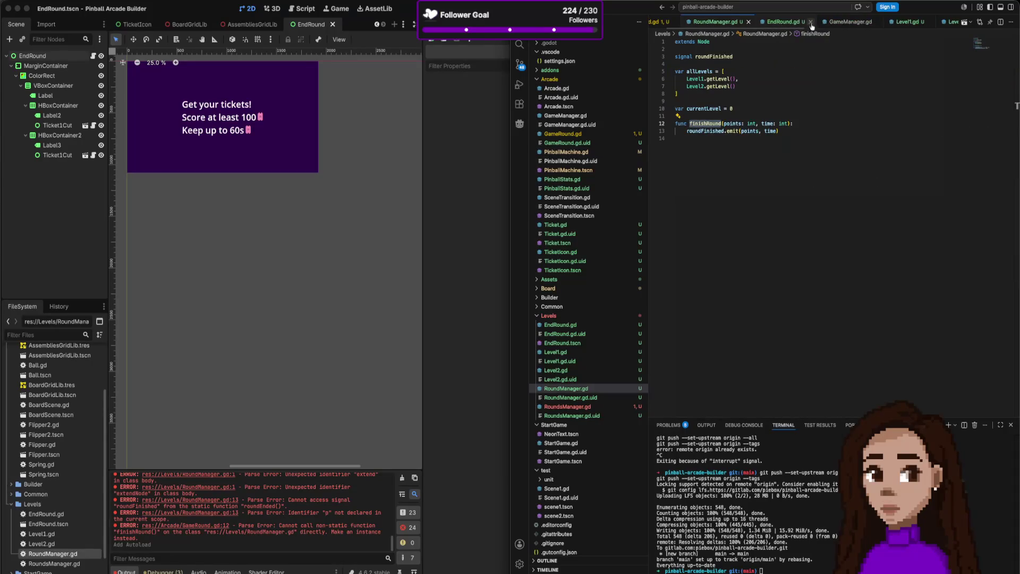
{"action": "left_click", "coordinate": [788, 24]}
{"action": "left_click", "coordinate": [838, 24]}
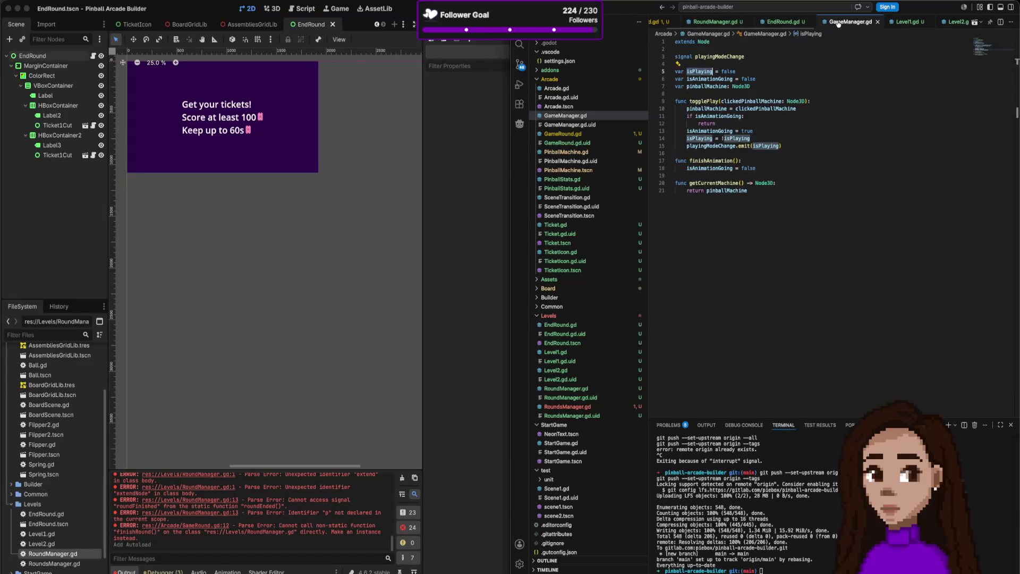
{"action": "middle_click", "coordinate": [838, 24]}
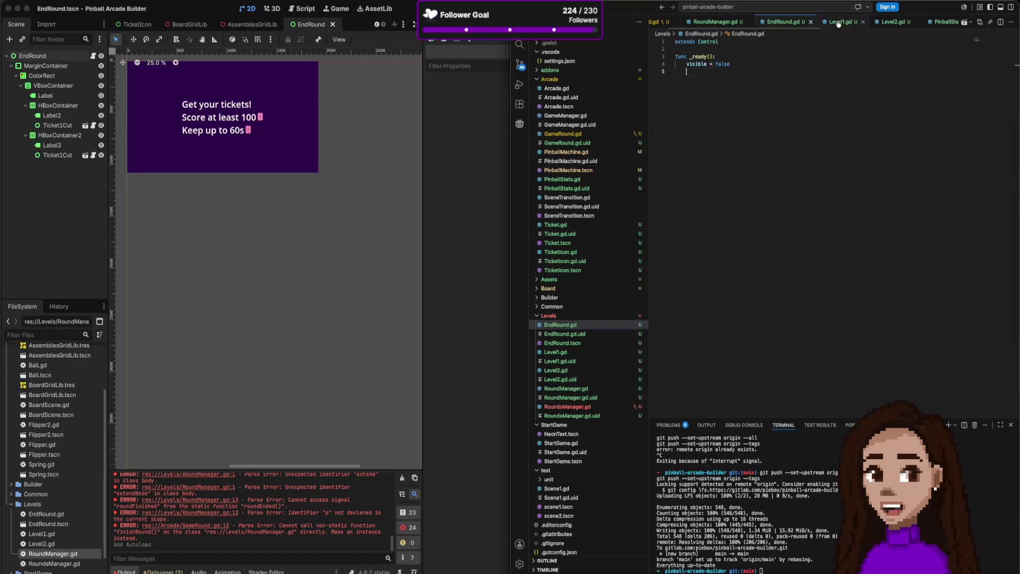
{"action": "left_click", "coordinate": [747, 24]}
{"action": "right_click", "coordinate": [747, 23]}
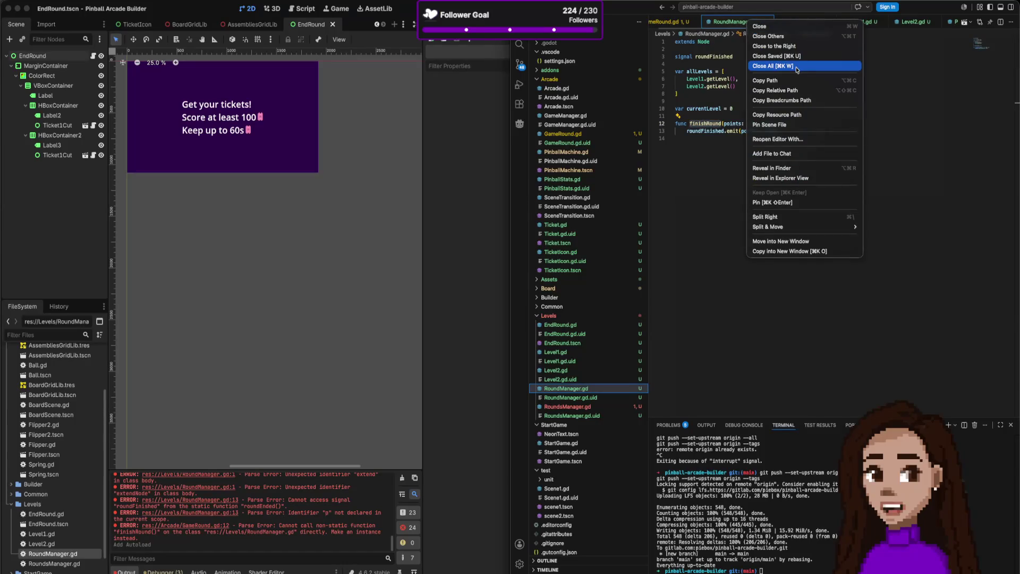
Keep only RoundManager.gd open and inspect the stray RoundsManager.gd file
{"action": "left_click", "coordinate": [791, 36]}
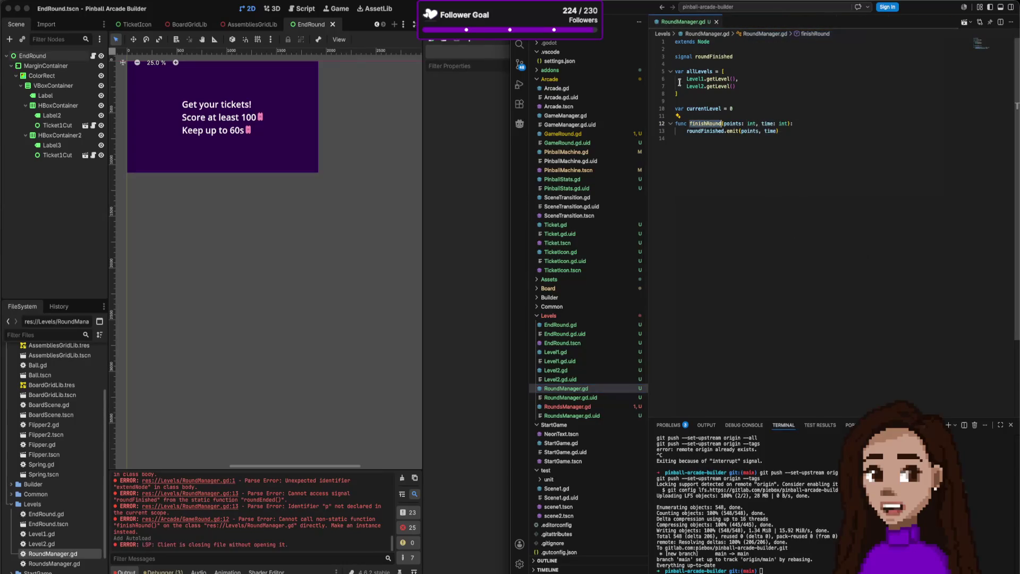
{"action": "left_click", "coordinate": [580, 408]}
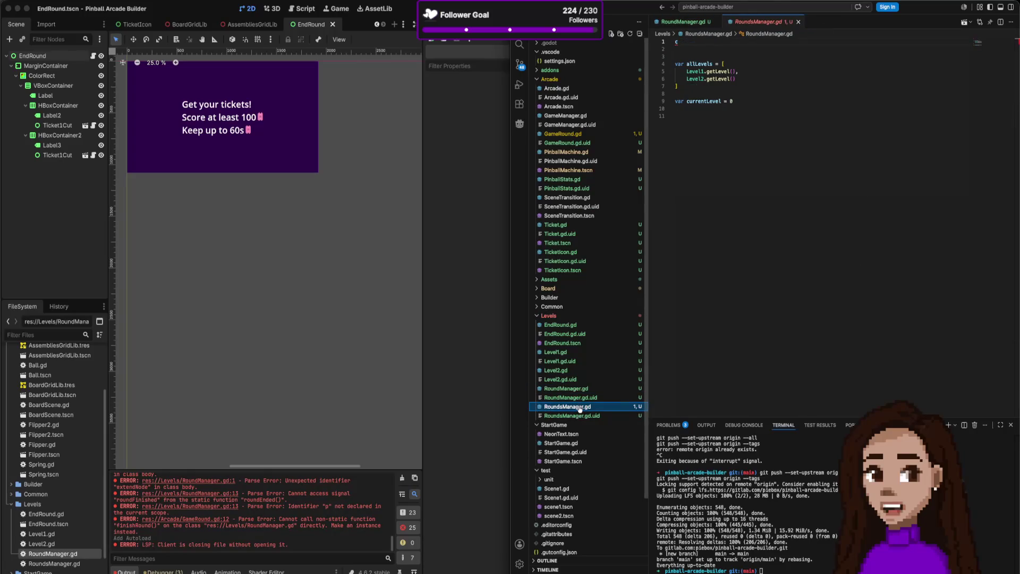
{"action": "key", "text": "super+w"}
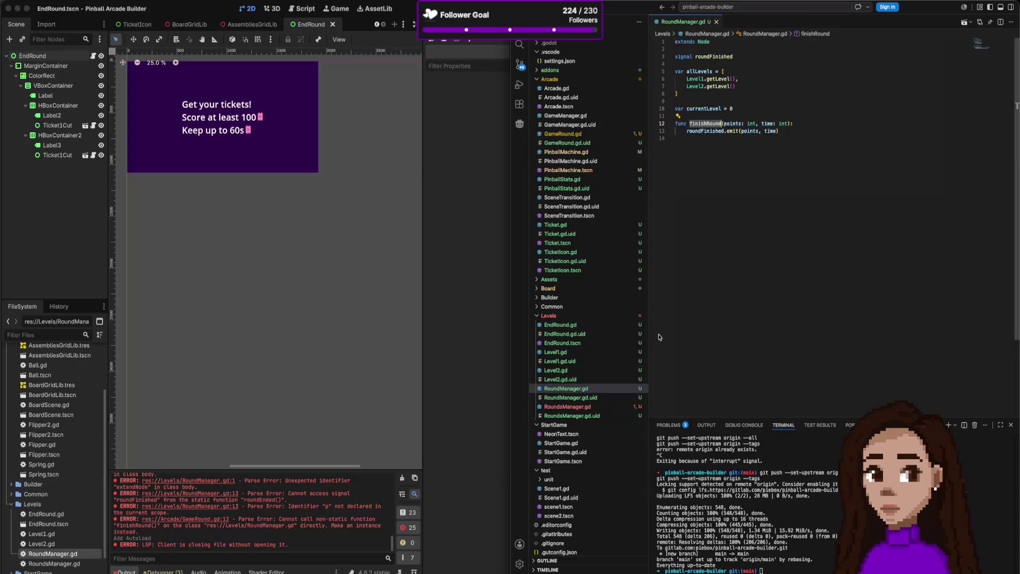
Move RoundsManager.gd to Trash and open the workspace .vscode/settings.json
{"action": "right_click", "coordinate": [574, 407]}
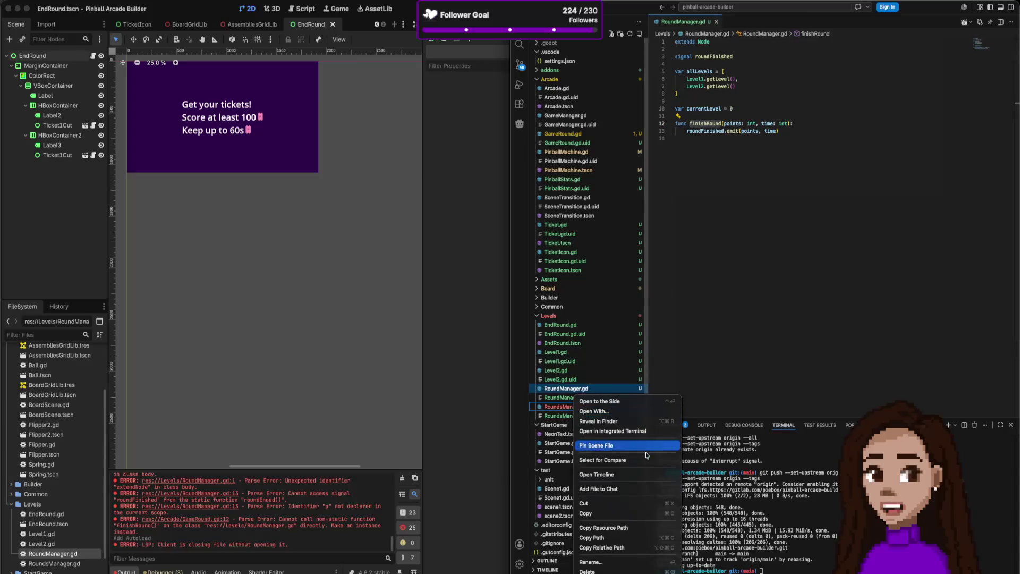
{"action": "left_click", "coordinate": [622, 571]}
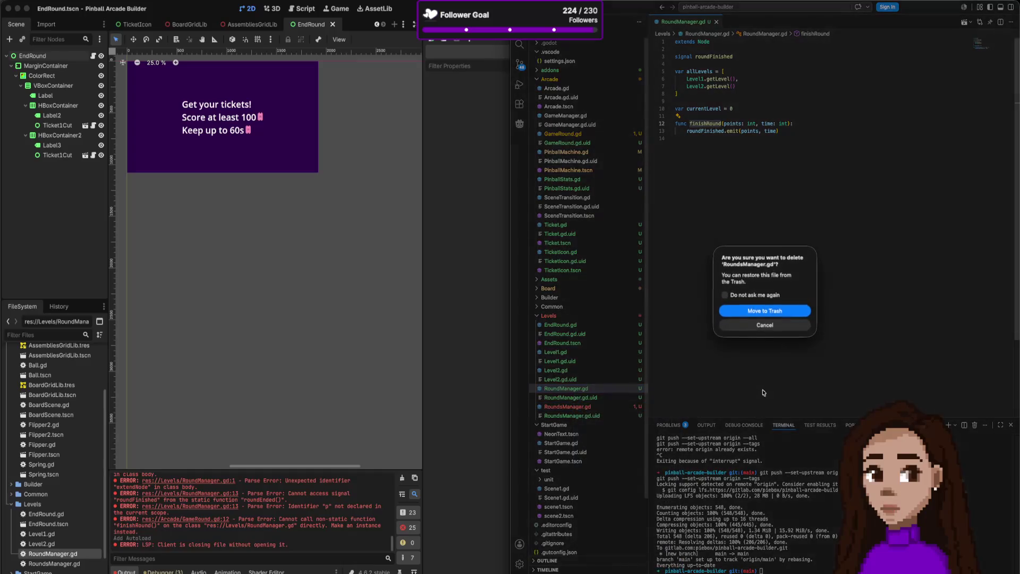
{"action": "left_click", "coordinate": [765, 310]}
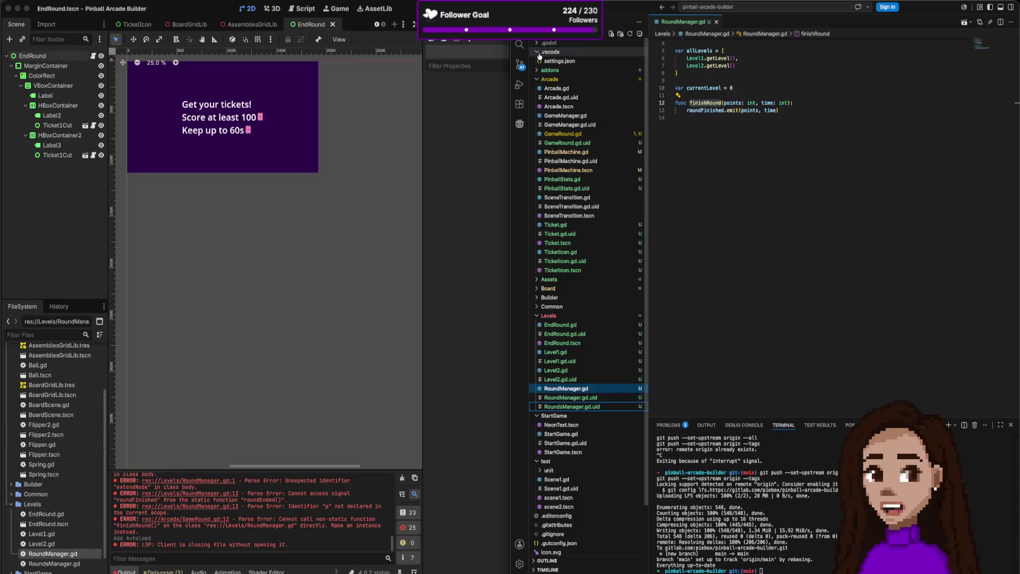
{"action": "left_click", "coordinate": [564, 61]}
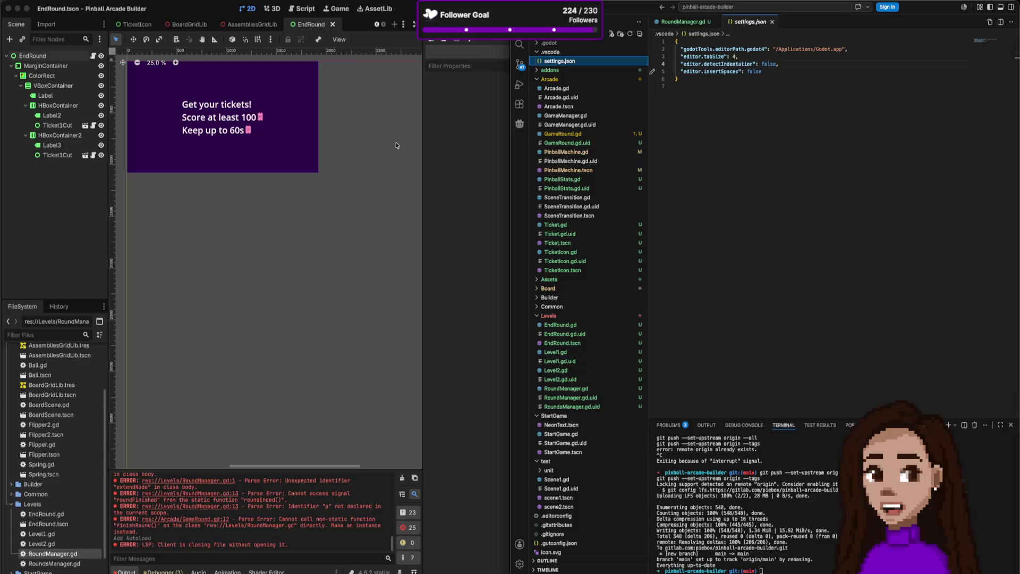
{"action": "key", "text": "super+Tab"}
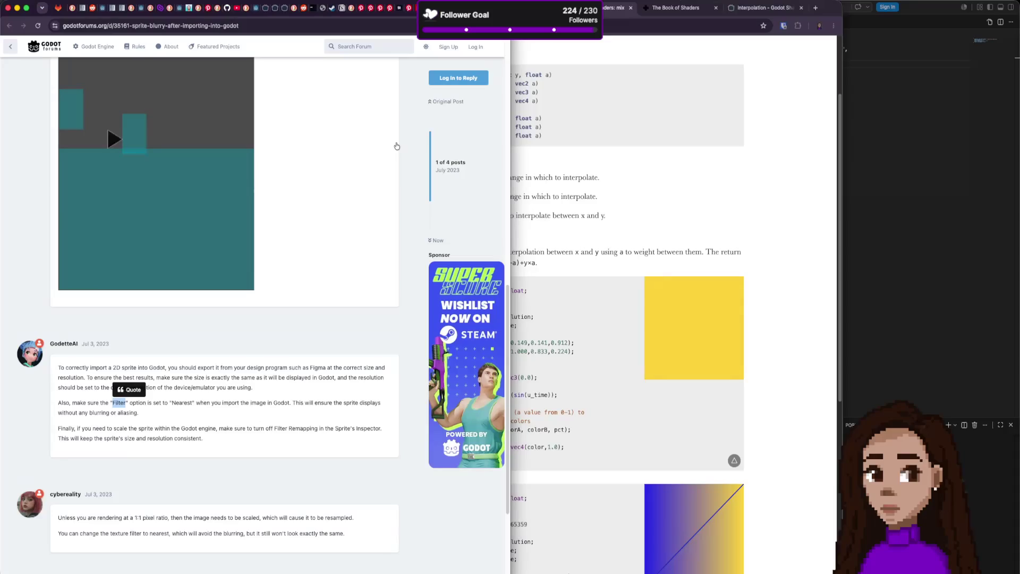
In a new browser tab, search for 'godort uid vscode fold'
{"action": "key", "text": "super+t"}
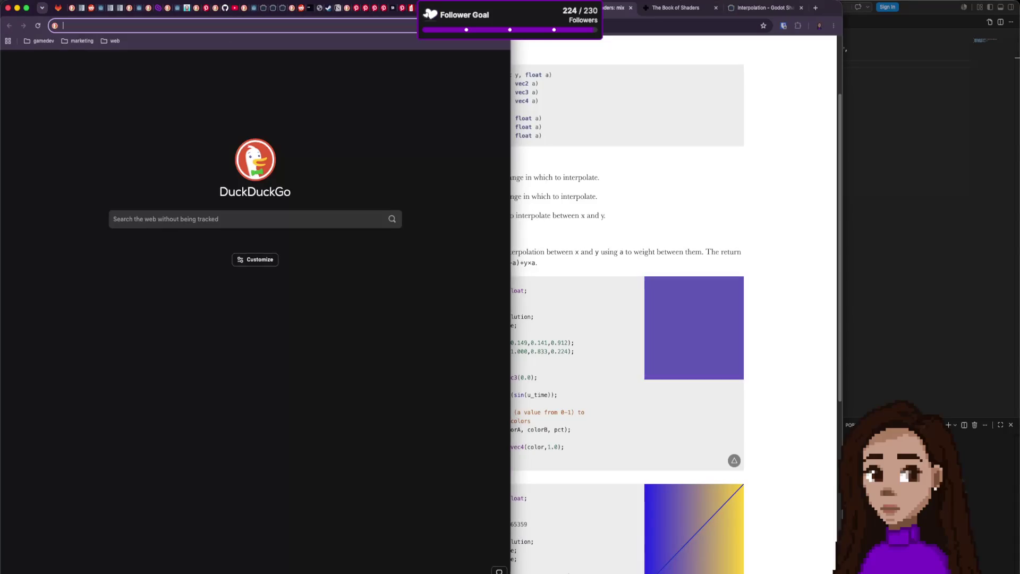
{"action": "type", "text": "godort uid"}
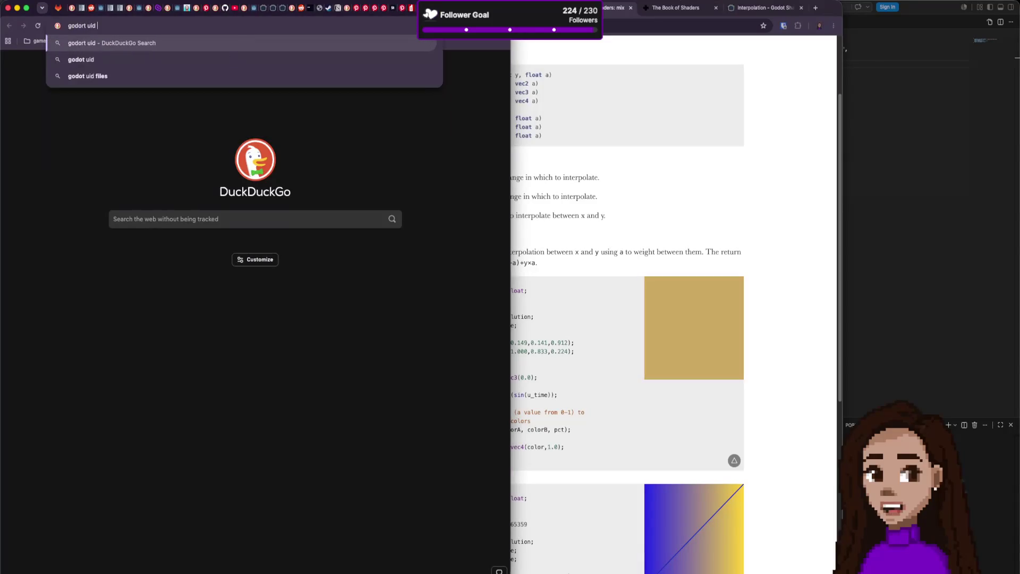
{"action": "type", "text": " vscode fold"}
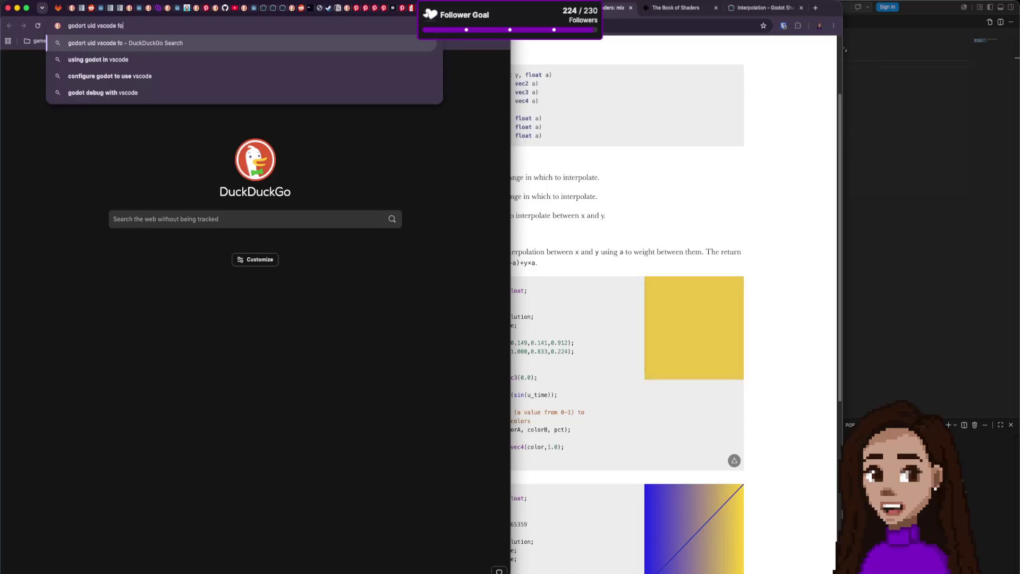
{"action": "key", "text": "Return"}
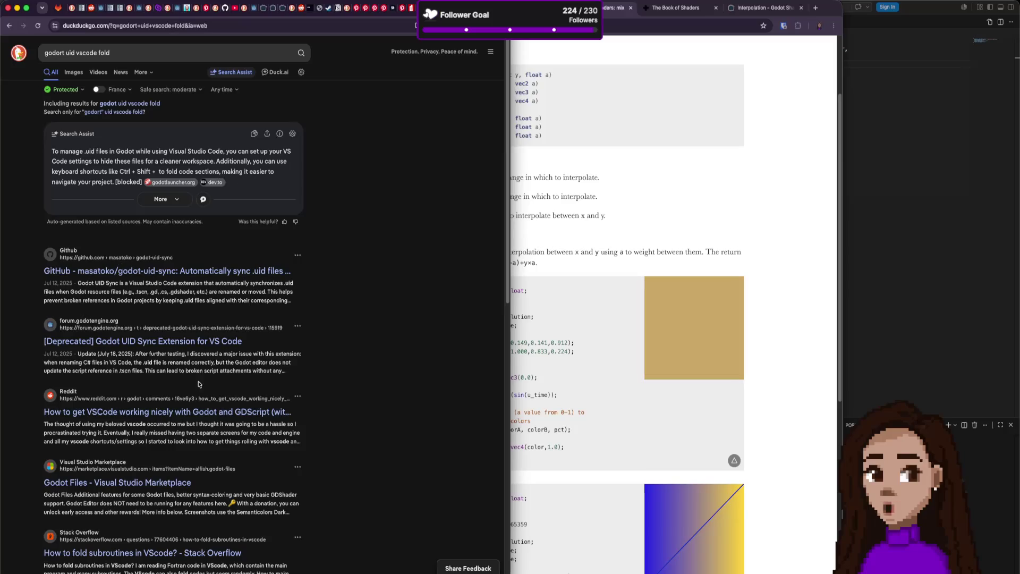
Rewrite the query as 'vscode fold generated files' and run it
{"action": "double_click", "coordinate": [123, 53]}
{"action": "left_click_drag", "start_coordinate": [66, 54], "coordinate": [204, 61]}
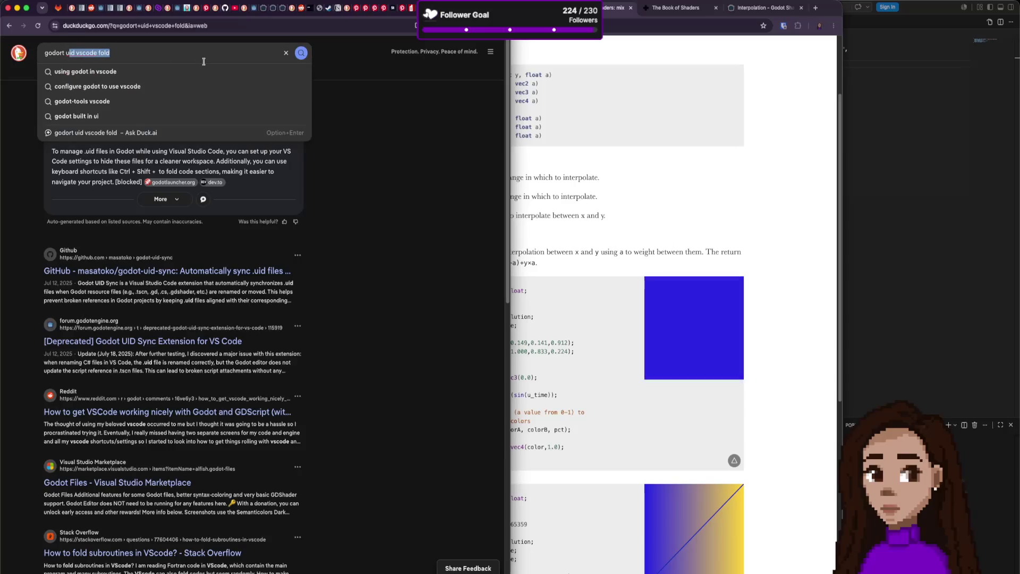
{"action": "key", "text": "BackSpace"}
{"action": "key", "text": "BackSpace"}
{"action": "type", "text": "gol"}
{"action": "key", "text": "super+a"}
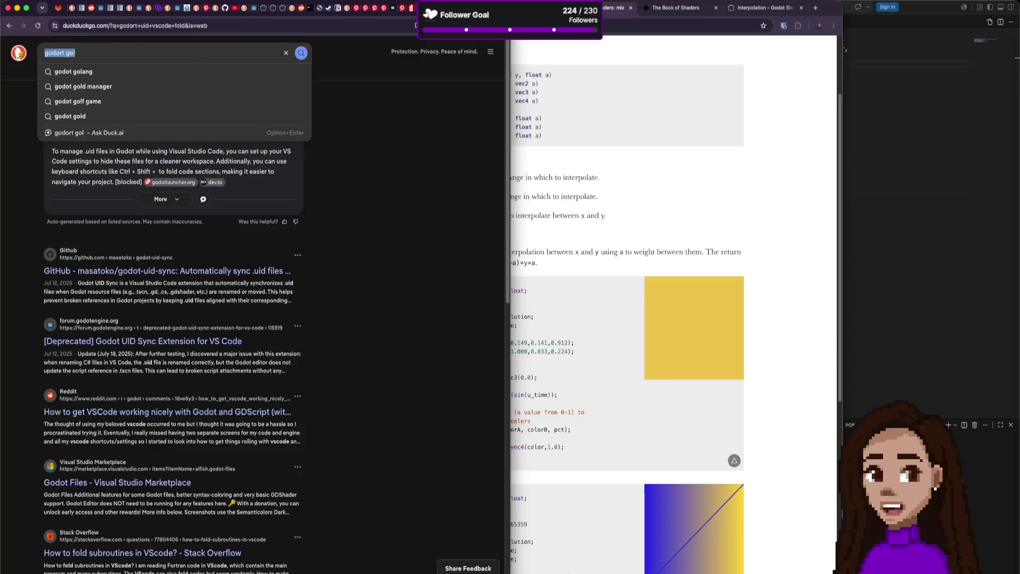
{"action": "type", "text": "vscode go"}
{"action": "key", "text": "BackSpace"}
{"action": "key", "text": "BackSpace"}
{"action": "type", "text": "fold gene"}
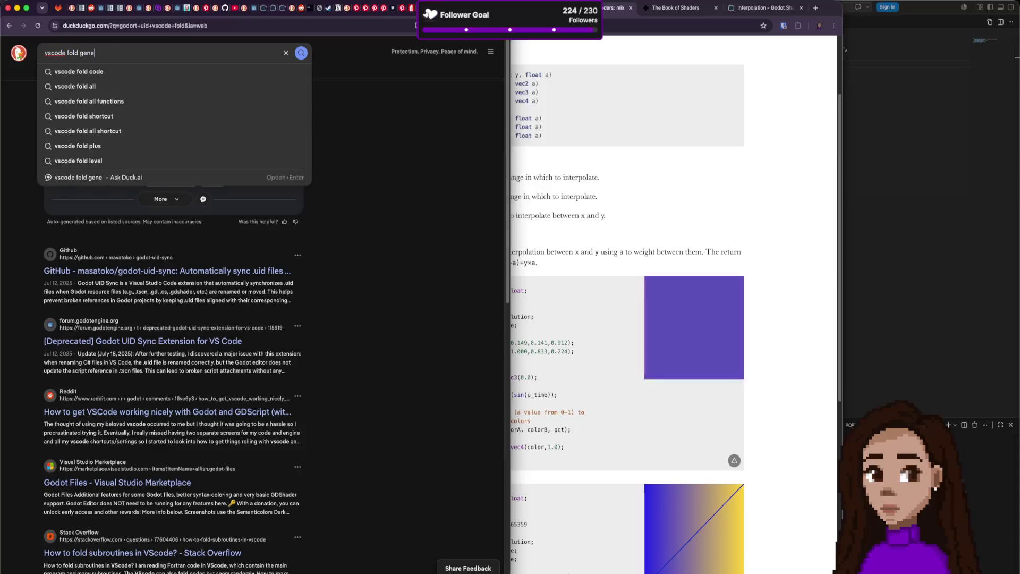
{"action": "type", "text": "rated files"}
{"action": "key", "text": "Return"}
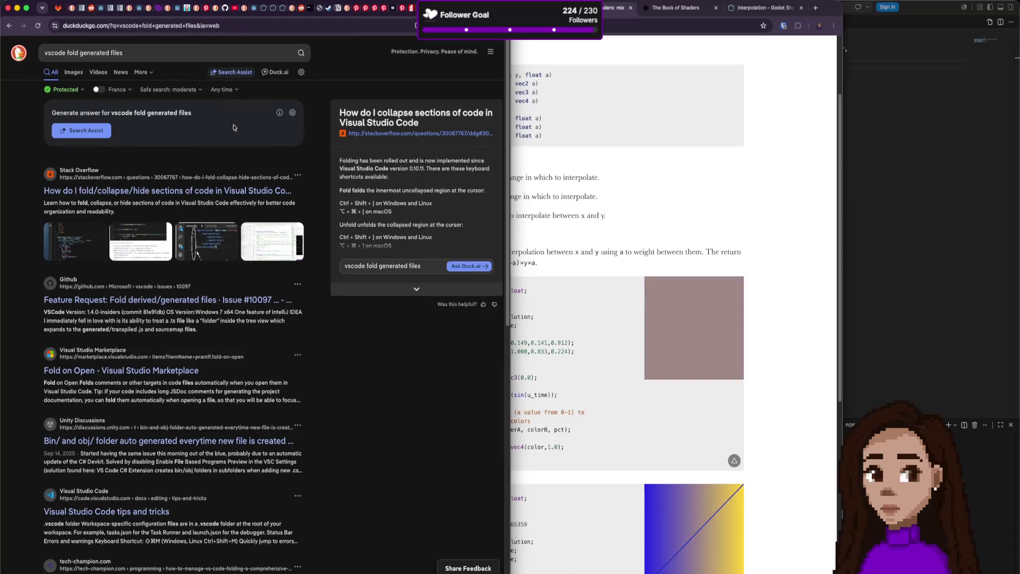
Drop 'fold' from the query and search for 'vscode generated files'
{"action": "scroll", "coordinate": [243, 249], "scroll_direction": "down", "scroll_amount": 2}
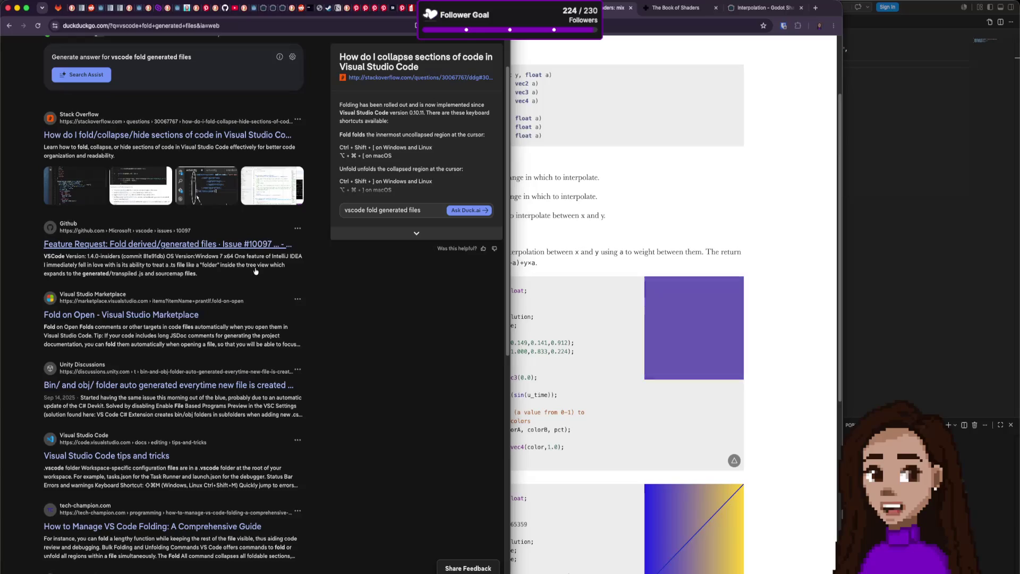
{"action": "scroll", "coordinate": [256, 272], "scroll_direction": "up", "scroll_amount": 2}
{"action": "scroll", "coordinate": [256, 271], "scroll_direction": "up", "scroll_amount": 1}
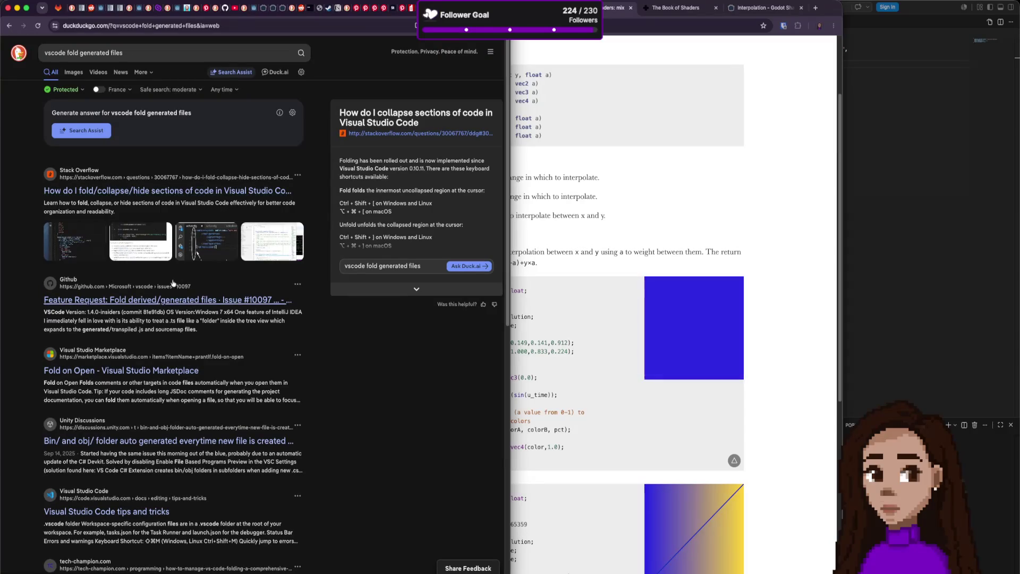
{"action": "double_click", "coordinate": [68, 52]}
{"action": "key", "text": "BackSpace"}
{"action": "key", "text": "BackSpace"}
{"action": "key", "text": "Return"}
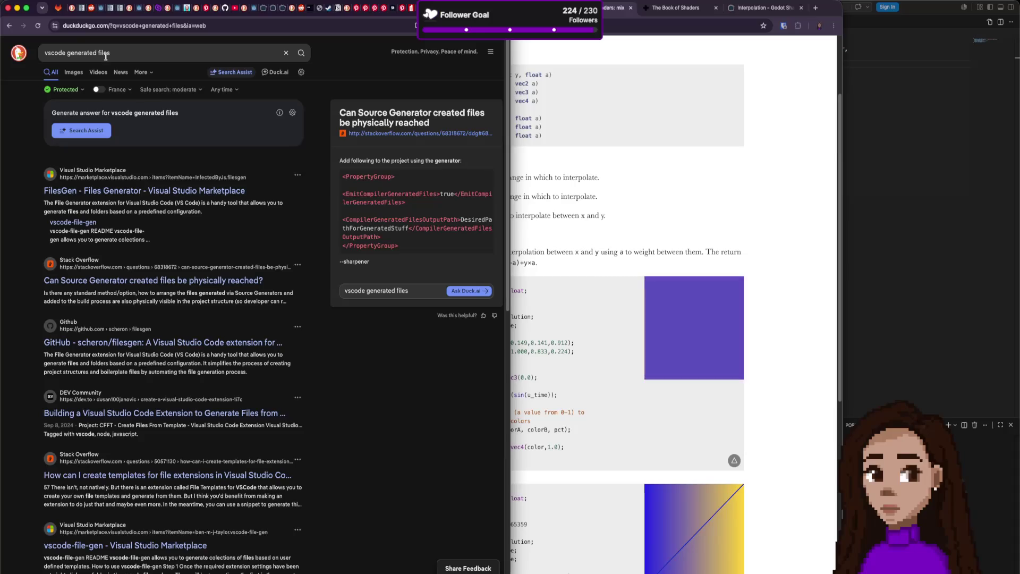
Switch back to the Visual Studio Code window
{"action": "left_click", "coordinate": [155, 53]}
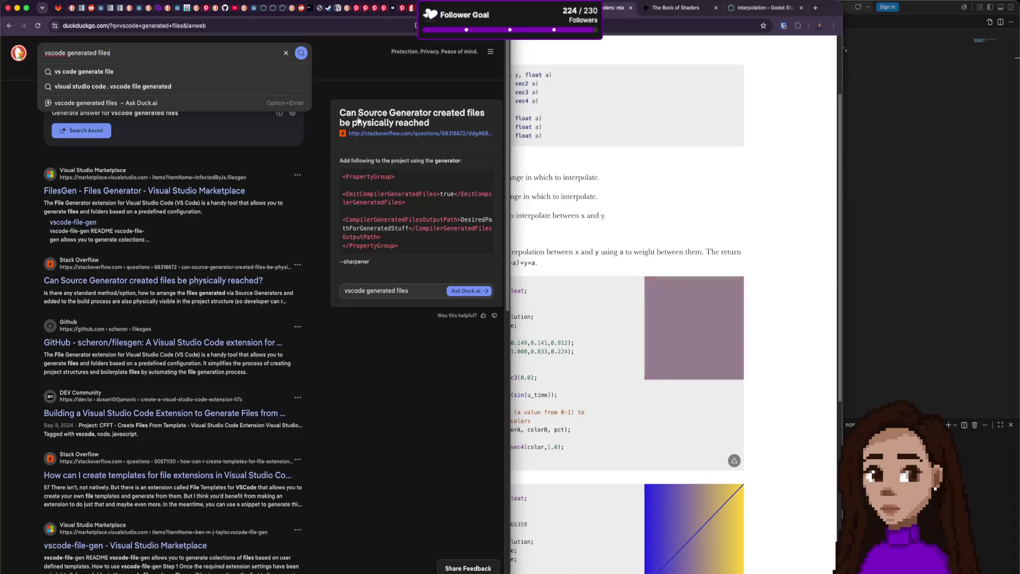
{"action": "key", "text": "super+Tab"}
{"action": "key", "text": "super+shift+p"}
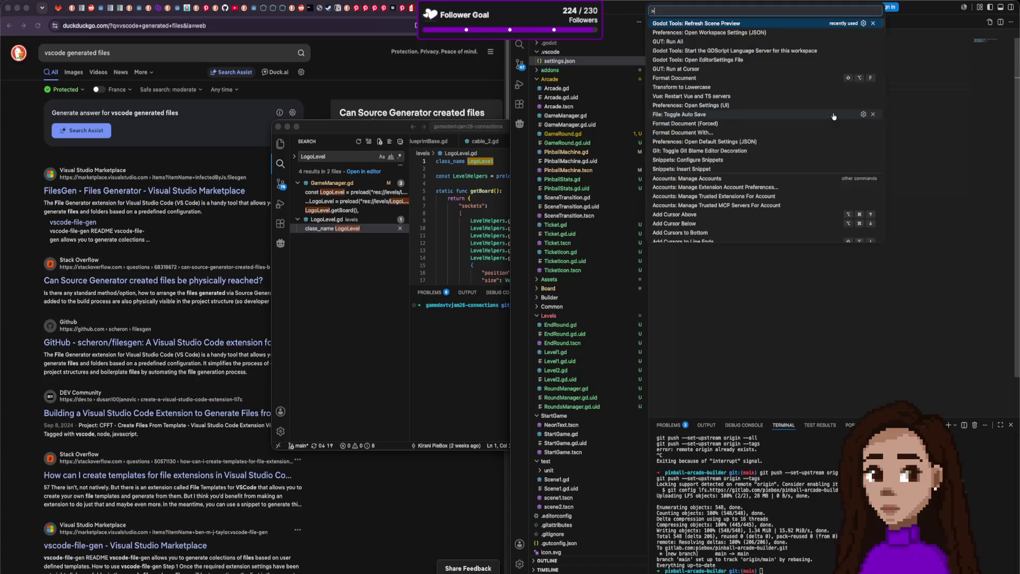
Open Preferences: Open Settings (UI) via 'sett' and filter the settings list for fold options
{"action": "type", "text": "sett"}
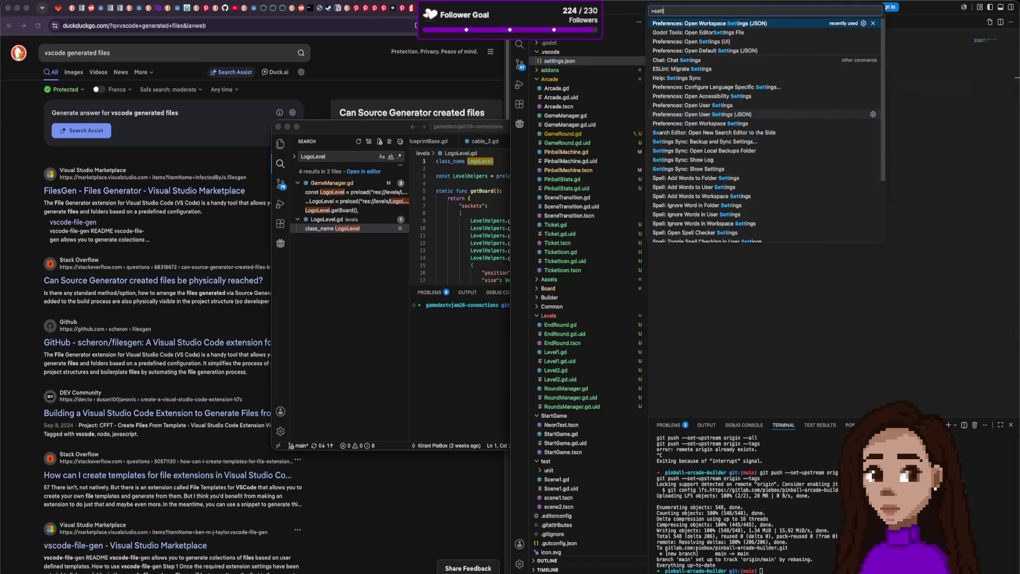
{"action": "key", "text": "Down"}
{"action": "key", "text": "Down"}
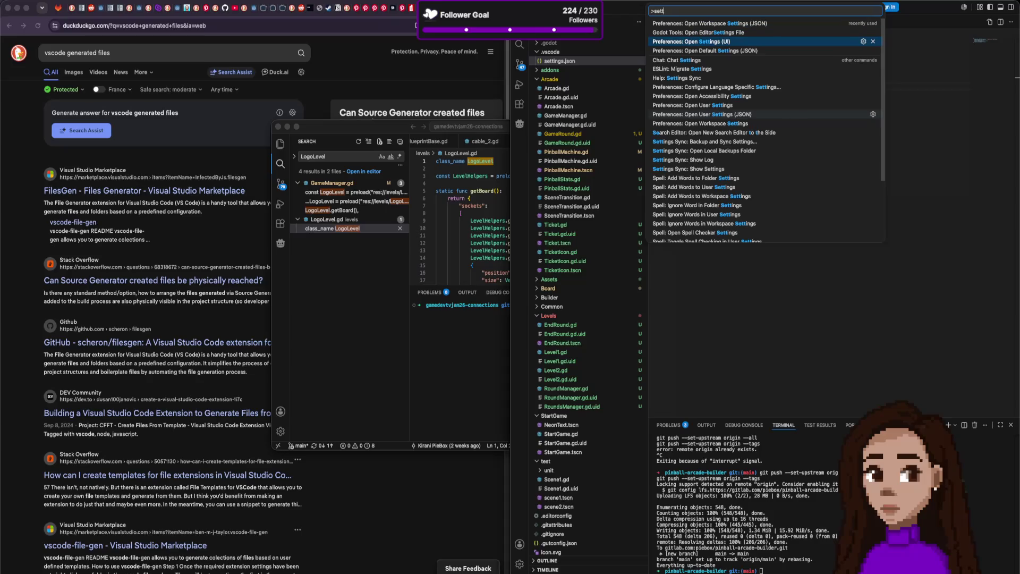
{"action": "key", "text": "Return"}
{"action": "type", "text": "fold"}
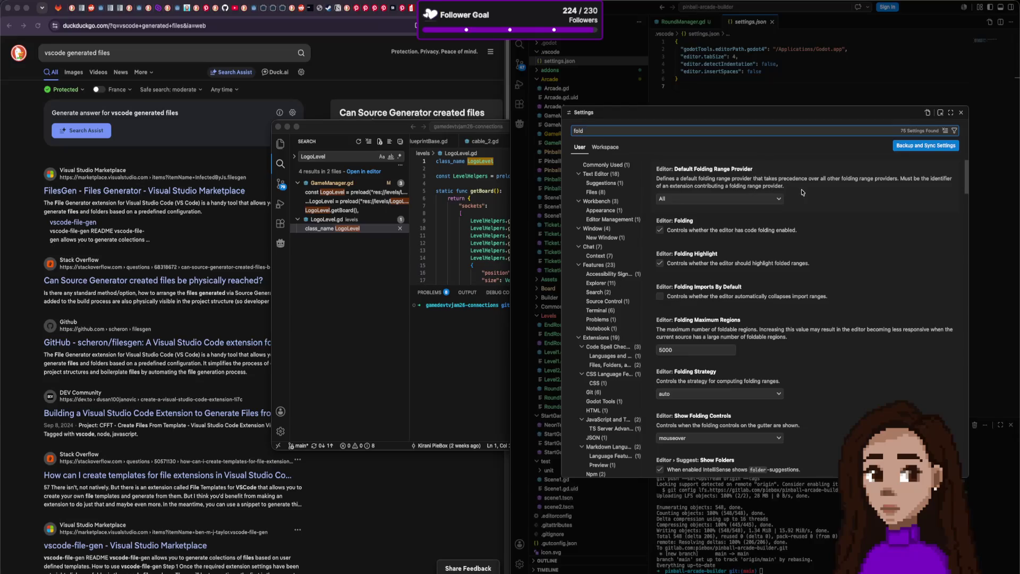
{"action": "scroll", "coordinate": [802, 193], "scroll_direction": "down", "scroll_amount": 3}
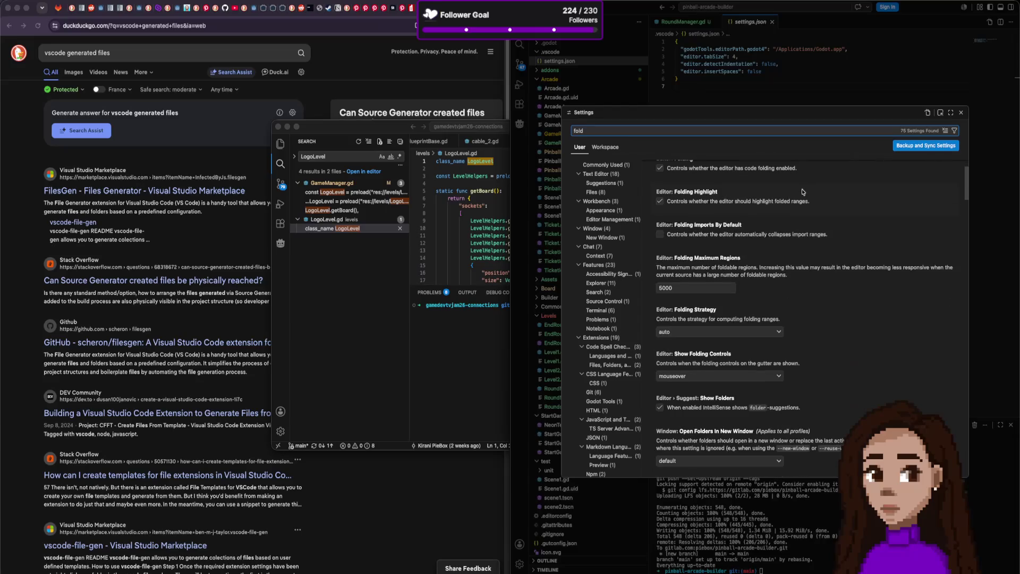
{"action": "scroll", "coordinate": [802, 192], "scroll_direction": "down", "scroll_amount": 3}
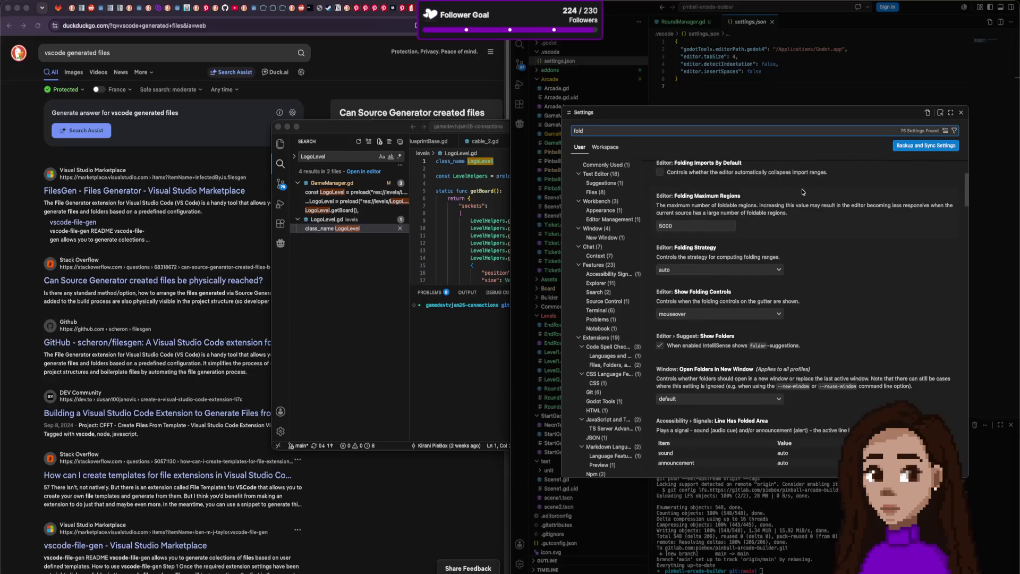
{"action": "scroll", "coordinate": [803, 193], "scroll_direction": "down", "scroll_amount": 10}
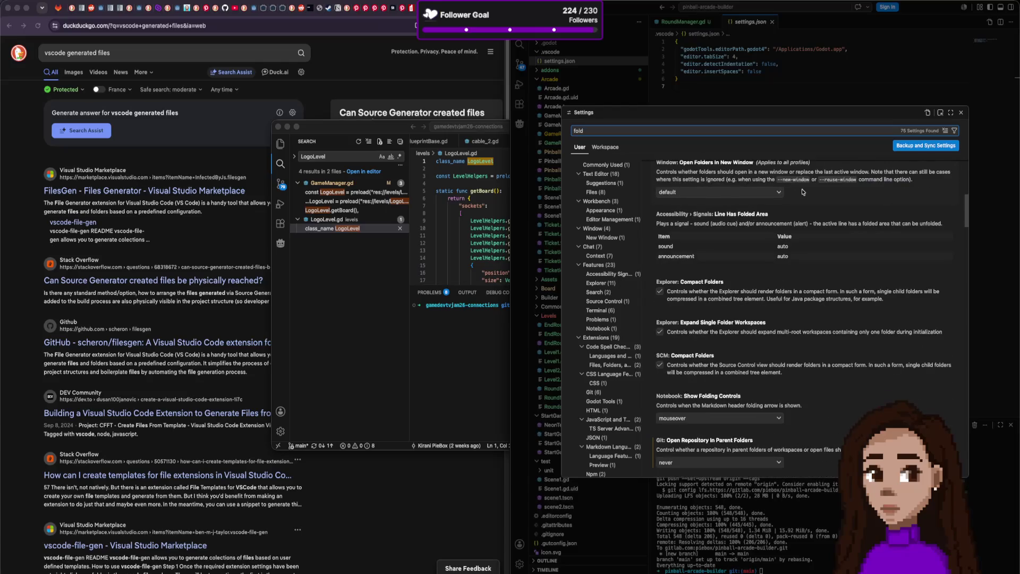
{"action": "scroll", "coordinate": [802, 193], "scroll_direction": "up", "scroll_amount": 13}
{"action": "left_click", "coordinate": [139, 78]}
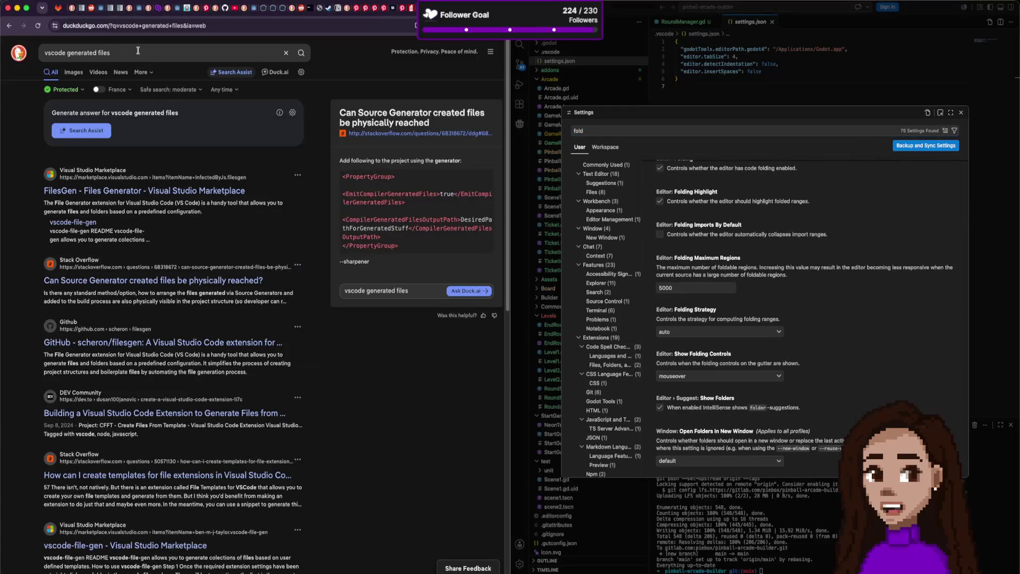
Search DuckDuckGo for 'vscode generated files group' and skim the results
{"action": "left_click", "coordinate": [138, 51]}
{"action": "type", "text": "group"}
{"action": "key", "text": "Return"}
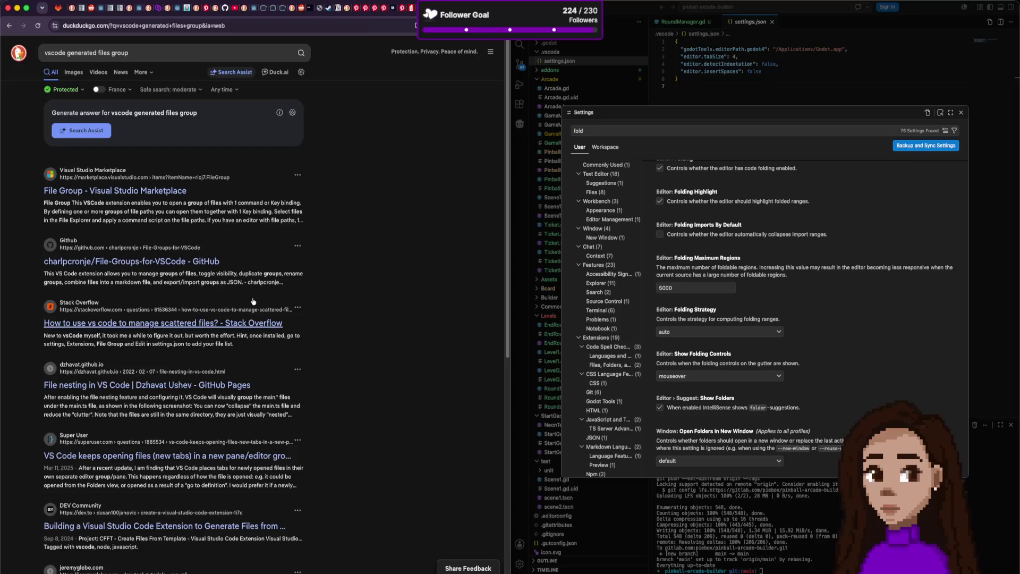
{"action": "scroll", "coordinate": [237, 335], "scroll_direction": "down", "scroll_amount": 1}
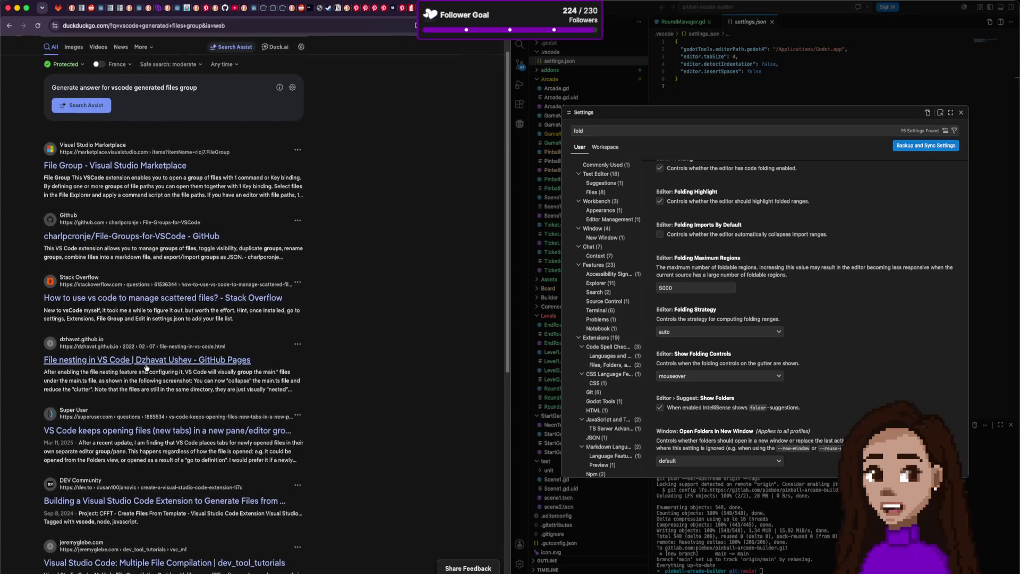
{"action": "scroll", "coordinate": [122, 73], "scroll_direction": "up", "scroll_amount": 1}
Change the search to 'vscode generated files nested' and open the Stack Overflow autogenerated-files question
{"action": "left_click", "coordinate": [127, 51]}
{"action": "key", "text": "BackSpace"}
{"action": "key", "text": "BackSpace"}
{"action": "key", "text": "BackSpace"}
{"action": "type", "text": "nested"}
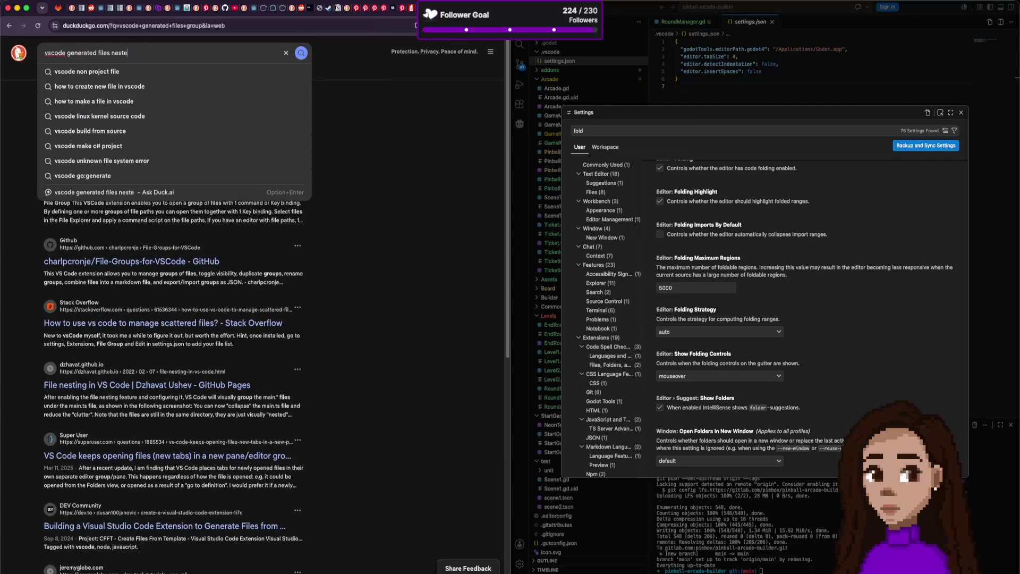
{"action": "key", "text": "Return"}
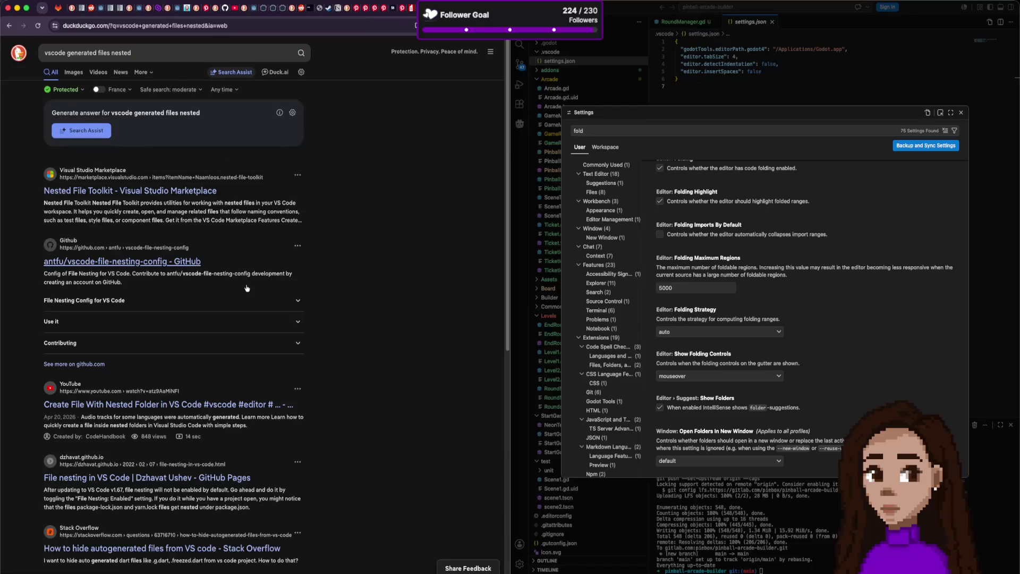
{"action": "scroll", "coordinate": [300, 421], "scroll_direction": "down", "scroll_amount": 1}
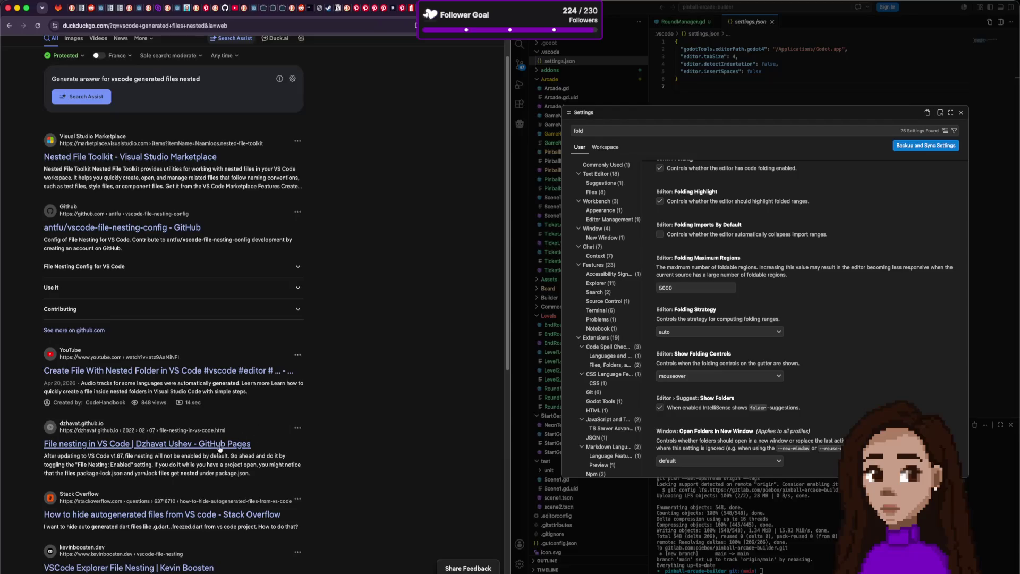
{"action": "scroll", "coordinate": [214, 451], "scroll_direction": "down", "scroll_amount": 3}
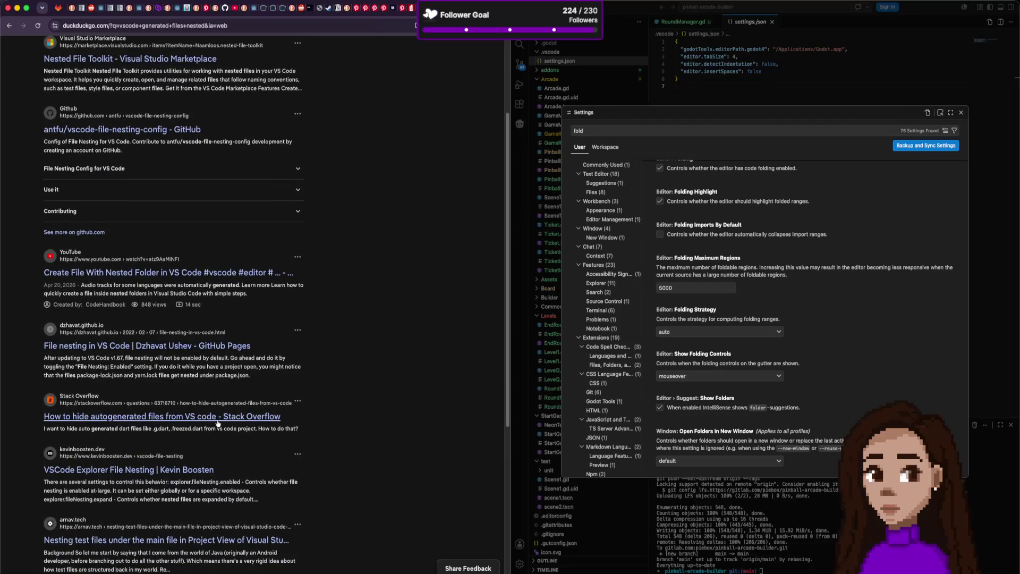
{"action": "left_click", "coordinate": [217, 422]}
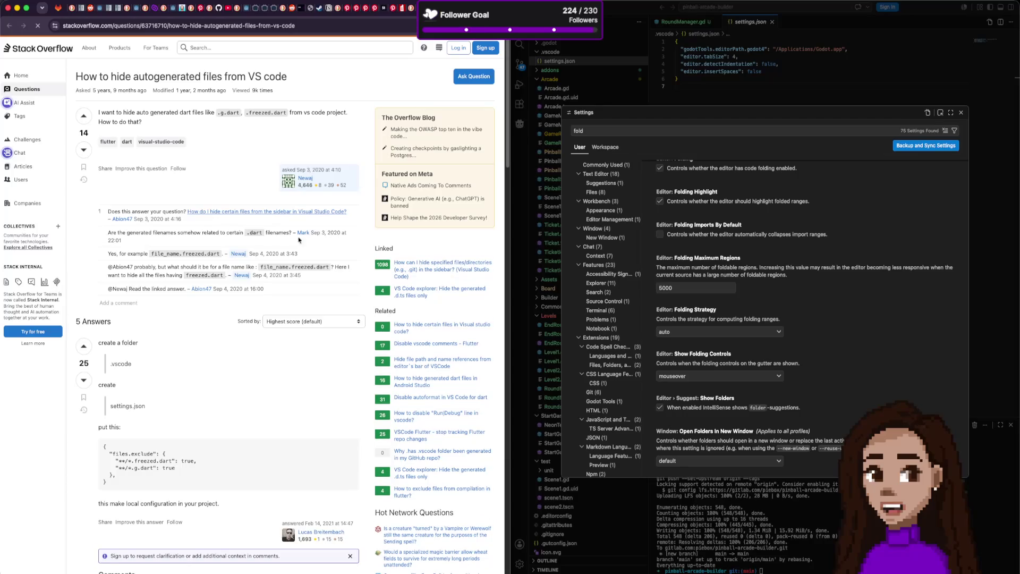
Scroll the answers and select the File Nesting setting name in the answer
{"action": "scroll", "coordinate": [153, 456], "scroll_direction": "down", "scroll_amount": 1}
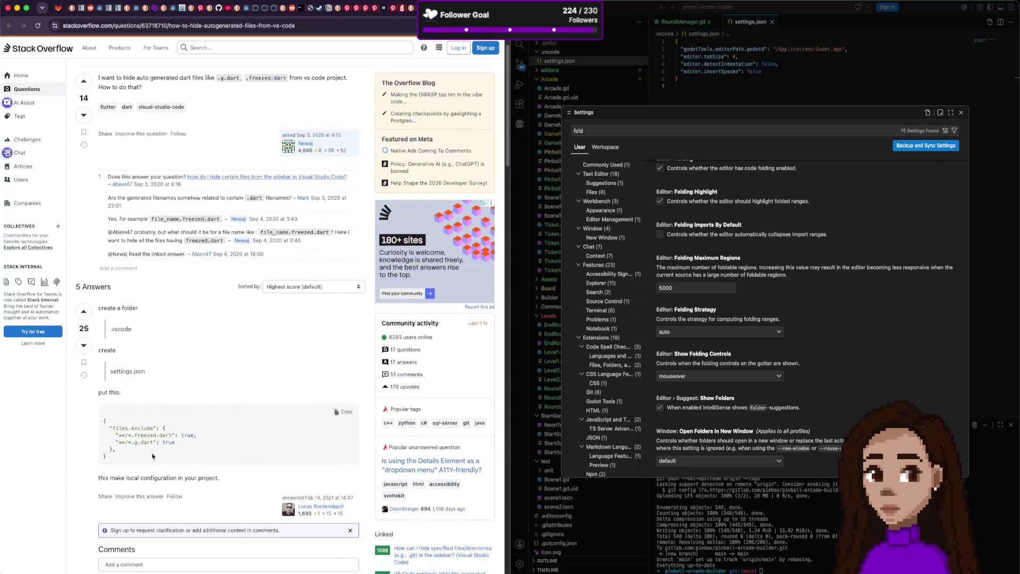
{"action": "scroll", "coordinate": [153, 456], "scroll_direction": "down", "scroll_amount": 1}
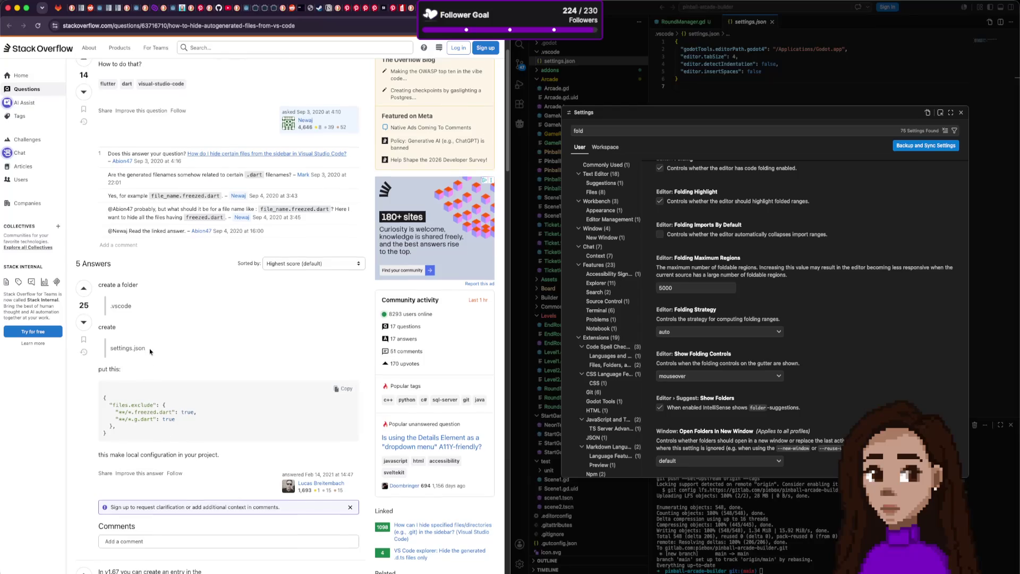
{"action": "scroll", "coordinate": [148, 364], "scroll_direction": "up", "scroll_amount": 2}
{"action": "scroll", "coordinate": [150, 357], "scroll_direction": "down", "scroll_amount": 5}
{"action": "scroll", "coordinate": [151, 355], "scroll_direction": "down", "scroll_amount": 5}
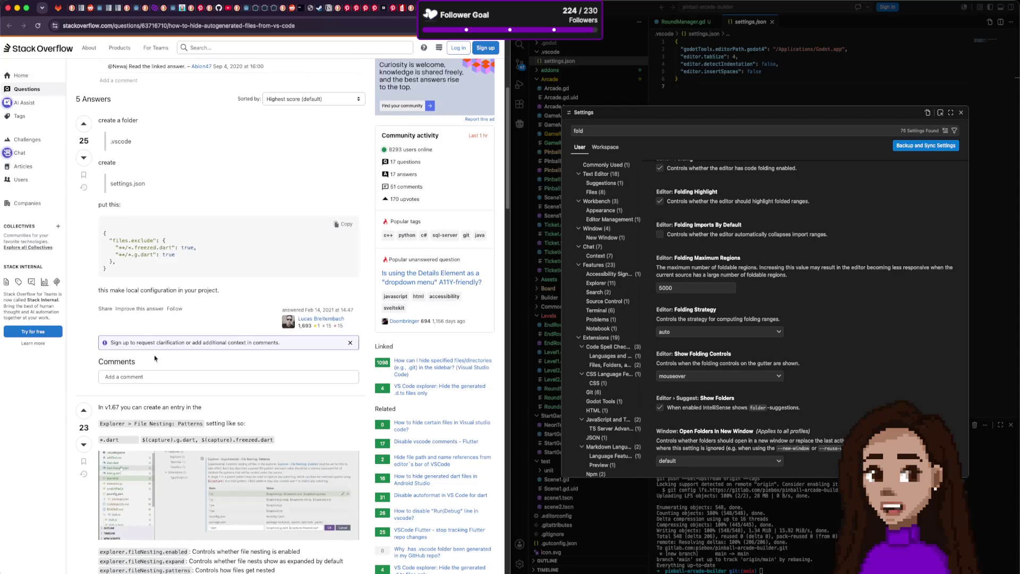
{"action": "left_click_drag", "start_coordinate": [100, 357], "coordinate": [158, 357]}
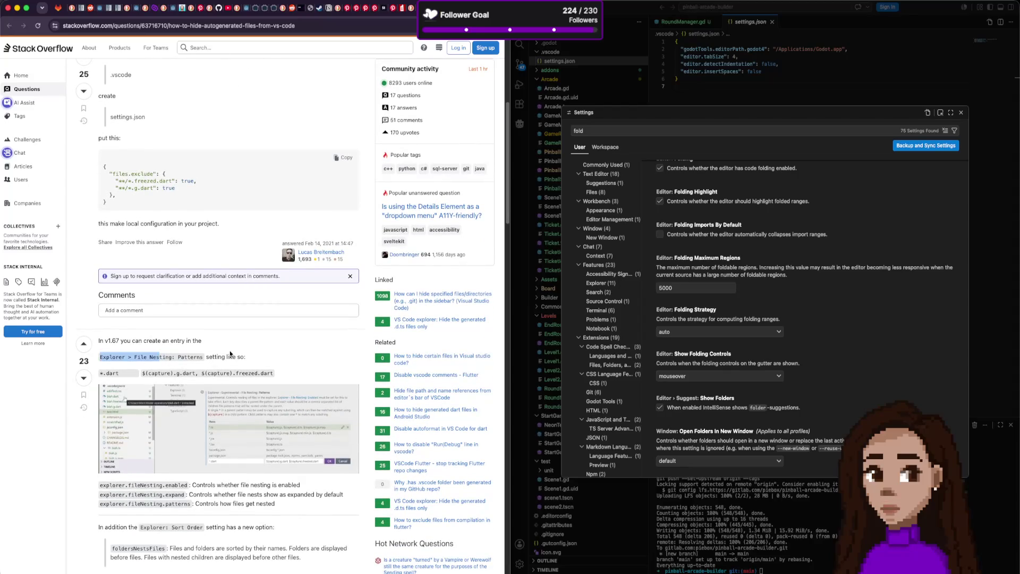
Read further through the answer, then select the old VS Code settings search text
{"action": "scroll", "coordinate": [280, 357], "scroll_direction": "down", "scroll_amount": 2}
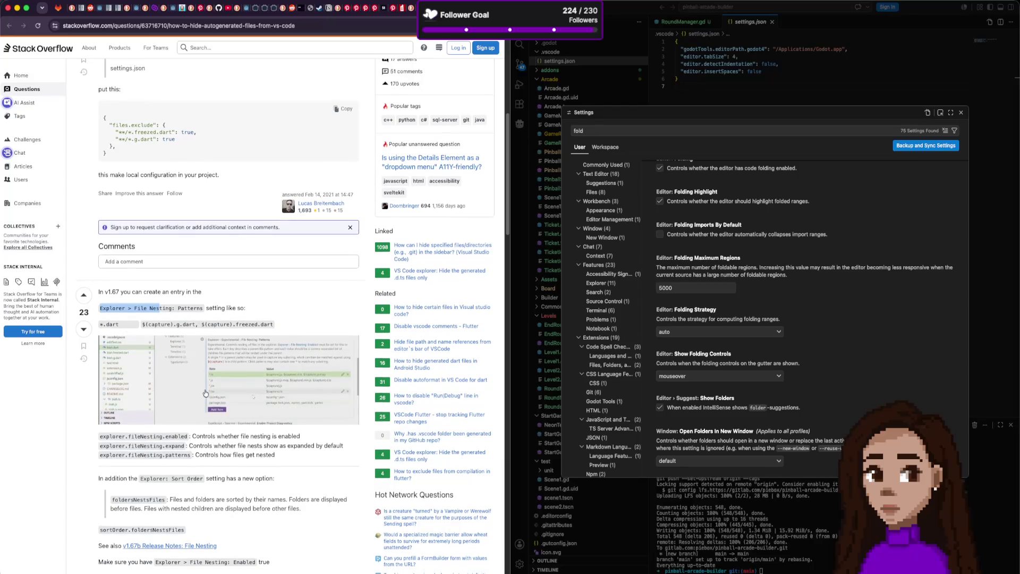
{"action": "scroll", "coordinate": [159, 399], "scroll_direction": "down", "scroll_amount": 2}
{"action": "scroll", "coordinate": [182, 439], "scroll_direction": "down", "scroll_amount": 2}
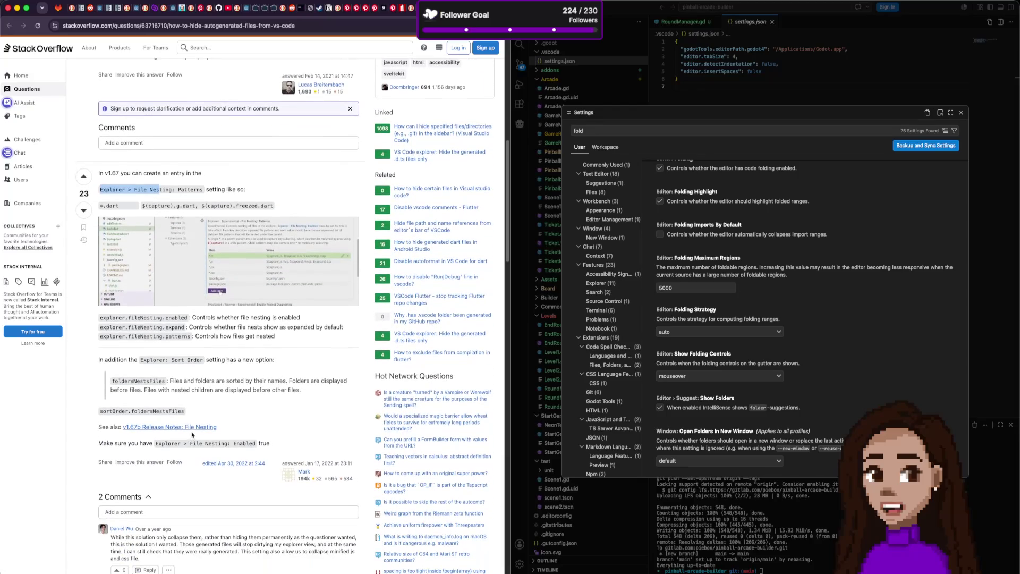
{"action": "scroll", "coordinate": [195, 409], "scroll_direction": "down", "scroll_amount": 4}
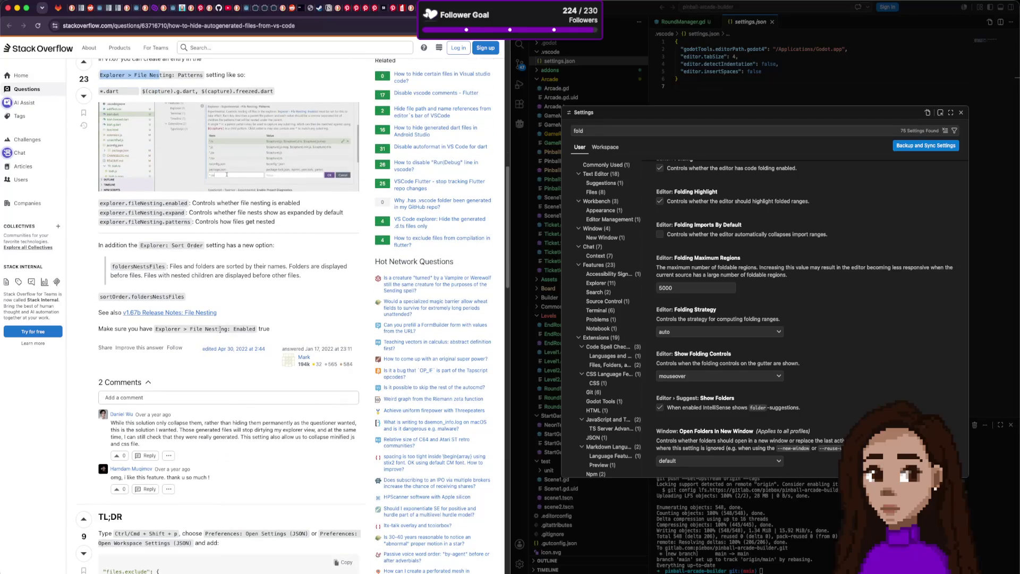
{"action": "scroll", "coordinate": [220, 328], "scroll_direction": "down", "scroll_amount": 6}
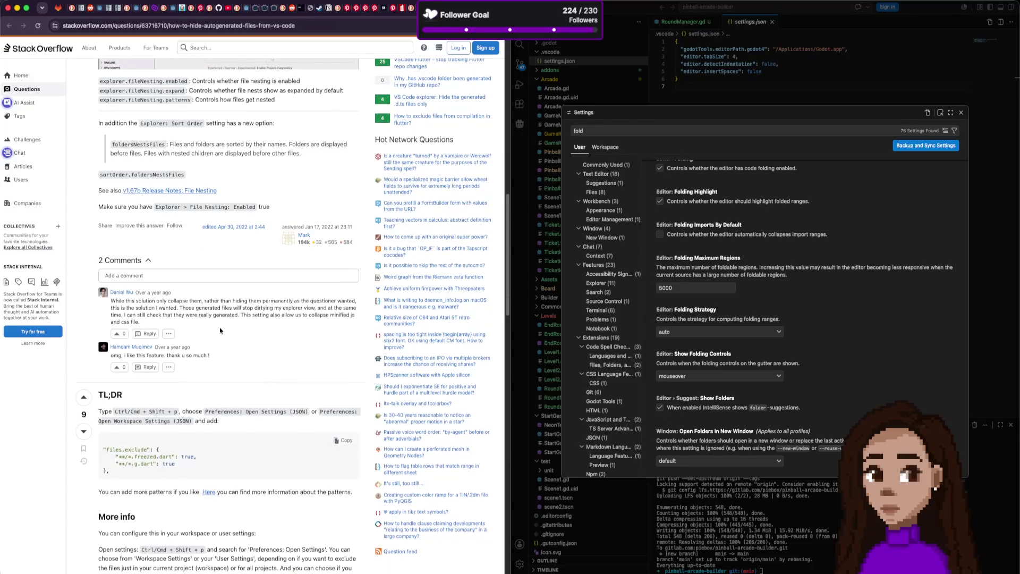
{"action": "scroll", "coordinate": [220, 329], "scroll_direction": "up", "scroll_amount": 7}
{"action": "scroll", "coordinate": [220, 330], "scroll_direction": "up", "scroll_amount": 4}
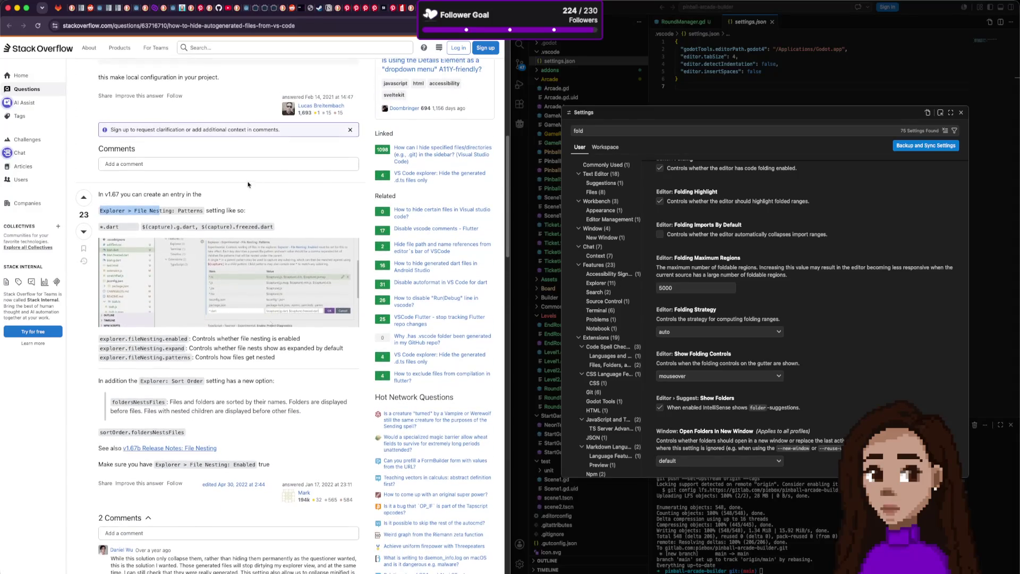
{"action": "double_click", "coordinate": [579, 130]}
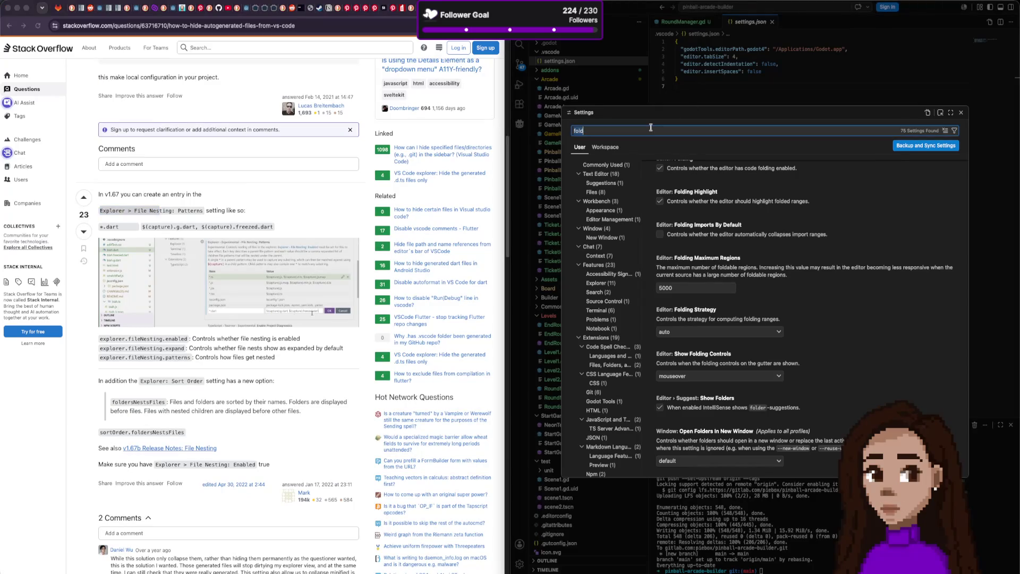
Filter Settings to 'nesting' and add a new File Nesting: Patterns item
{"action": "type", "text": "nesting"}
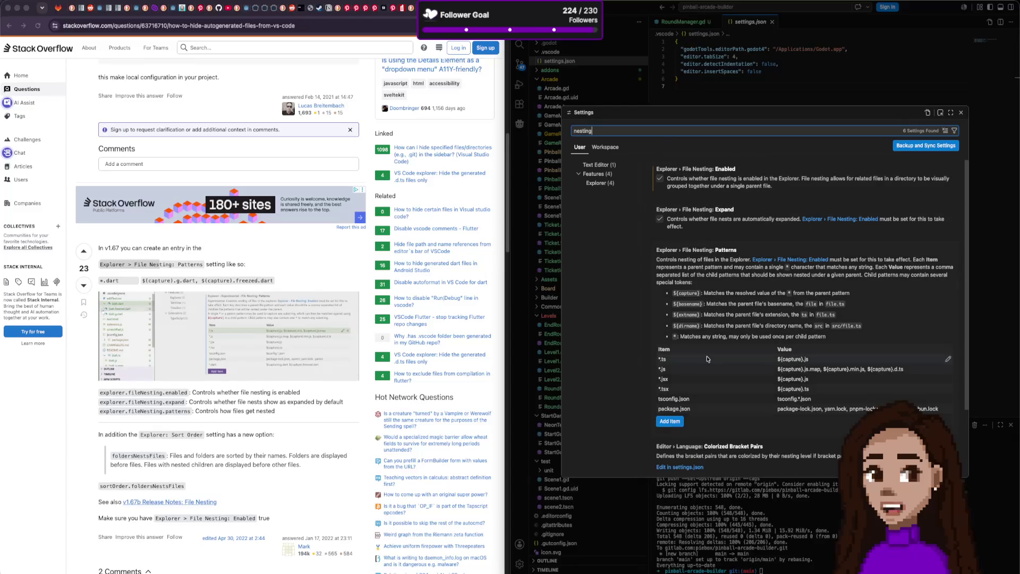
{"action": "scroll", "coordinate": [706, 359], "scroll_direction": "down", "scroll_amount": 1}
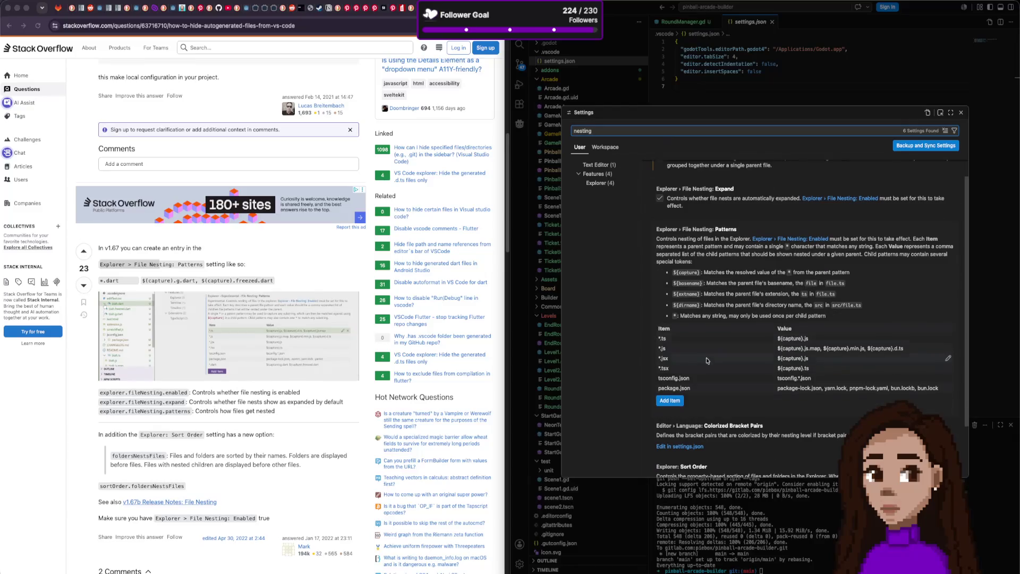
{"action": "left_click", "coordinate": [670, 401]}
{"action": "type", "text": "*"}
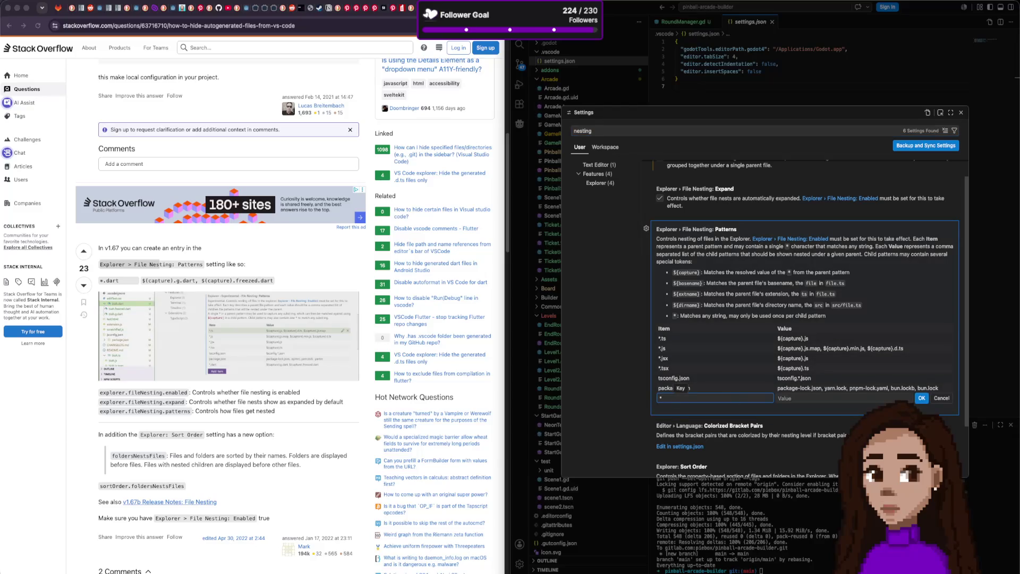
Set the new nesting item's pattern to *.gd
{"action": "mouse_move", "coordinate": [636, 112]}
{"action": "left_mouse_down"}
{"action": "mouse_move", "coordinate": [691, 129]}
{"action": "mouse_move", "coordinate": [734, 107]}
{"action": "left_mouse_up"}
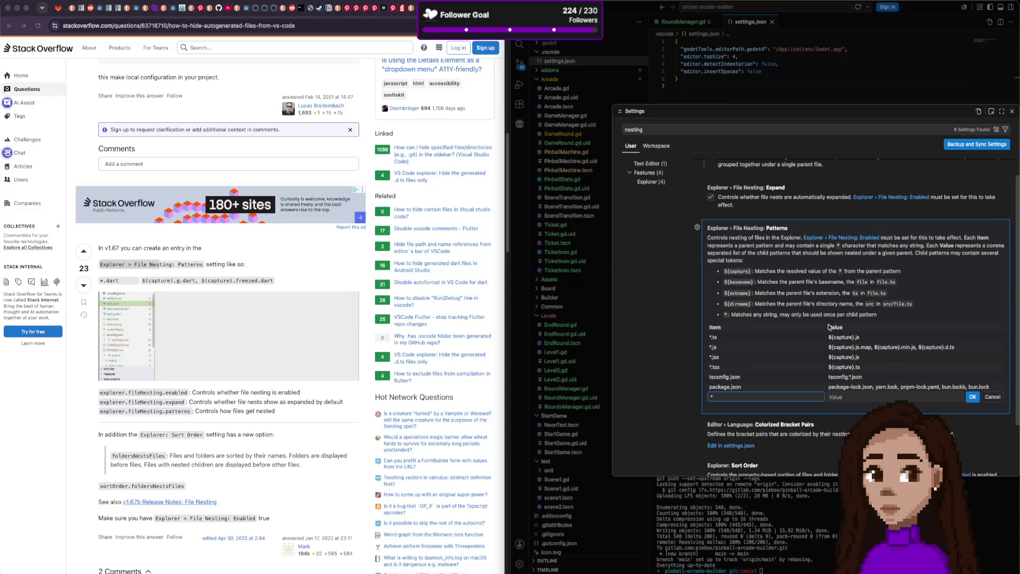
{"action": "type", "text": "gd"}
{"action": "key", "text": "Tab"}
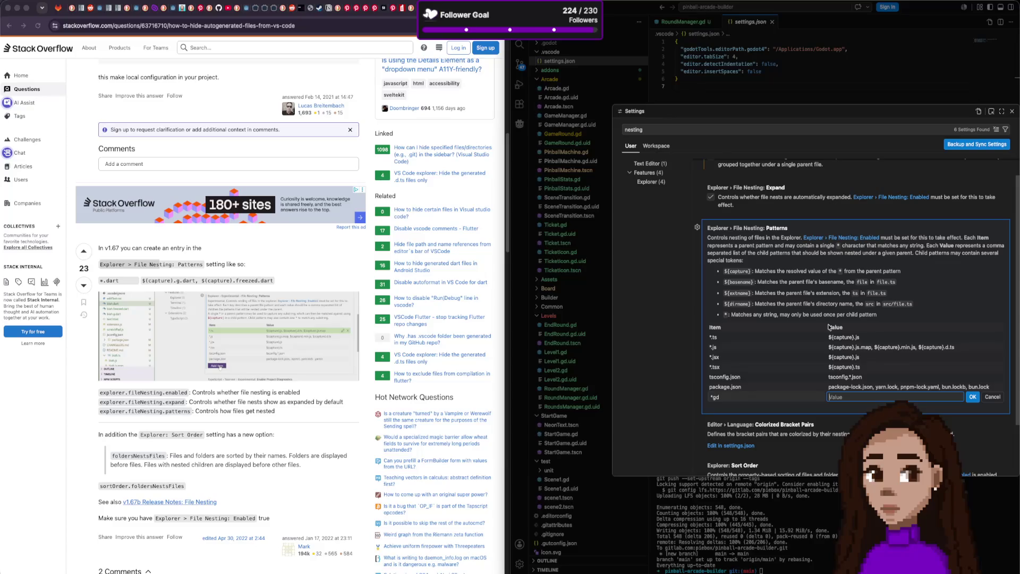
{"action": "key", "text": "shift+Tab"}
{"action": "left_click", "coordinate": [719, 397]}
{"action": "type", "text": "."}
{"action": "key", "text": "Tab"}
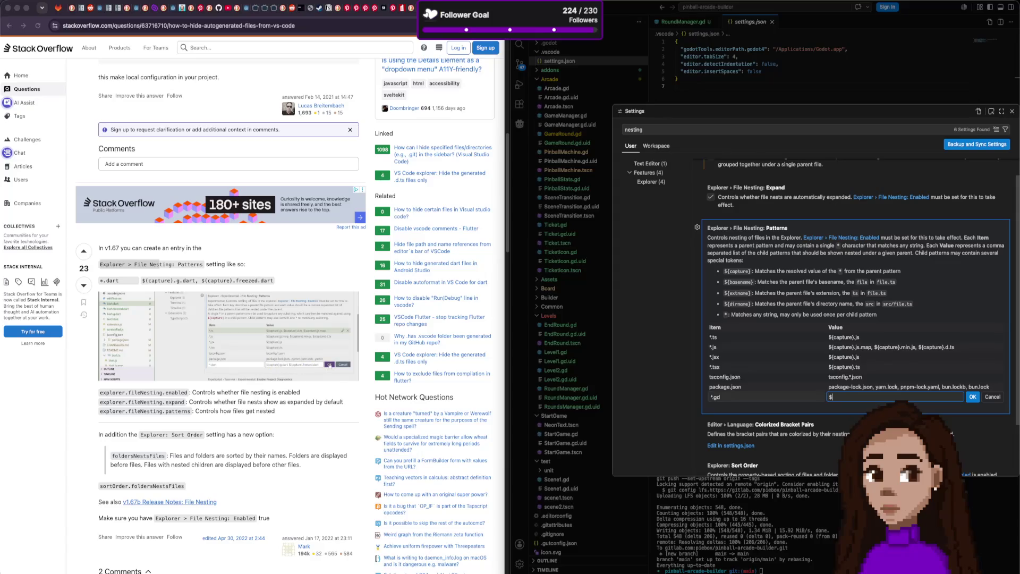
Give the *.gd pattern the value $(capture).gd.uid and save it
{"action": "type", "text": "(capt"}
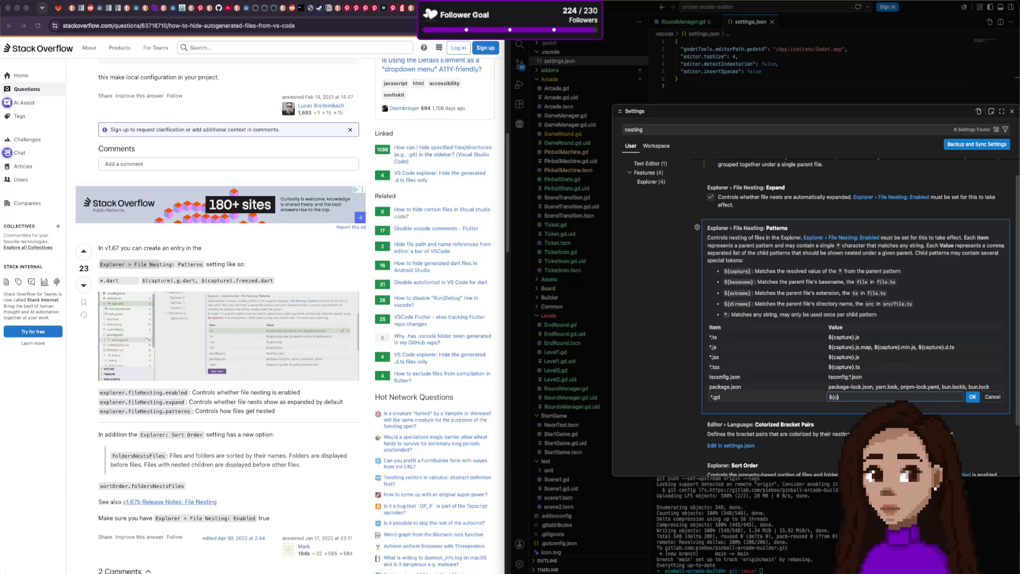
{"action": "type", "text": "ure)"}
{"action": "left_click", "coordinate": [765, 337]}
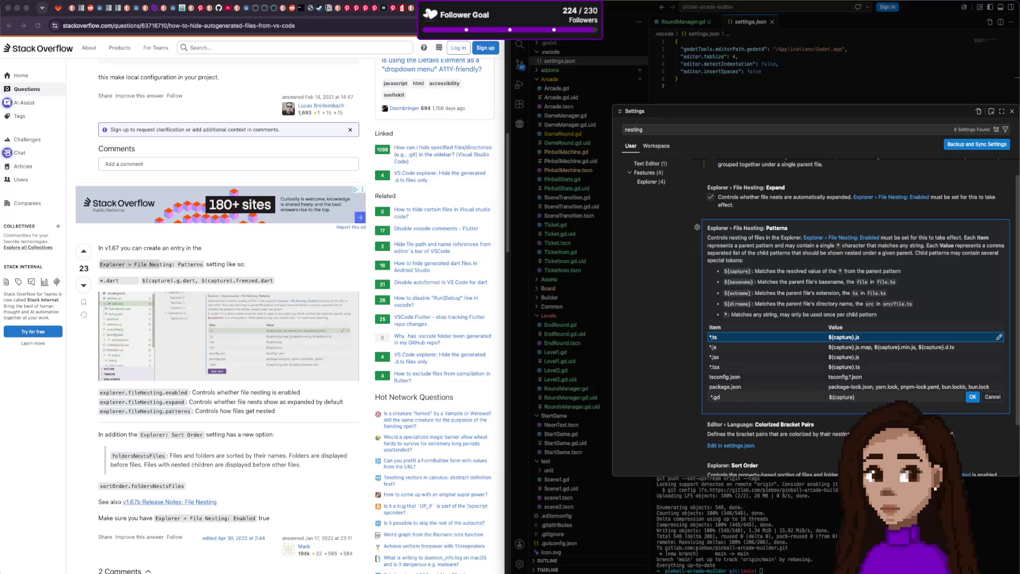
{"action": "left_click", "coordinate": [875, 397]}
{"action": "type", "text": "."}
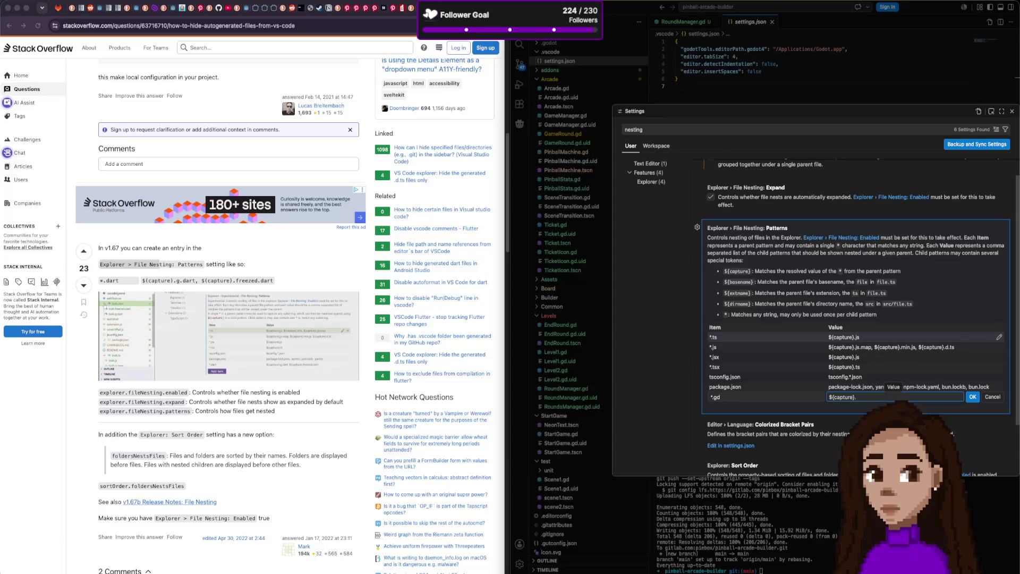
{"action": "type", "text": "gd.uid"}
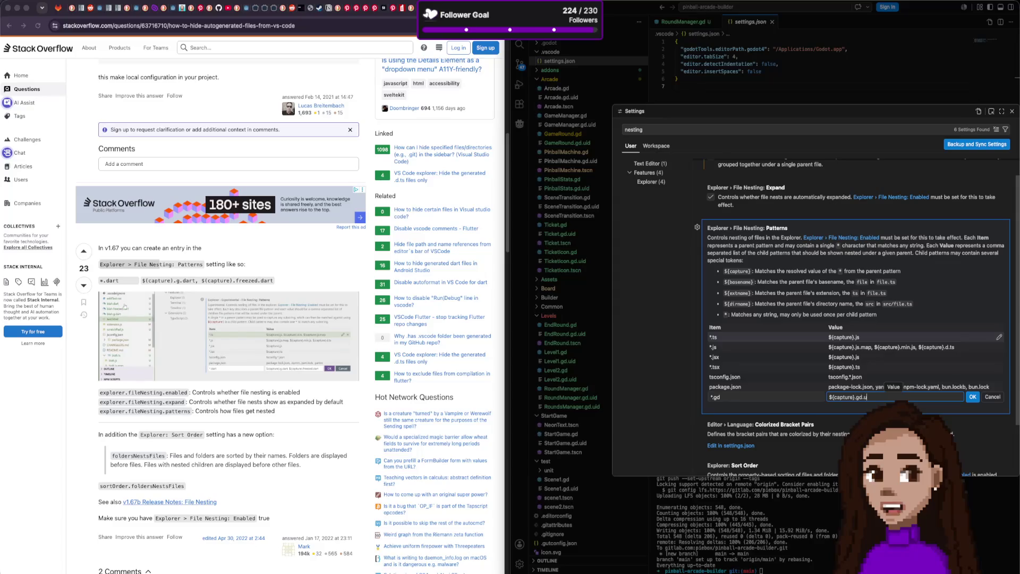
{"action": "key", "text": "Return"}
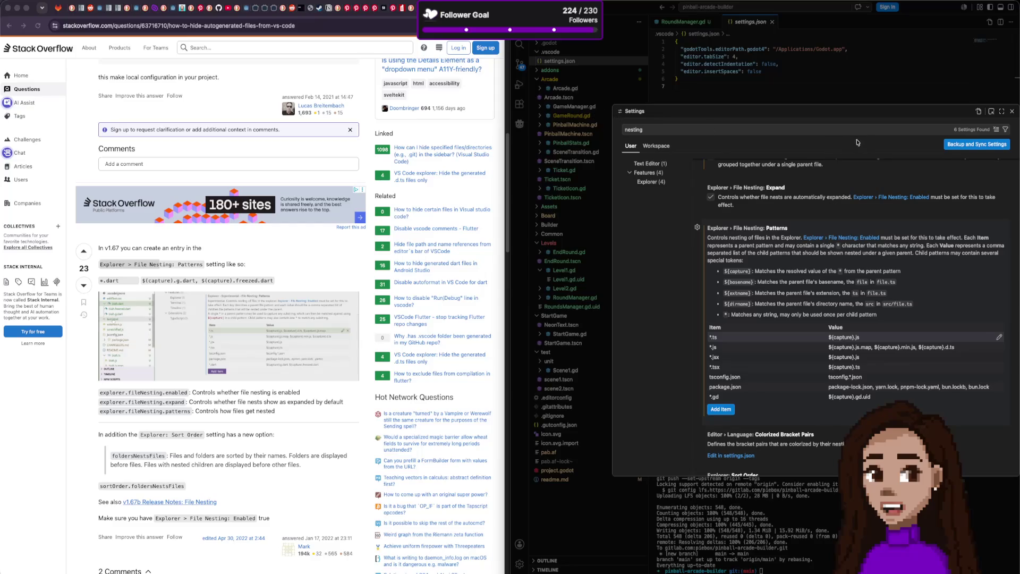
{"action": "double_click", "coordinate": [850, 116]}
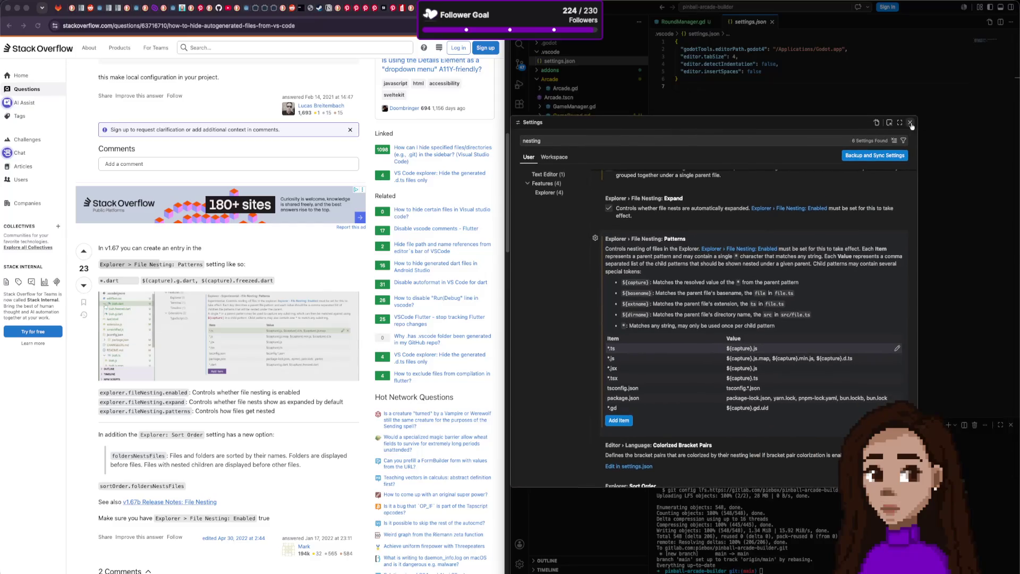
Close Settings and delete the leftover RoundsManager.gd.uid file
{"action": "left_click", "coordinate": [911, 123]}
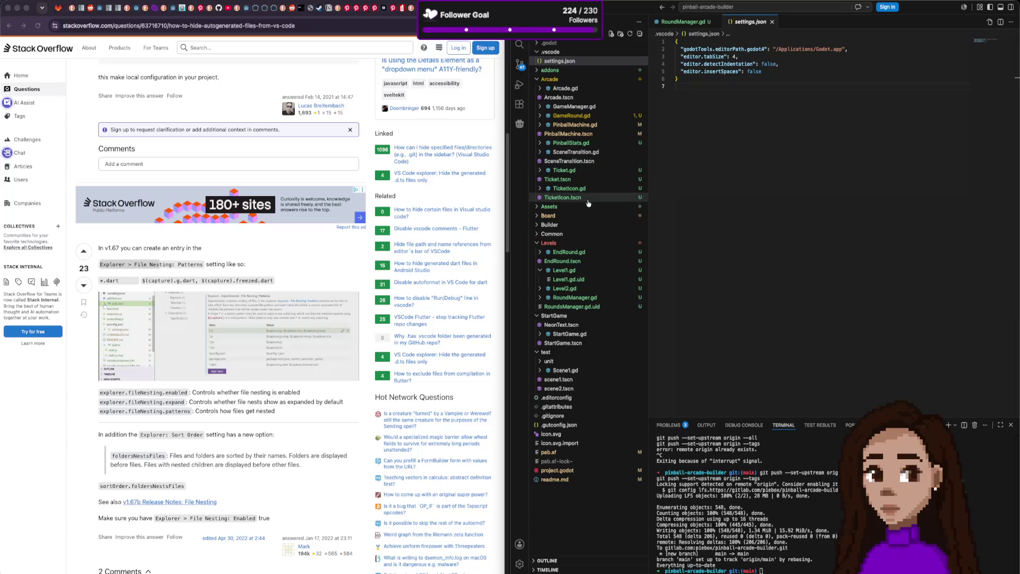
{"action": "right_click", "coordinate": [577, 310]}
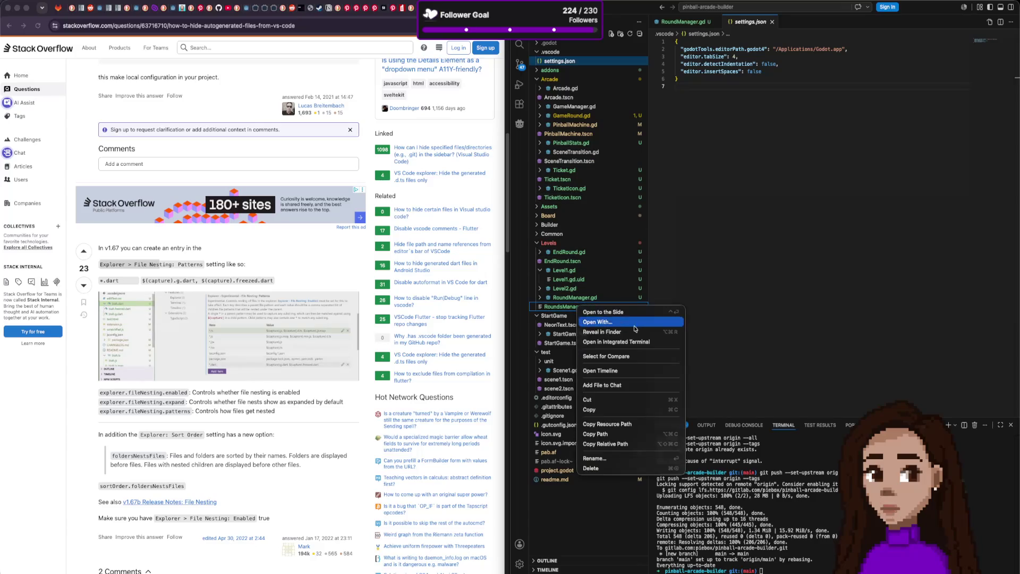
{"action": "left_click", "coordinate": [595, 528]}
{"action": "left_click", "coordinate": [770, 310]}
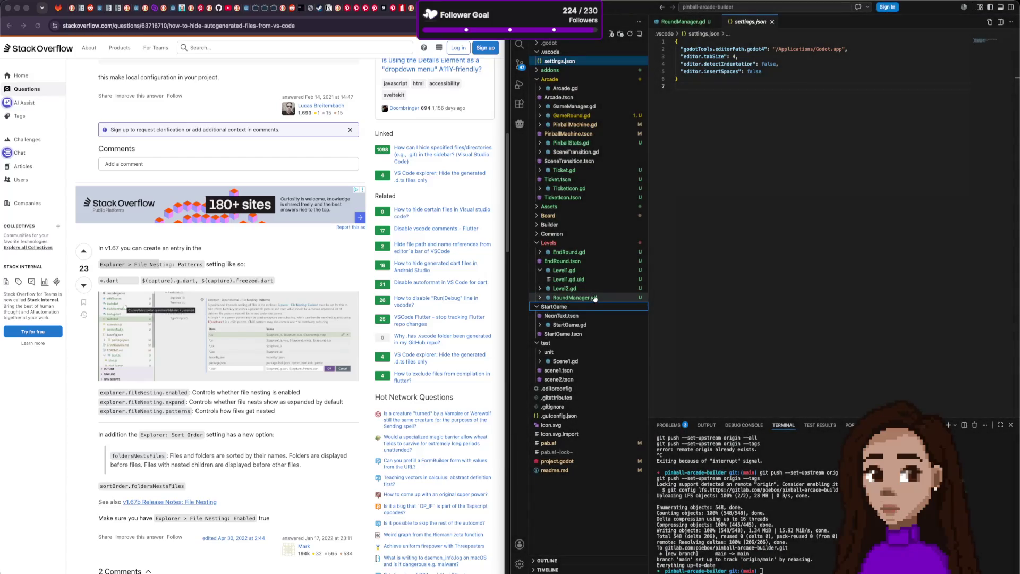
Open Level1.gd and check that the Board folder's scripts now nest their uid files
{"action": "left_click", "coordinate": [586, 272]}
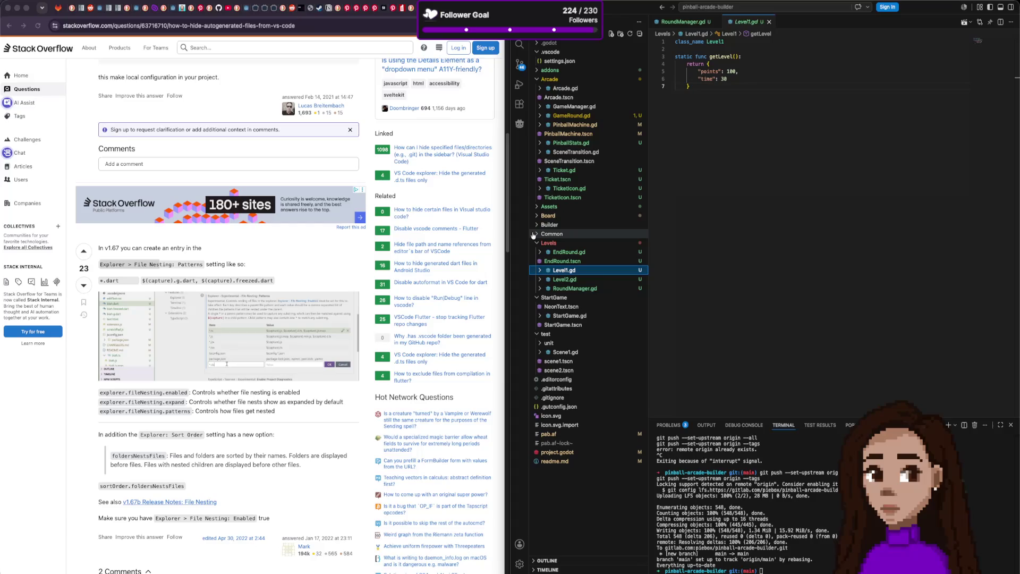
{"action": "left_click", "coordinate": [537, 215]}
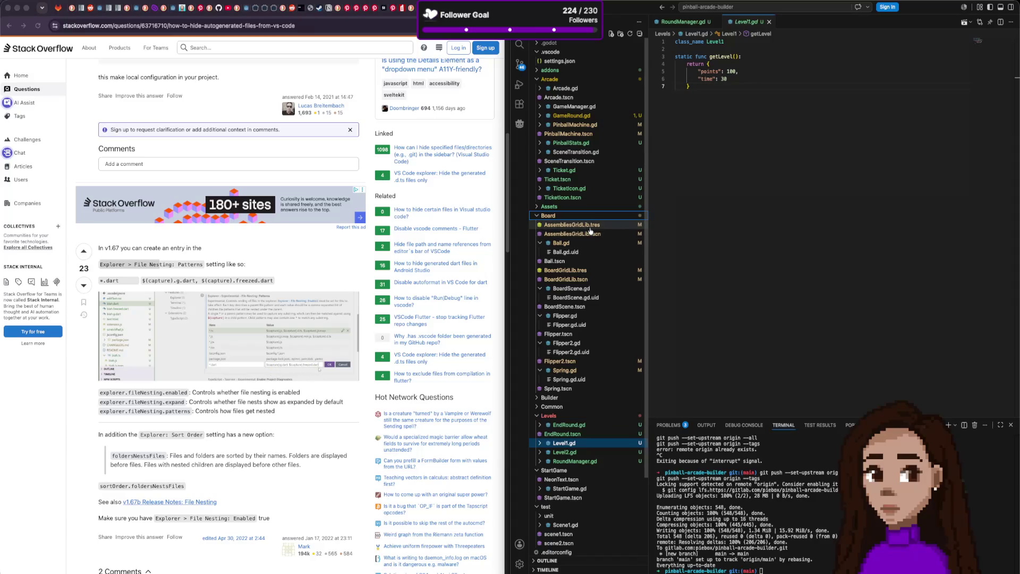
{"action": "left_click", "coordinate": [540, 242]}
{"action": "left_click", "coordinate": [540, 279]}
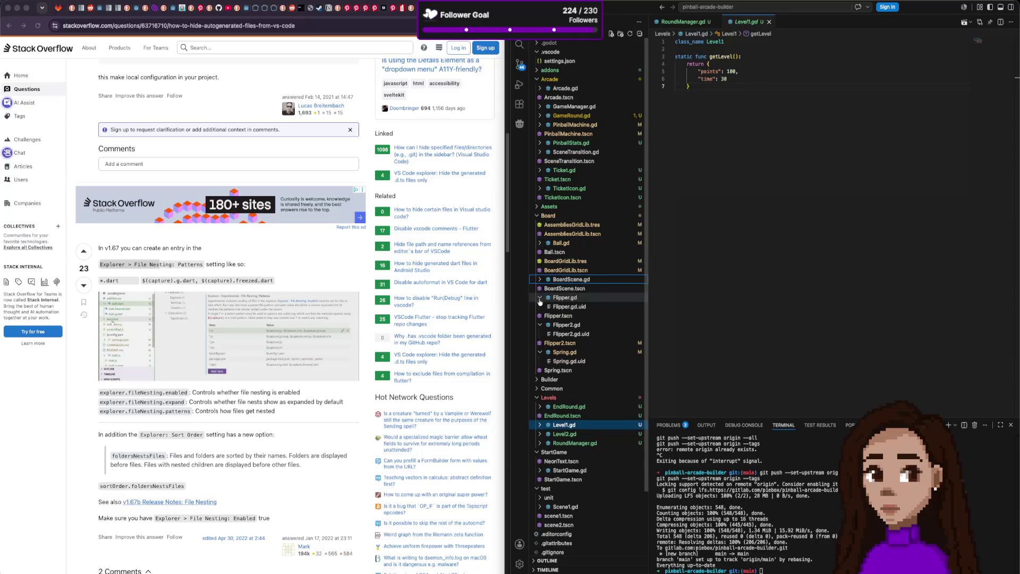
{"action": "left_click", "coordinate": [540, 298]}
{"action": "left_click", "coordinate": [541, 317]}
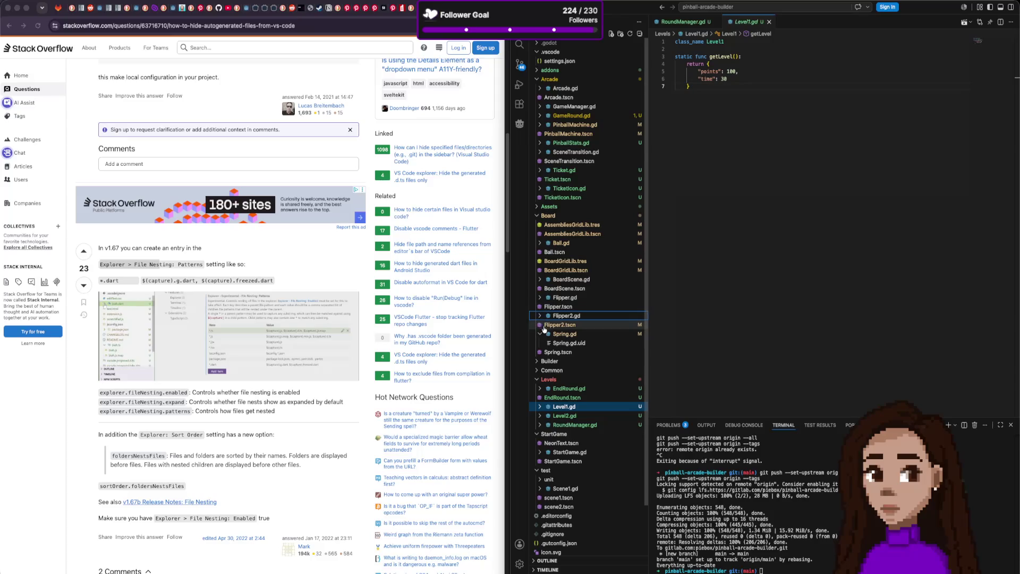
{"action": "left_click", "coordinate": [540, 334]}
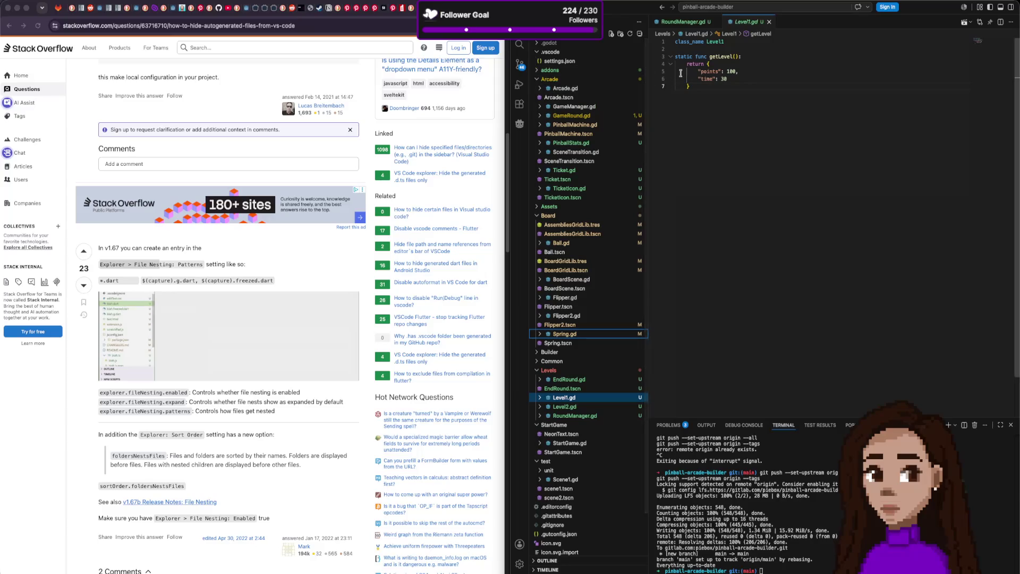
{"action": "left_click", "coordinate": [537, 218]}
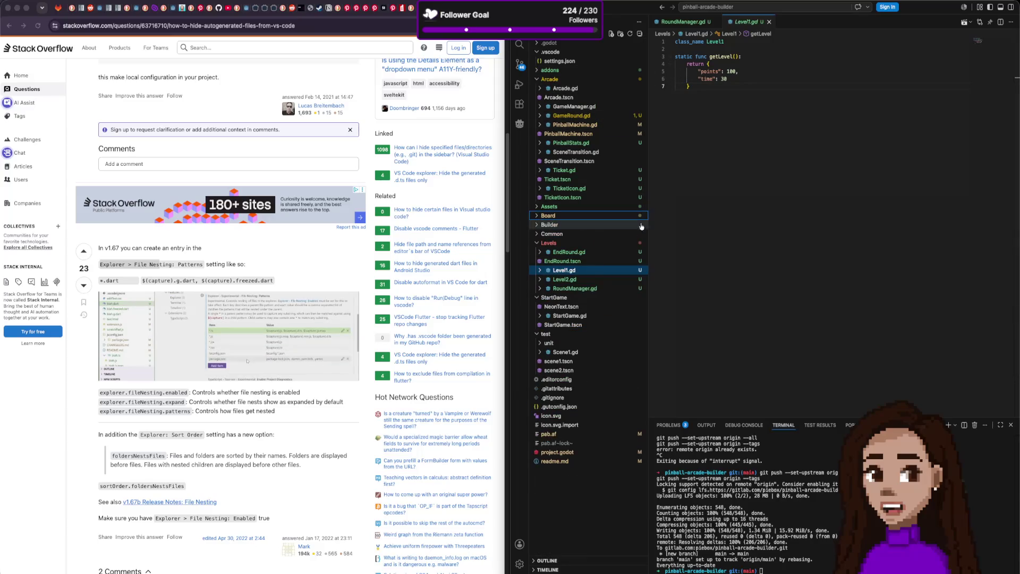
{"action": "key", "text": "super+Tab"}
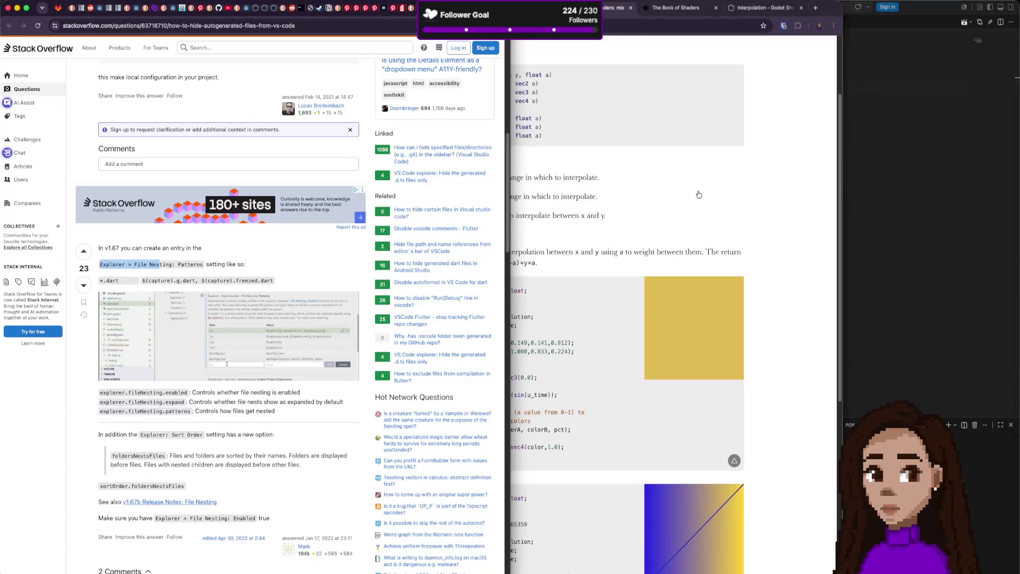
Back in VS Code, show RoundManager.gd and check its nested uid file
{"action": "key", "text": "super+Tab"}
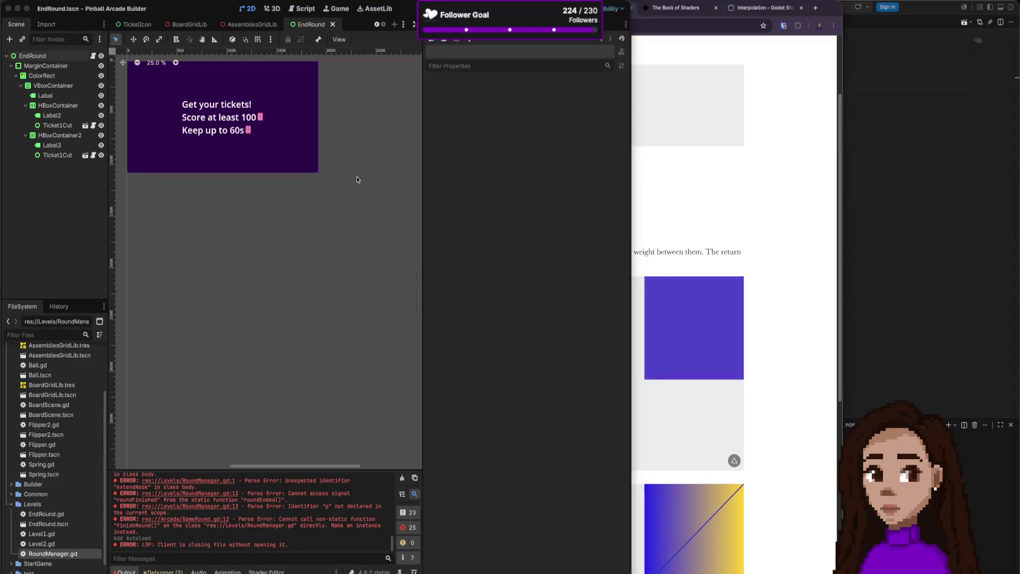
{"action": "key", "text": "super+Tab"}
{"action": "scroll", "coordinate": [802, 151], "scroll_direction": "down", "scroll_amount": 1}
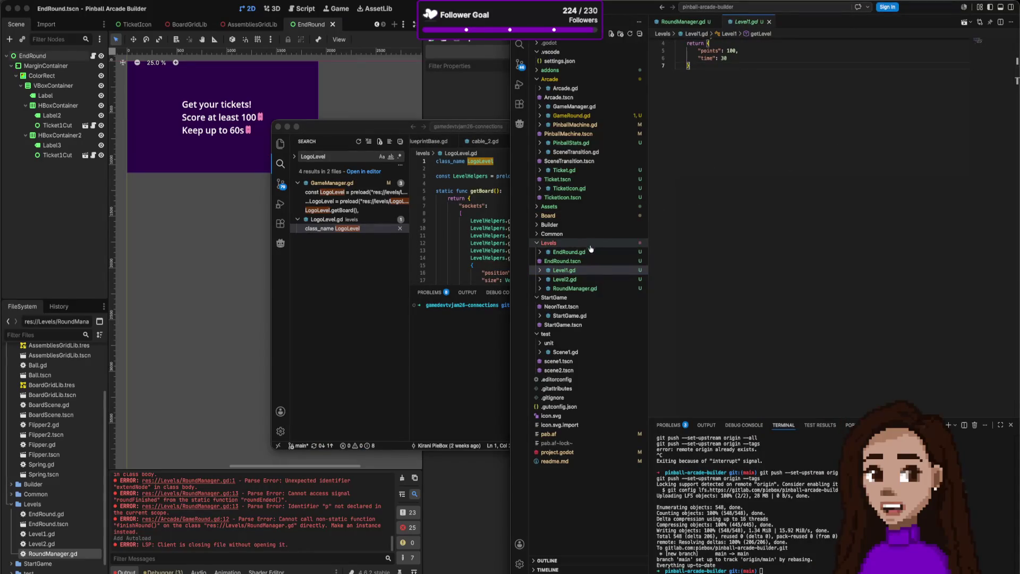
{"action": "left_click", "coordinate": [698, 22]}
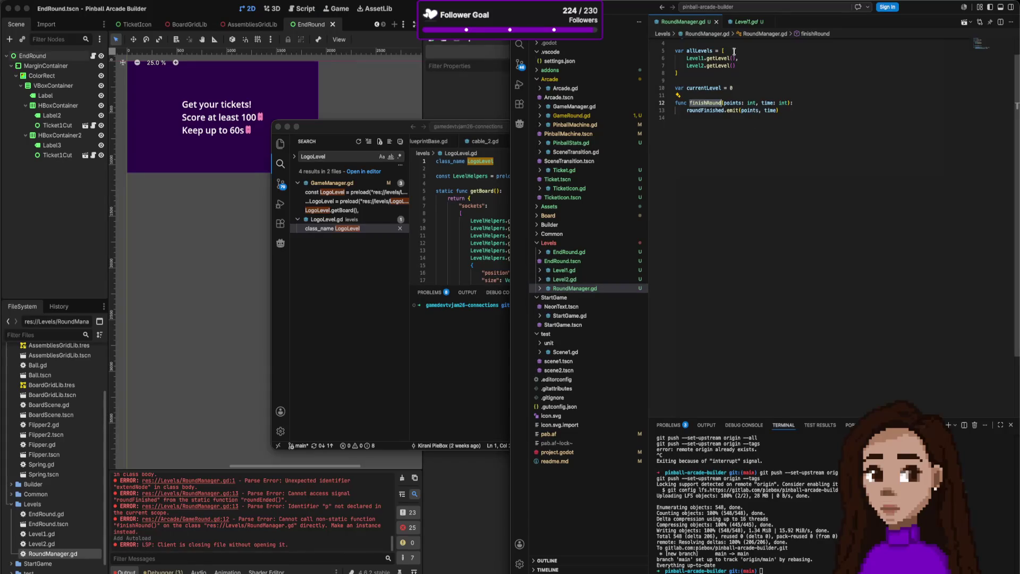
{"action": "left_click", "coordinate": [585, 290]}
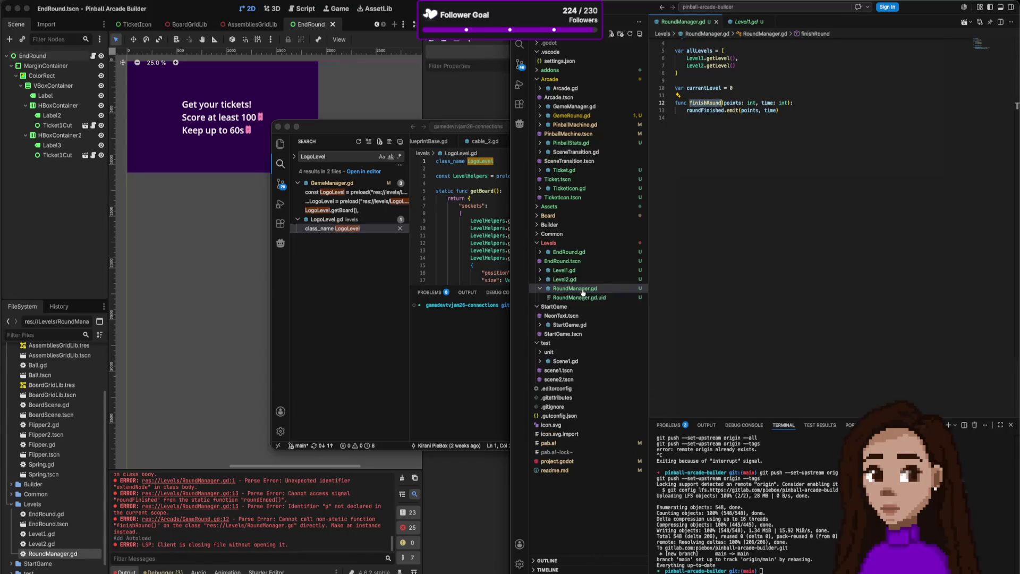
{"action": "left_click", "coordinate": [588, 289]}
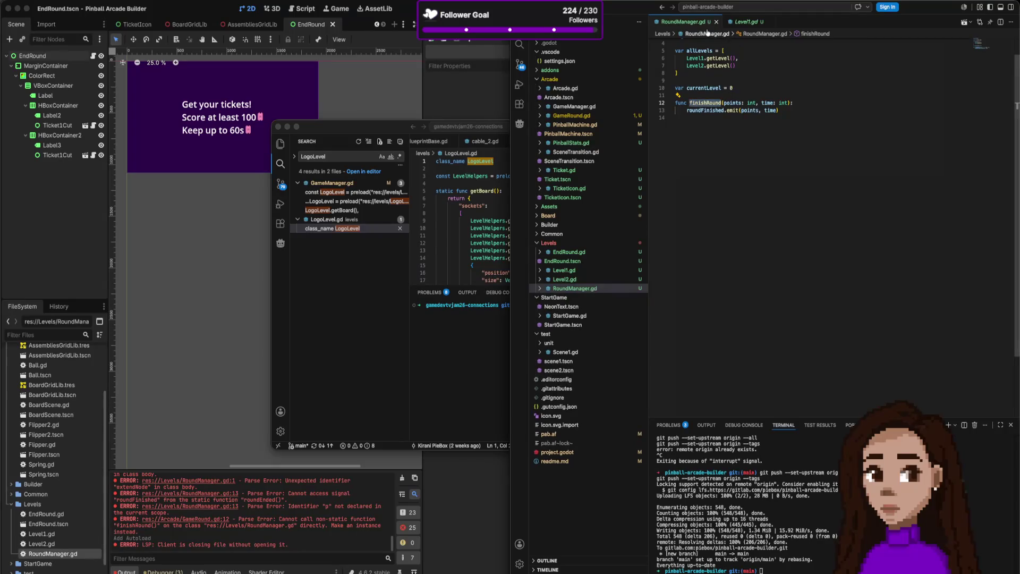
{"action": "scroll", "coordinate": [726, 119], "scroll_direction": "up", "scroll_amount": 1}
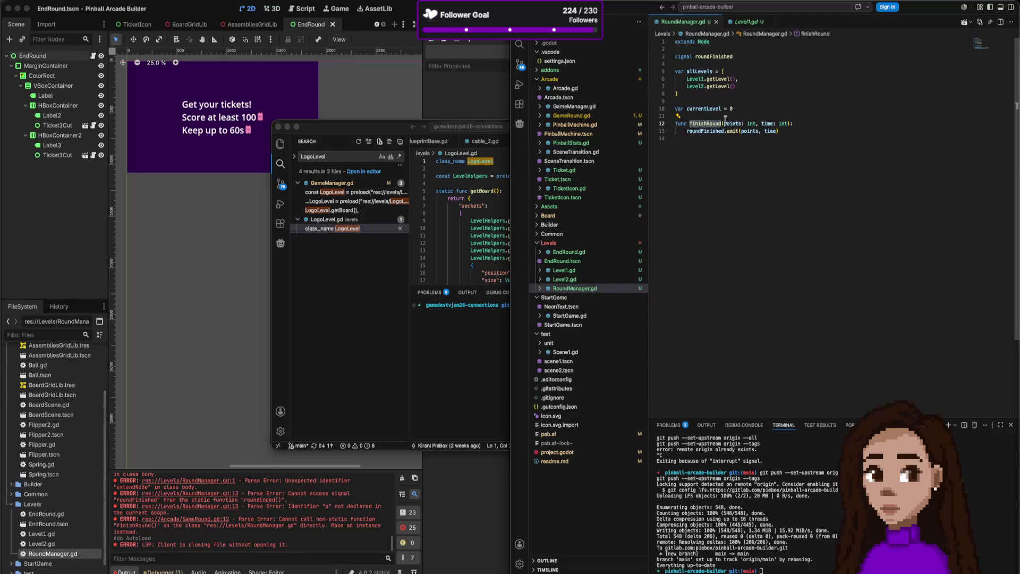
In EndRound.gd's _ready, add RoundManager.roundFinished.connect(onRoundFinished) after visible = false
{"action": "left_click", "coordinate": [579, 253]}
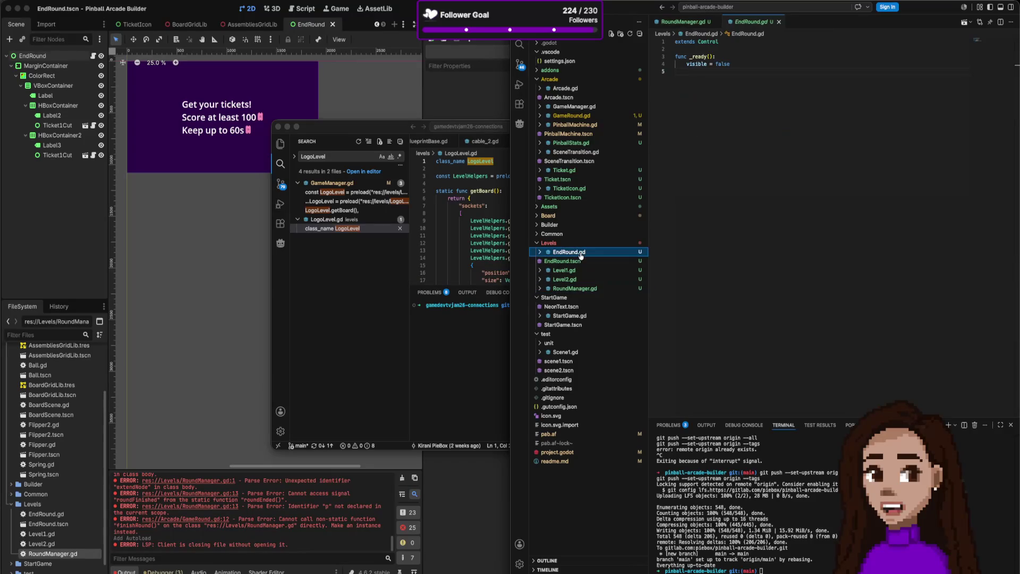
{"action": "left_click", "coordinate": [772, 67]}
{"action": "key", "text": "Return"}
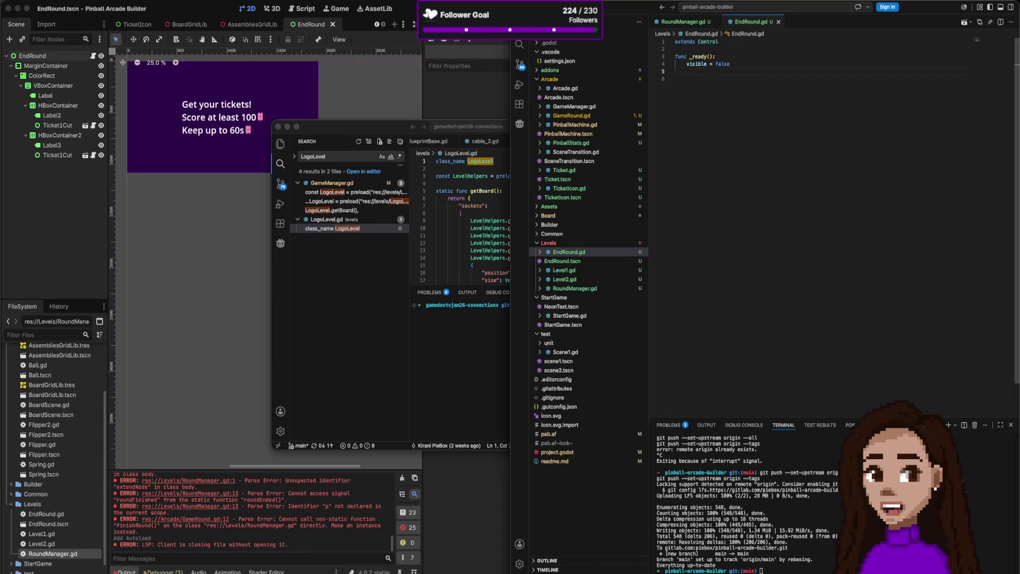
{"action": "type", "text": "oundManager"}
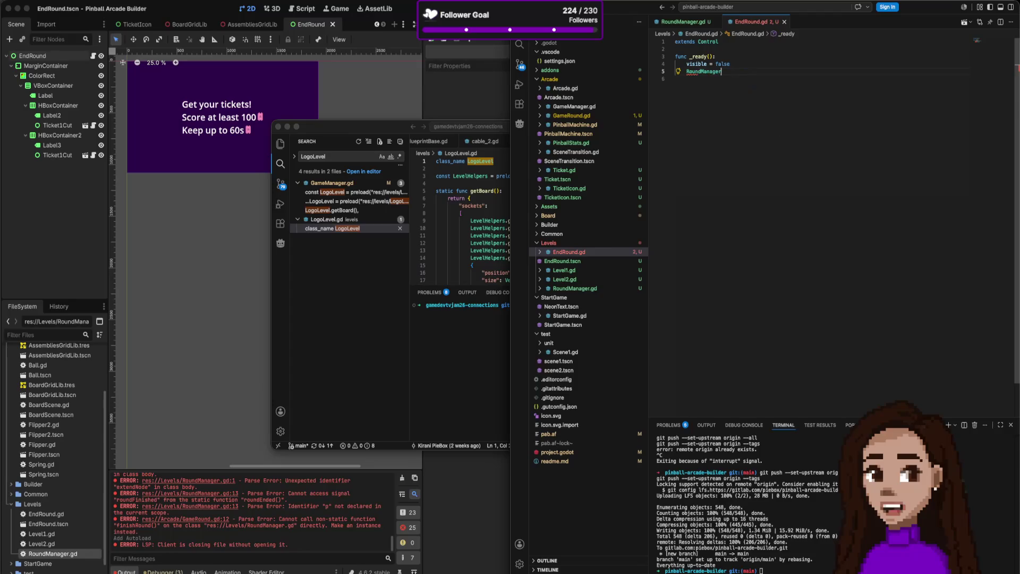
{"action": "type", "text": "."}
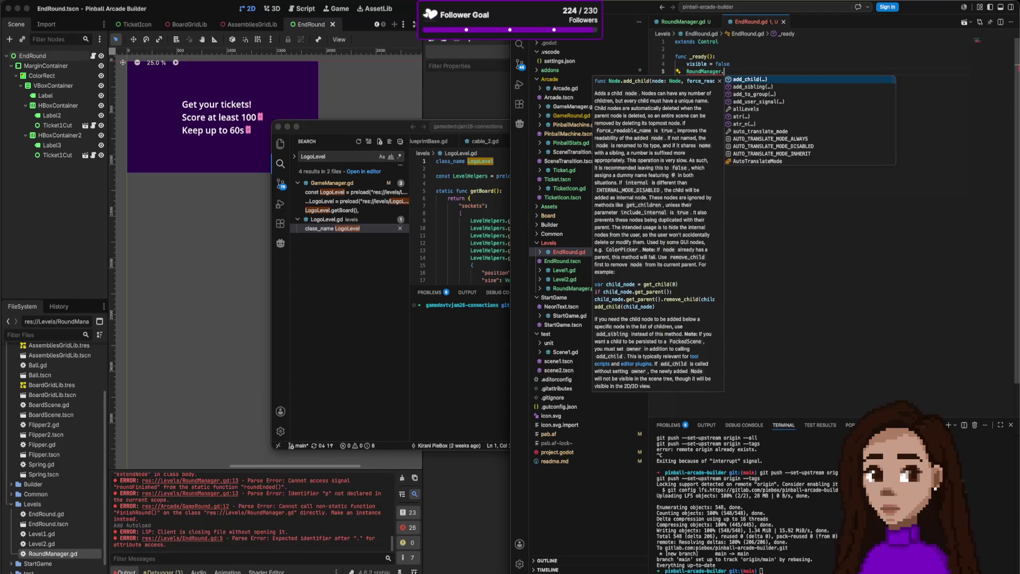
{"action": "type", "text": "roundFinished.connect "}
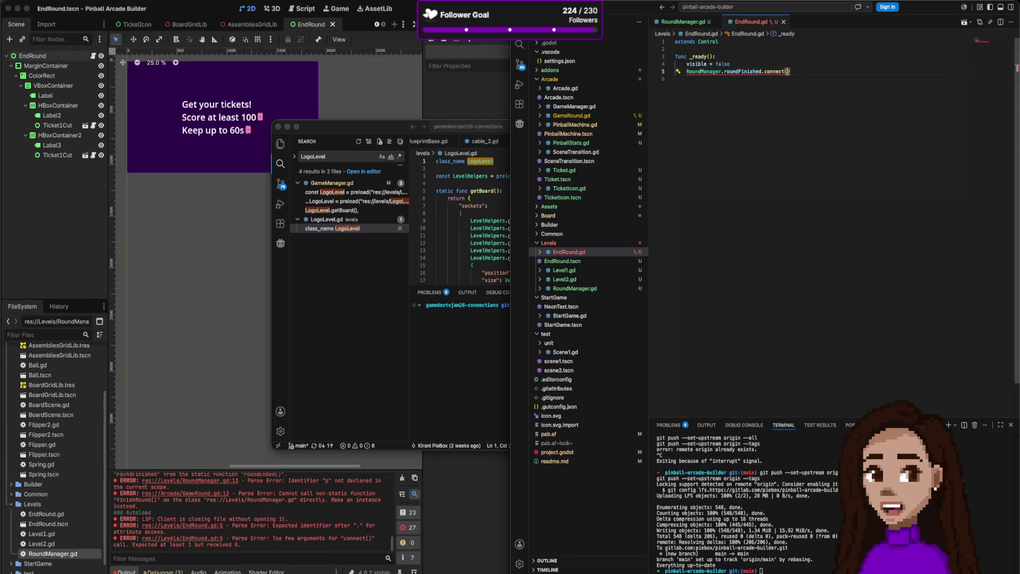
{"action": "type", "text": "nRound"}
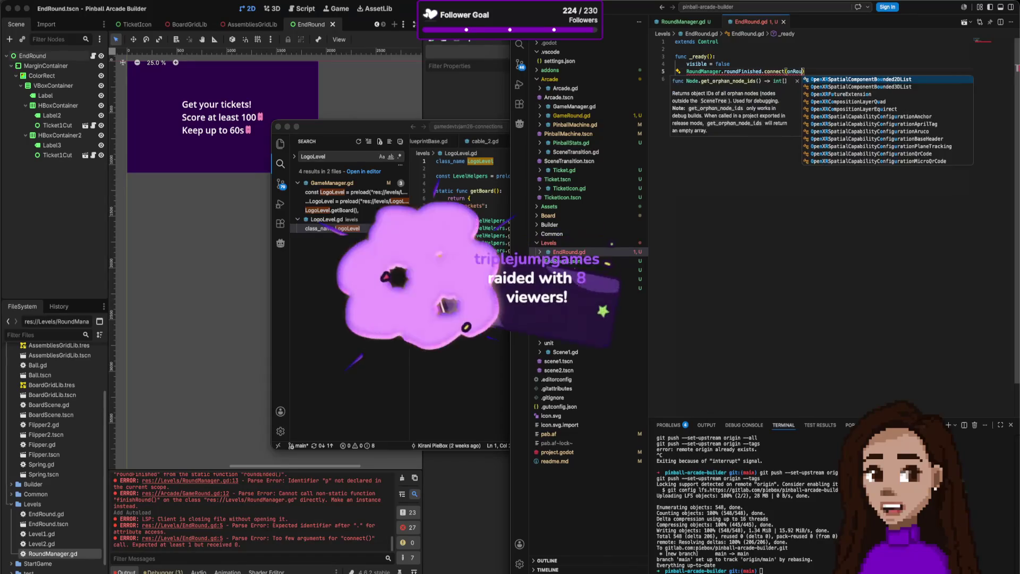
{"action": "type", "text": "Finish"}
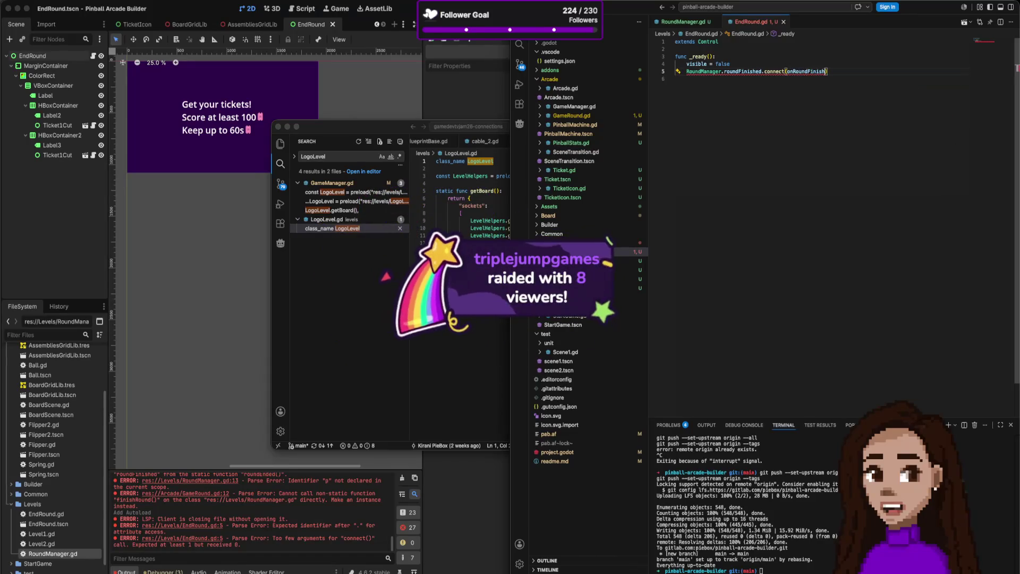
{"action": "type", "text": "ed"}
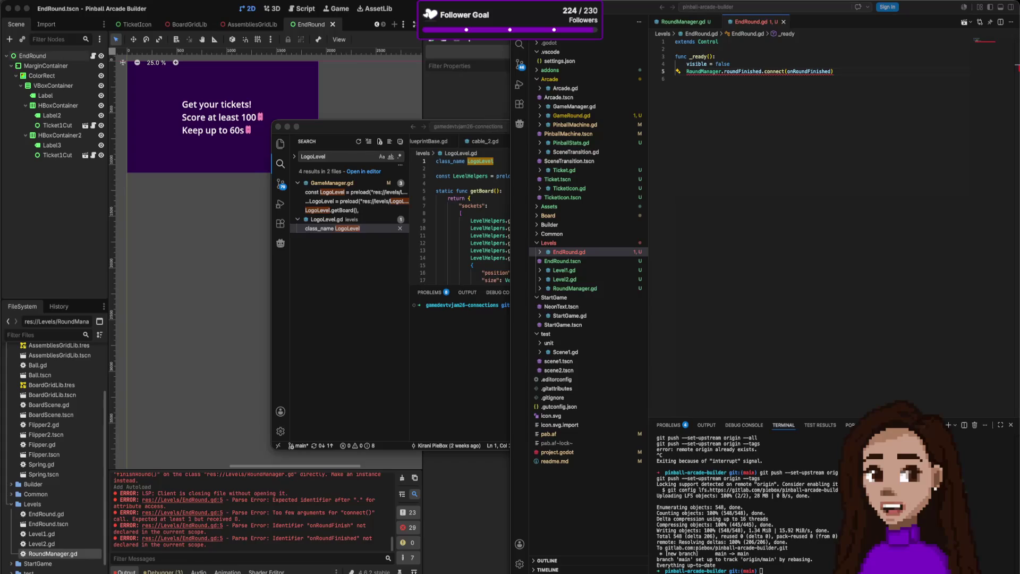
Comment out line 5's roundFinished connection, save EndRound.gd, and run the game from Godot
{"action": "left_click", "coordinate": [801, 100]}
{"action": "key", "text": "Return"}
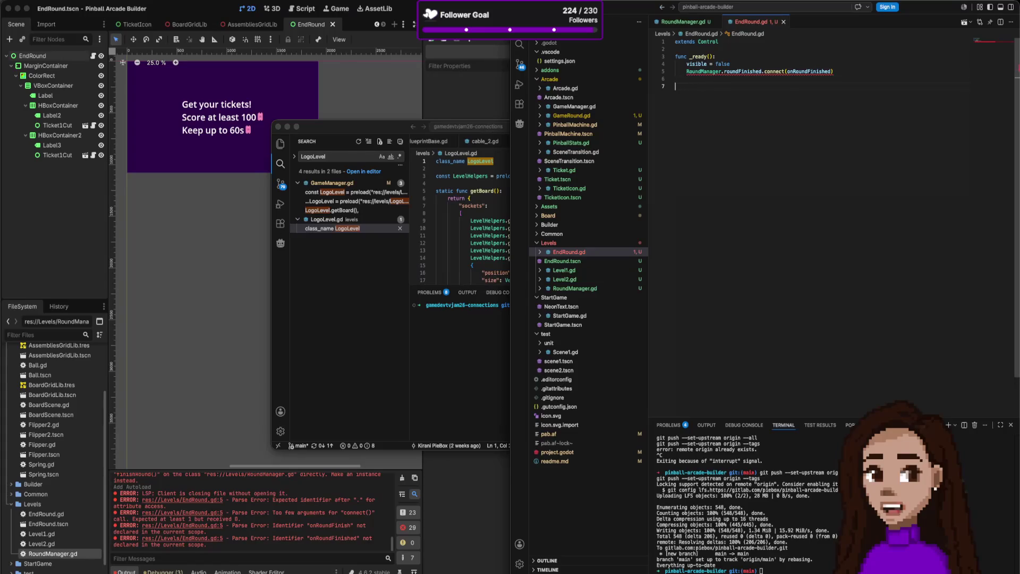
{"action": "left_click", "coordinate": [675, 64]}
{"action": "key", "text": "super+slash"}
{"action": "key", "text": "super+s"}
{"action": "left_click", "coordinate": [331, 98]}
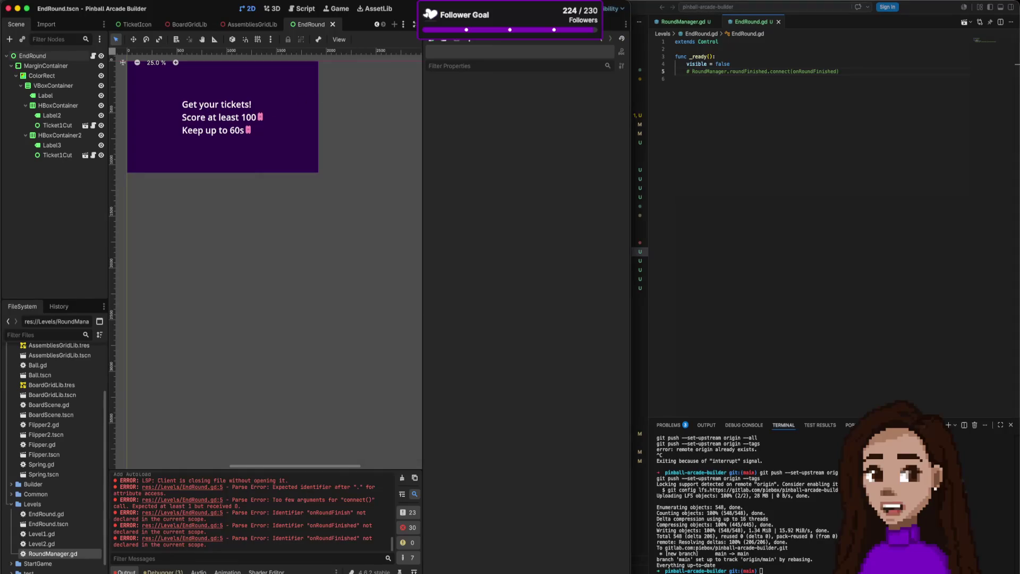
{"action": "key", "text": "super+b"}
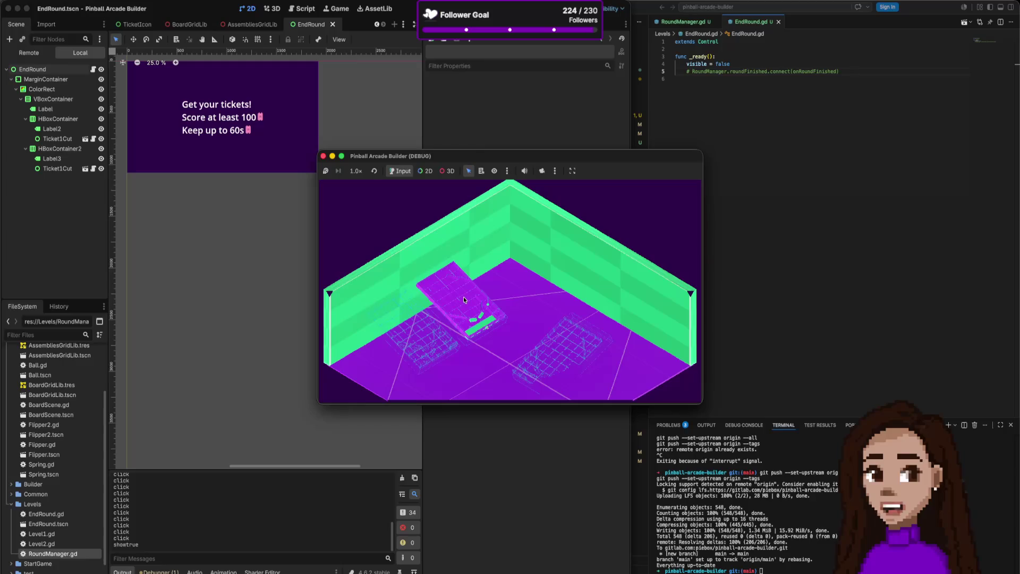
Play a test round with Space and the Left/Right flippers, then close the game
{"action": "left_click", "coordinate": [464, 296]}
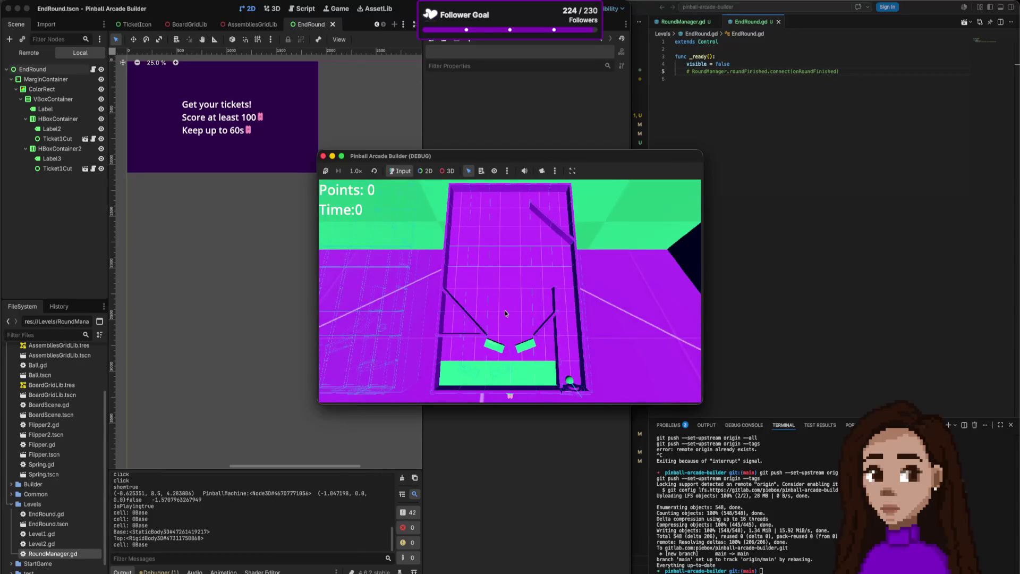
{"action": "key", "text": "space"}
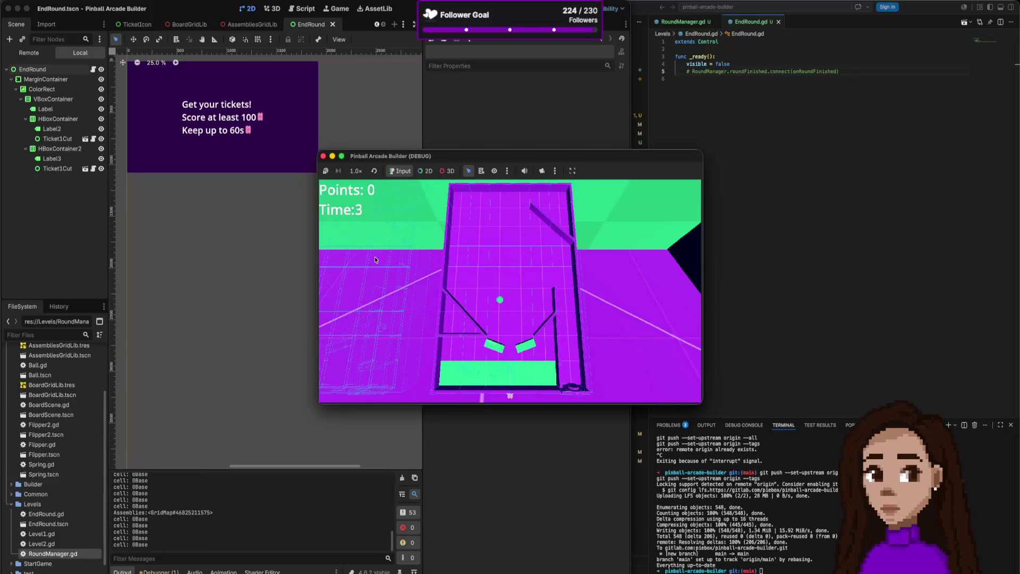
{"action": "key", "text": "Left"}
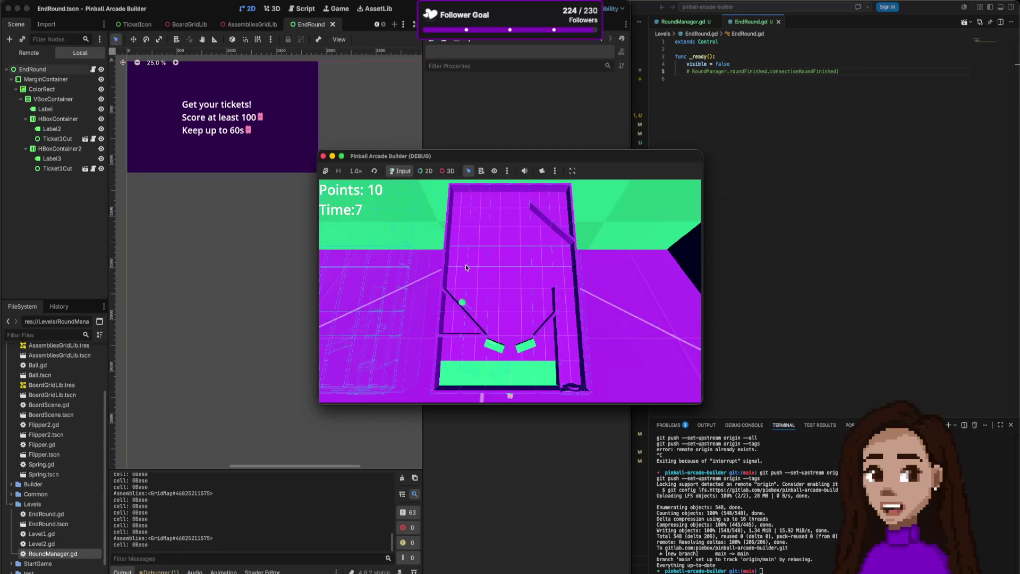
{"action": "key", "text": "Left"}
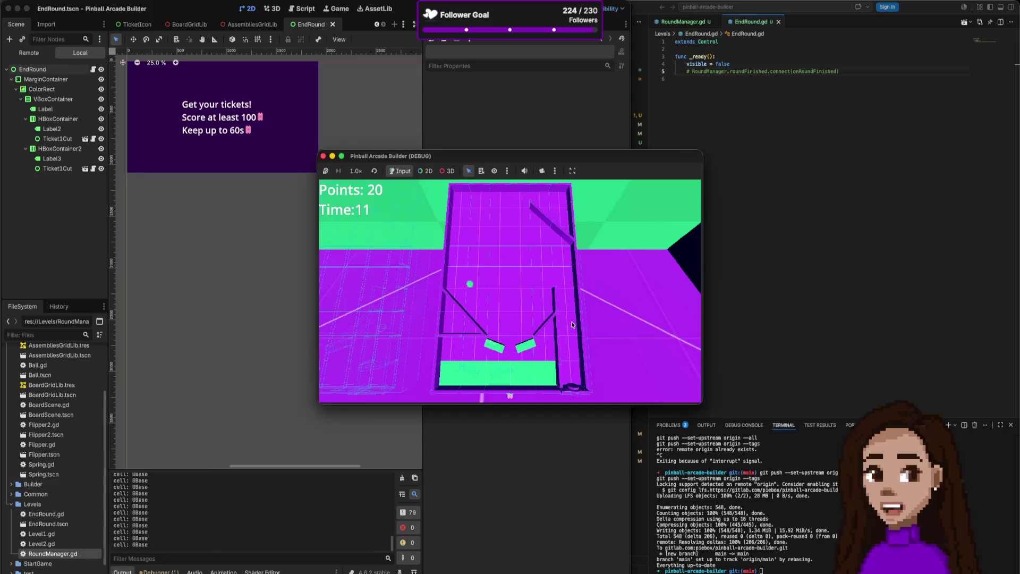
{"action": "key", "text": "Left"}
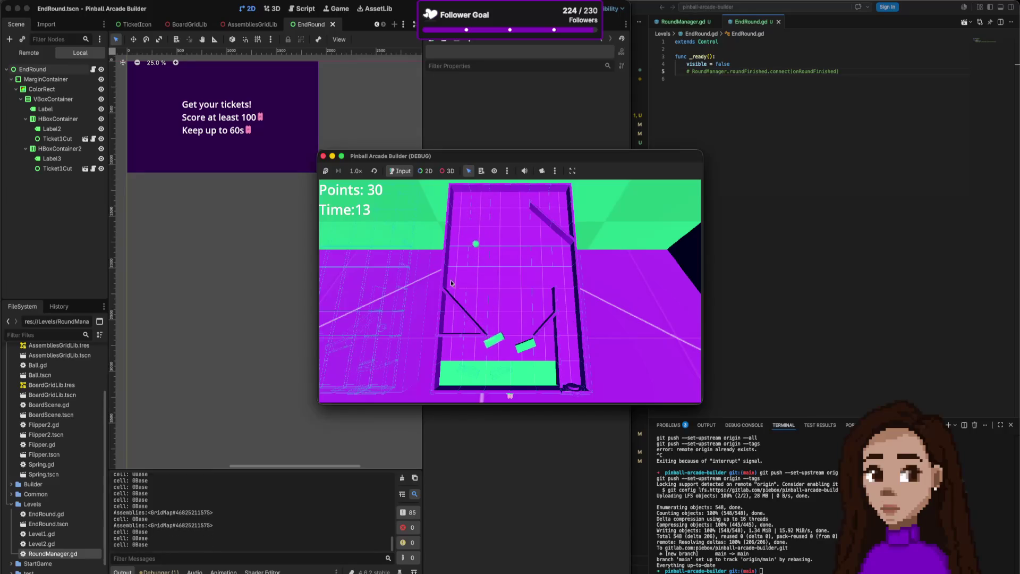
{"action": "key", "text": "Right"}
{"action": "left_click", "coordinate": [323, 157]}
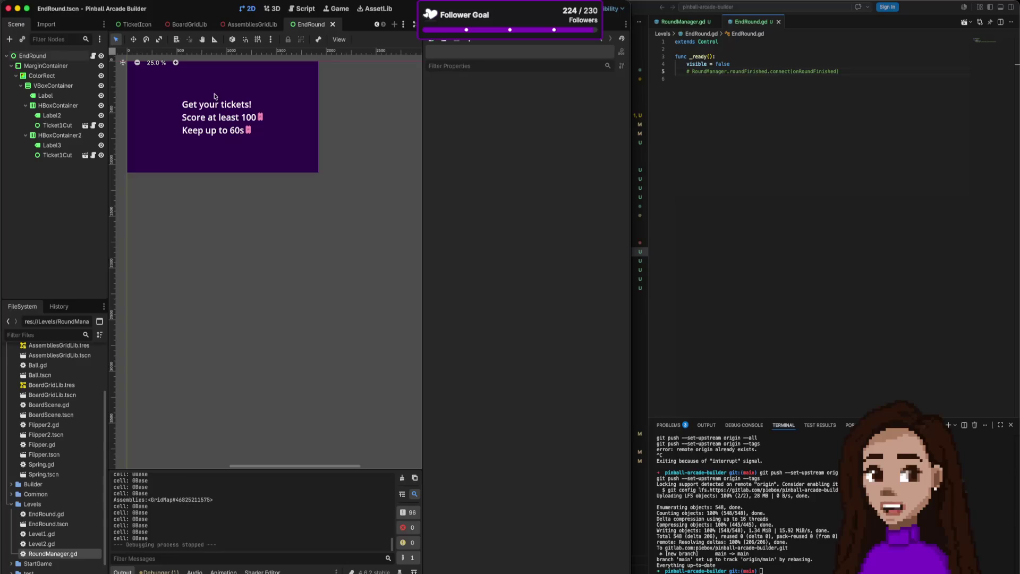
Zoom in on the end-round ticket panel in the EndRound canvas
{"action": "scroll", "coordinate": [225, 118], "scroll_direction": "up", "scroll_amount": 5}
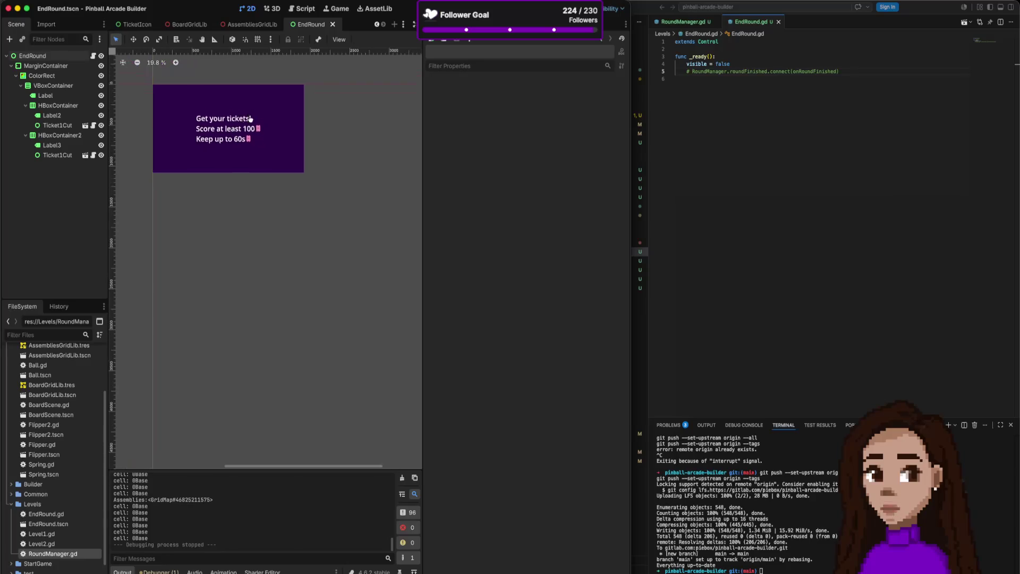
{"action": "scroll", "coordinate": [300, 192], "scroll_direction": "up", "scroll_amount": 6}
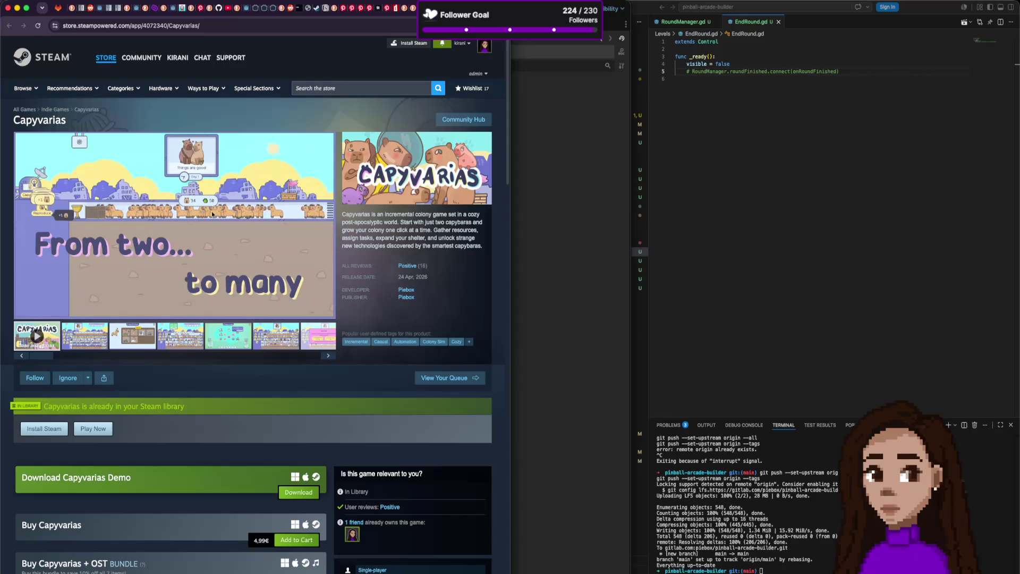
Scroll the Capyvarias store page, then bring the VS Code window forward
{"action": "scroll", "coordinate": [420, 237], "scroll_direction": "down", "scroll_amount": 1}
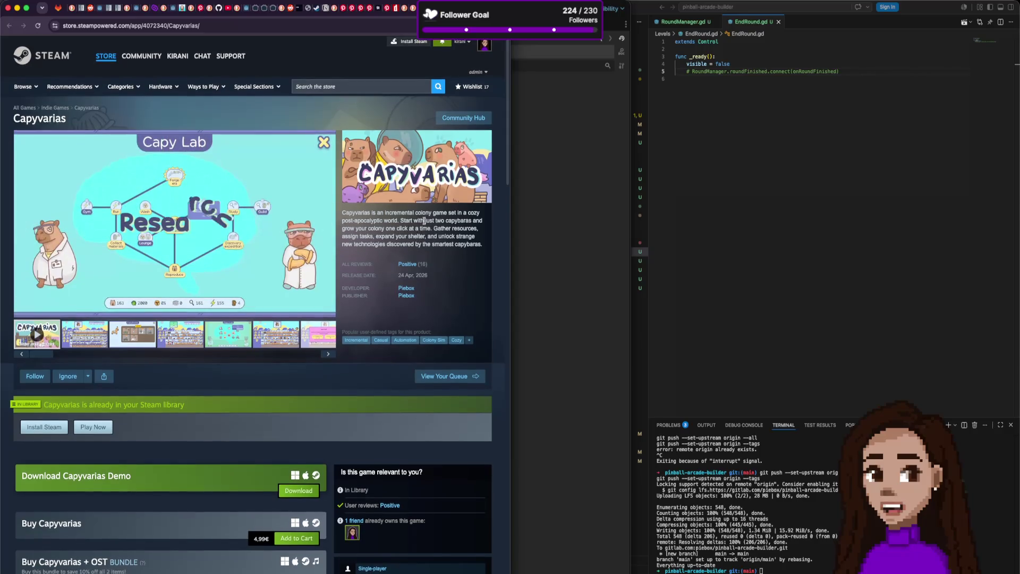
{"action": "scroll", "coordinate": [422, 229], "scroll_direction": "up", "scroll_amount": 1}
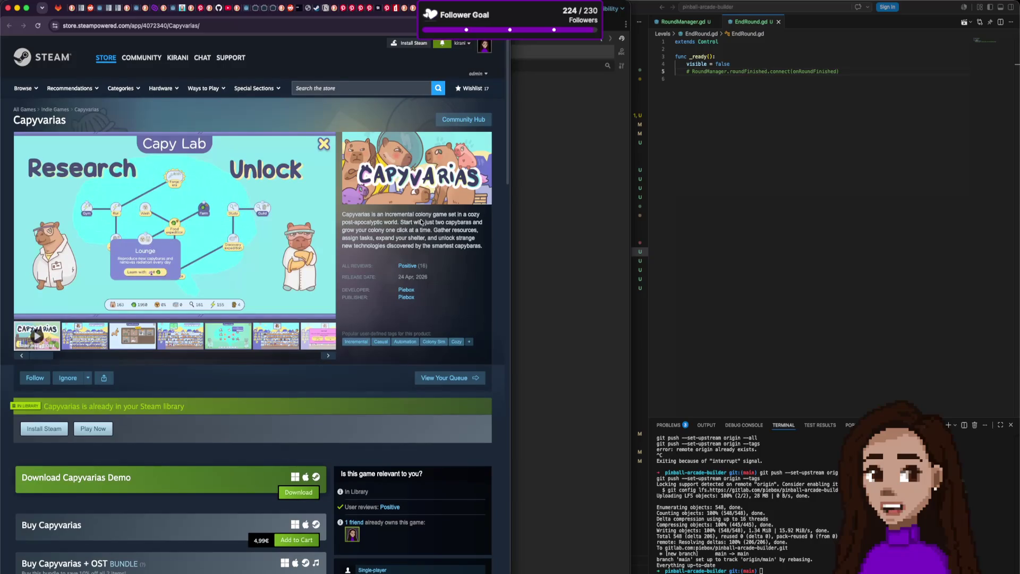
{"action": "left_click", "coordinate": [763, 123]}
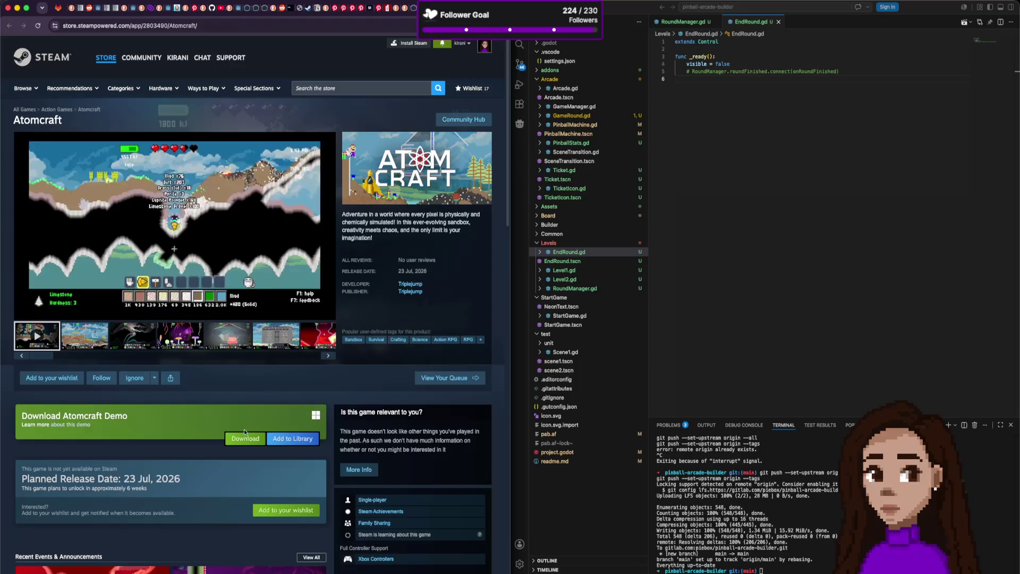
Add Atomcraft to the Steam wishlist and select the store page's URL in the address bar
{"action": "left_click", "coordinate": [299, 511]}
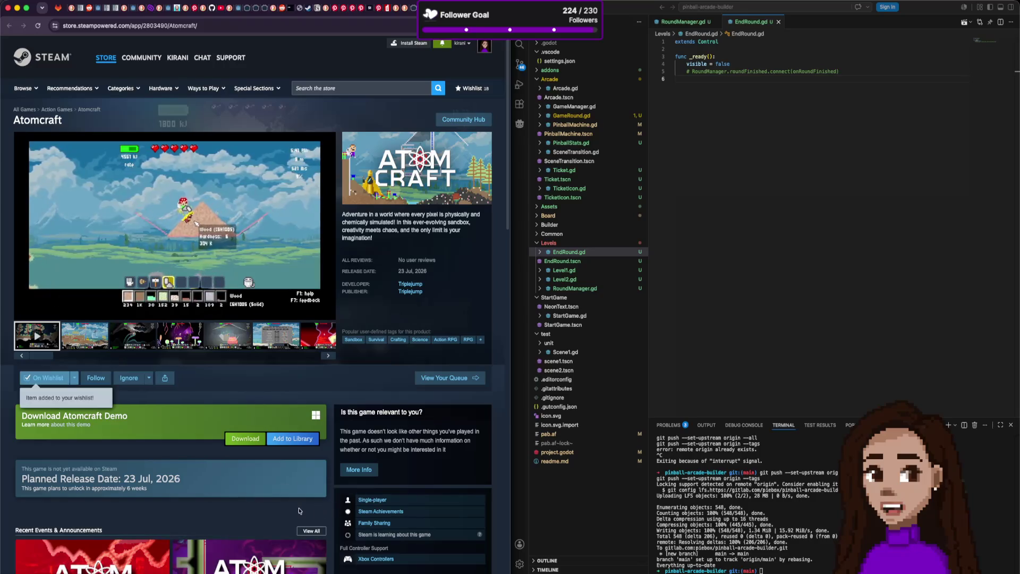
{"action": "left_click", "coordinate": [204, 29]}
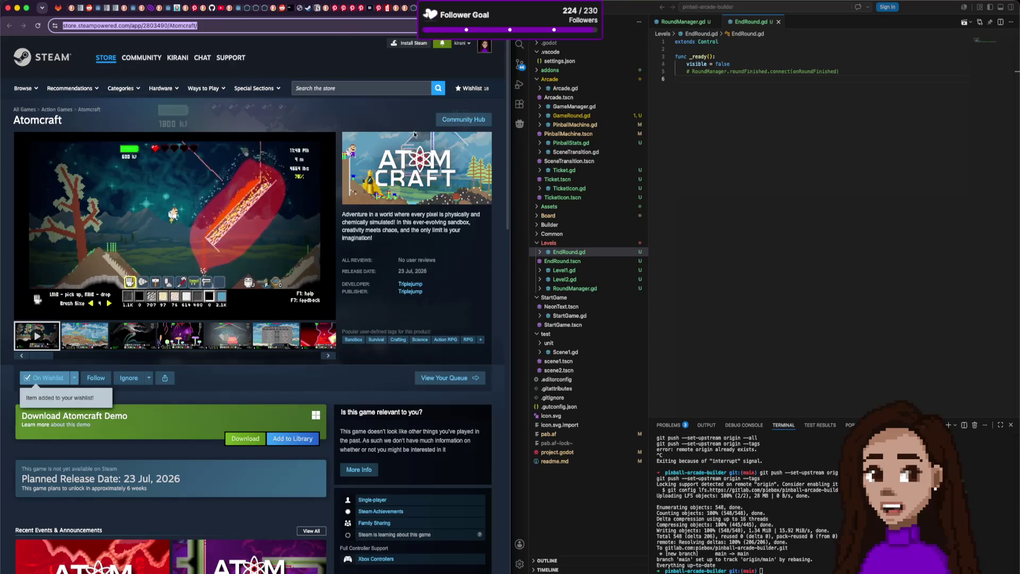
{"action": "mouse_move", "coordinate": [314, 280]}
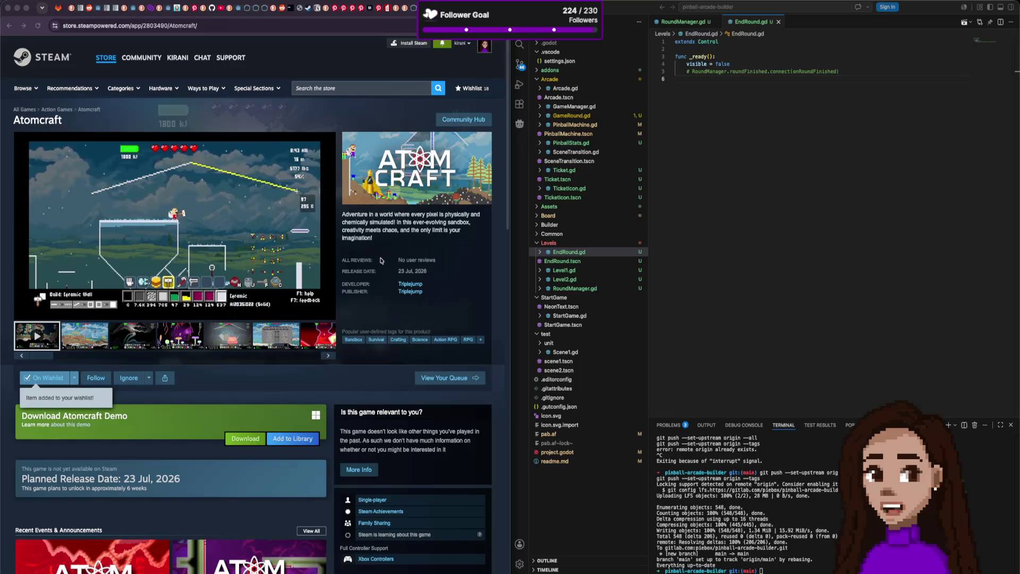
{"action": "key", "text": "super+l"}
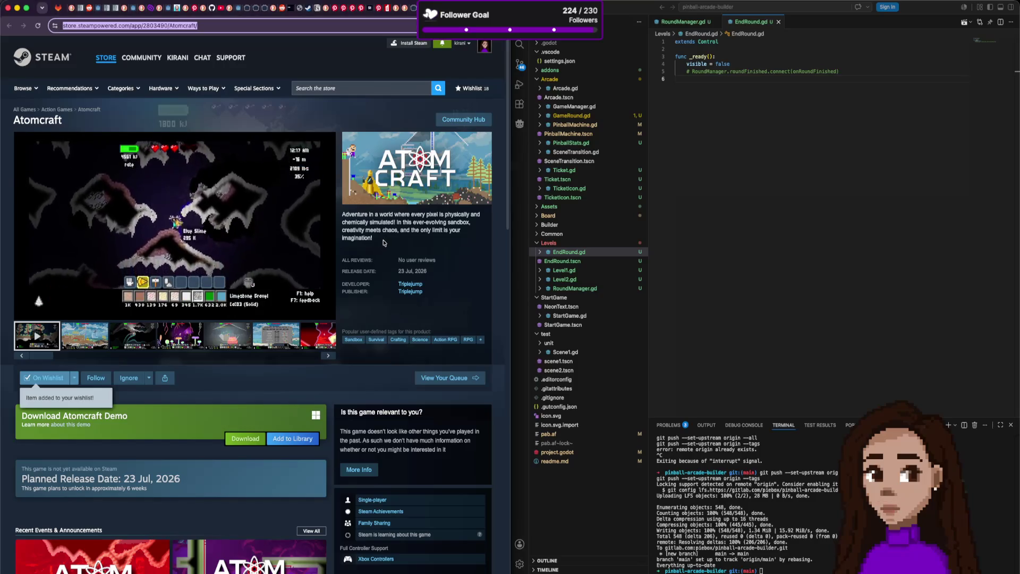
{"action": "mouse_move", "coordinate": [256, 236]}
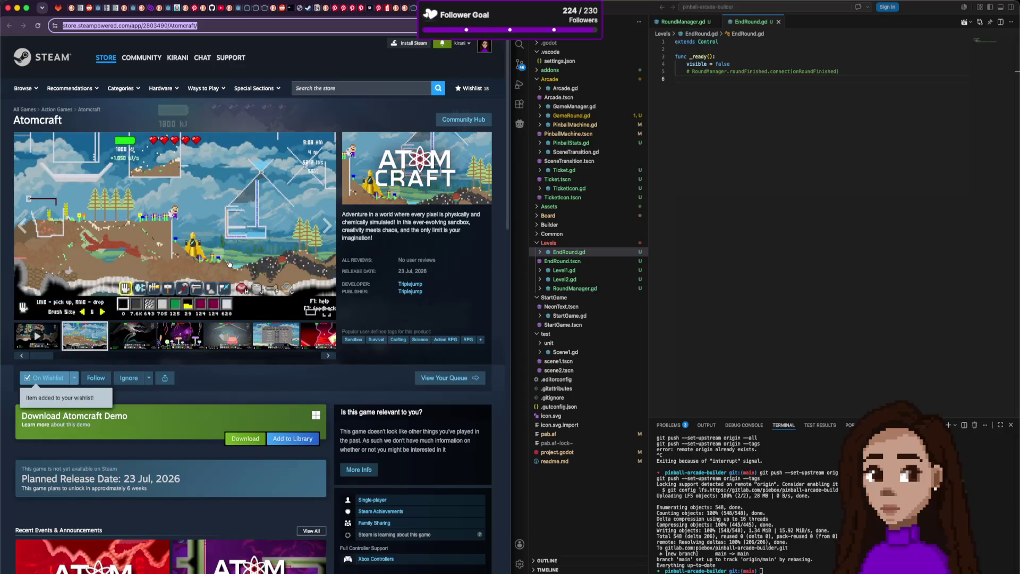
{"action": "left_click", "coordinate": [141, 337]}
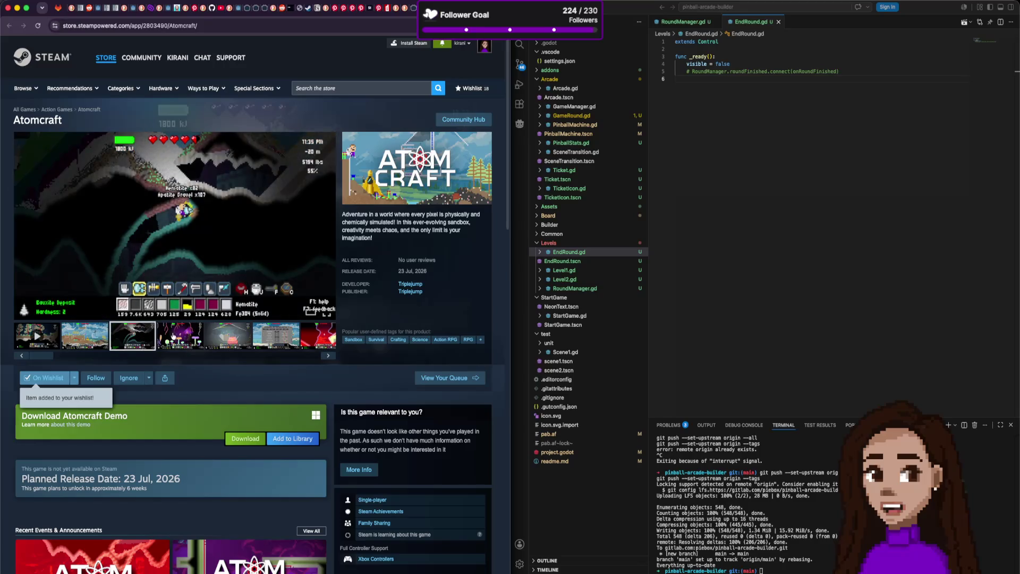
{"action": "left_click", "coordinate": [173, 336]}
{"action": "left_click", "coordinate": [220, 334]}
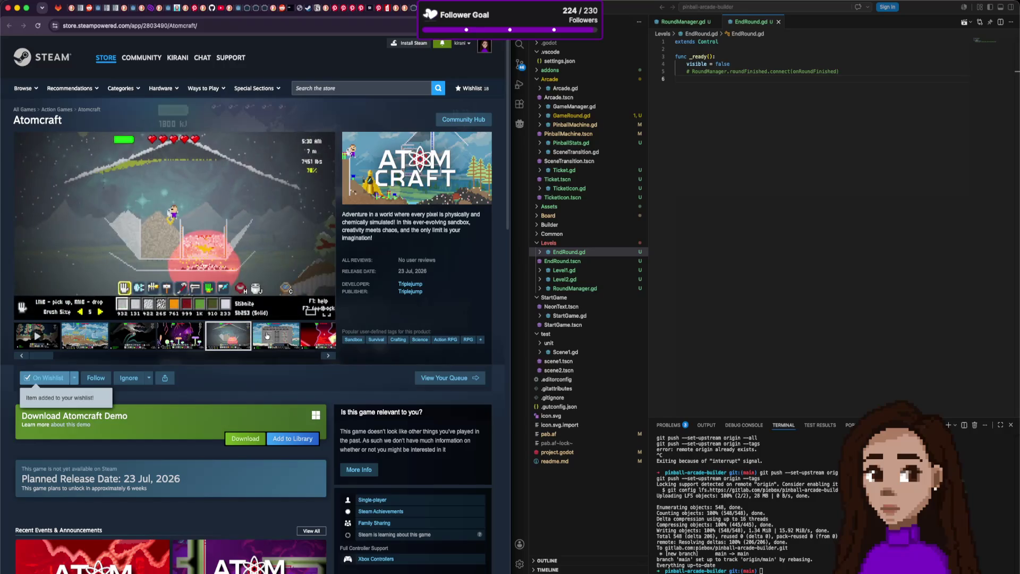
{"action": "left_click", "coordinate": [278, 335]}
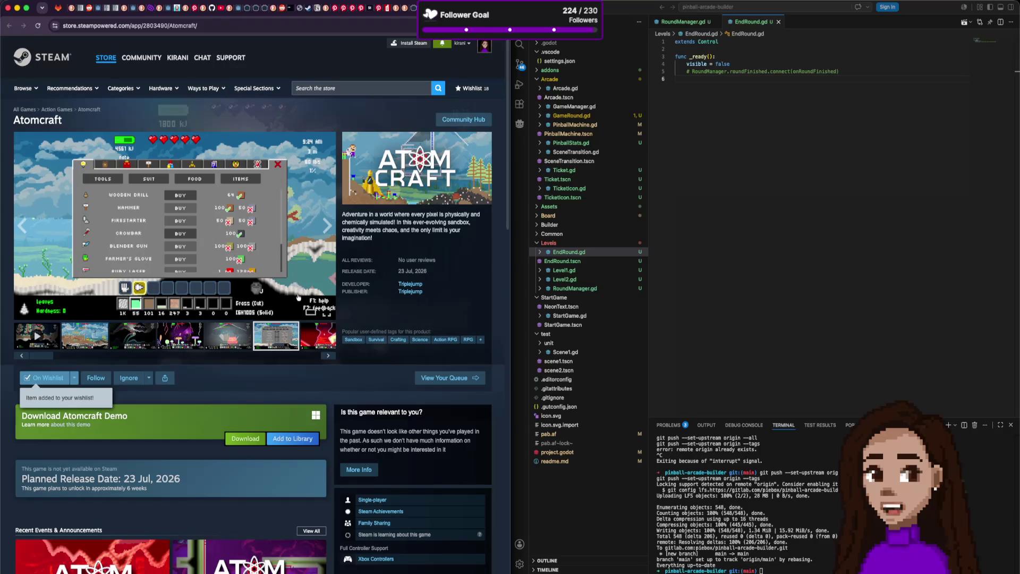
{"action": "left_click", "coordinate": [307, 334]}
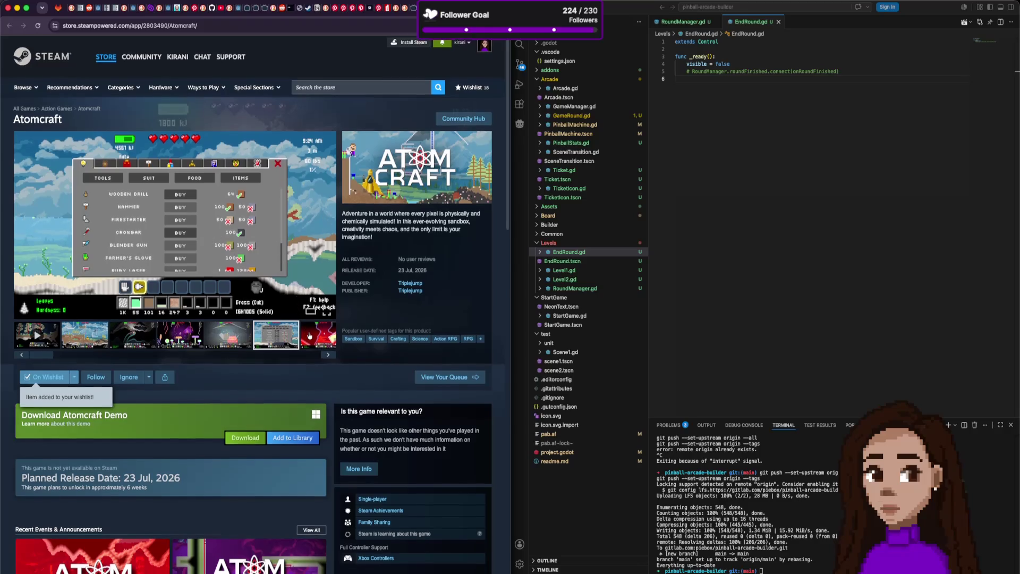
{"action": "scroll", "coordinate": [312, 280], "scroll_direction": "down", "scroll_amount": 2}
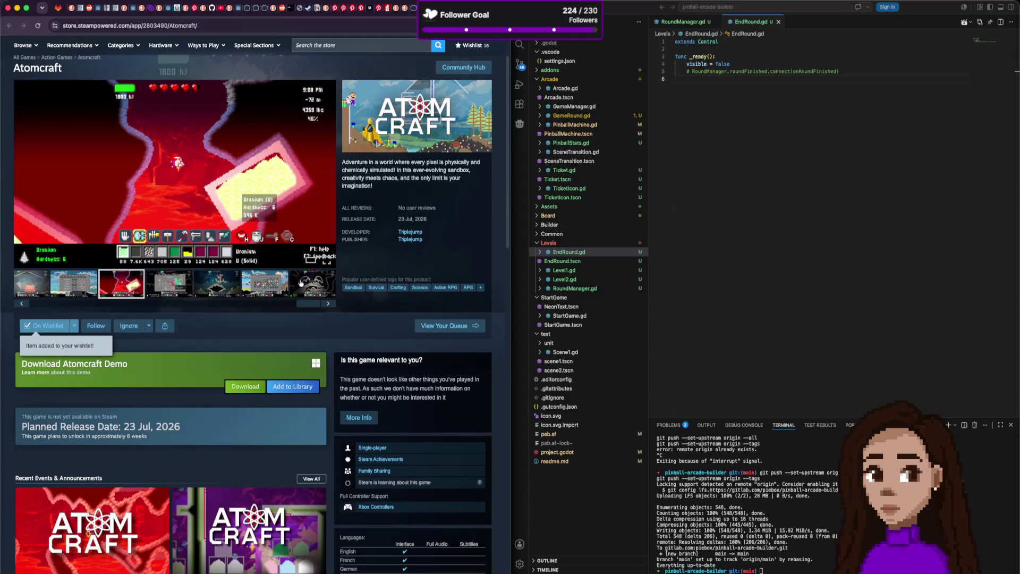
{"action": "scroll", "coordinate": [274, 294], "scroll_direction": "up", "scroll_amount": 1}
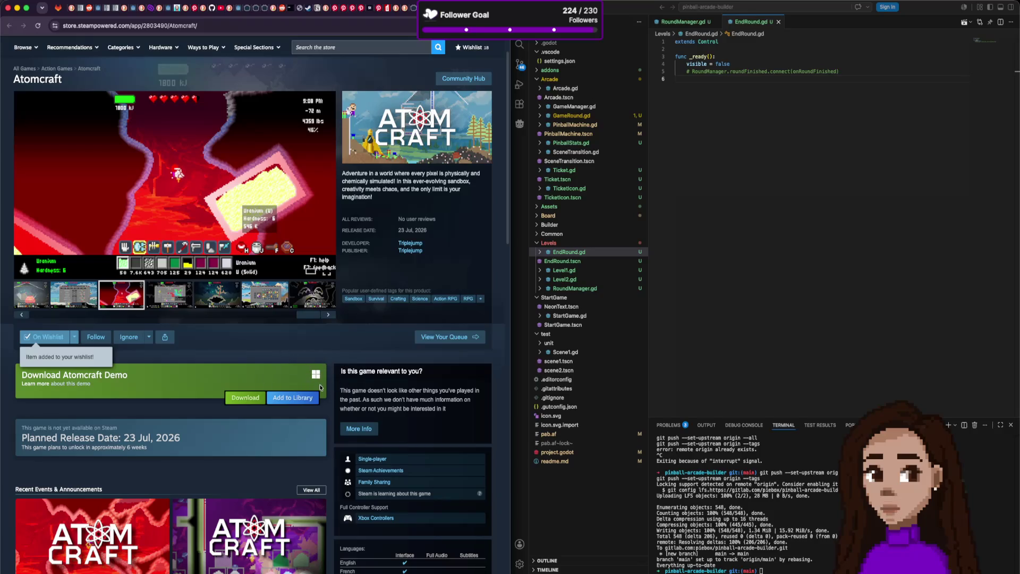
{"action": "scroll", "coordinate": [298, 361], "scroll_direction": "up", "scroll_amount": 3}
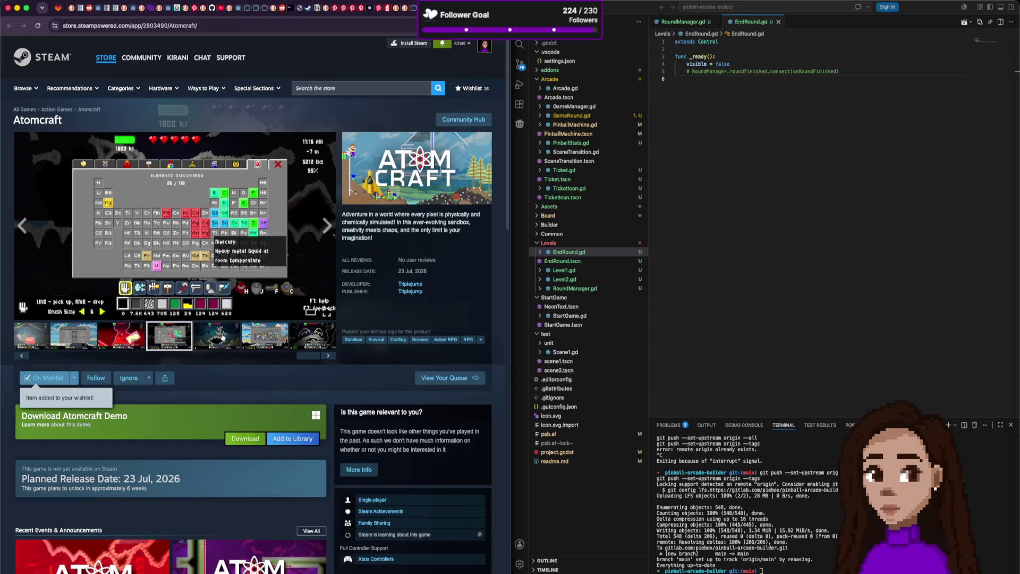
{"action": "left_click", "coordinate": [223, 338]}
{"action": "left_click", "coordinate": [265, 336]}
{"action": "left_click", "coordinate": [309, 334]}
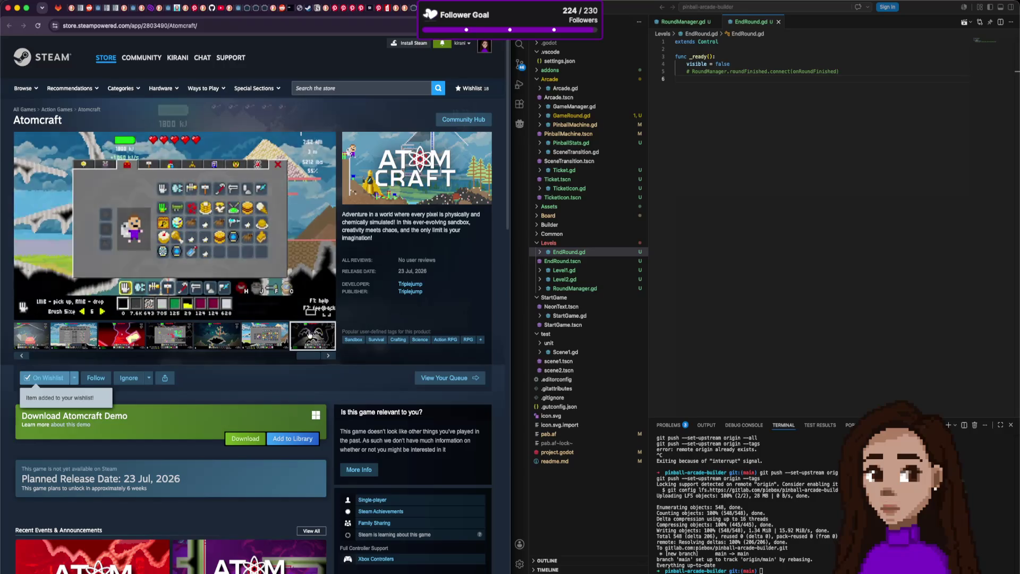
{"action": "scroll", "coordinate": [286, 335], "scroll_direction": "down", "scroll_amount": 1}
{"action": "mouse_move", "coordinate": [308, 348]}
{"action": "left_mouse_down"}
{"action": "mouse_move", "coordinate": [189, 349]}
{"action": "mouse_move", "coordinate": [323, 342]}
{"action": "left_mouse_up"}
{"action": "left_click", "coordinate": [264, 324]}
{"action": "left_click", "coordinate": [217, 327]}
{"action": "left_click", "coordinate": [169, 327]}
{"action": "left_click", "coordinate": [121, 326]}
{"action": "left_click", "coordinate": [180, 326]}
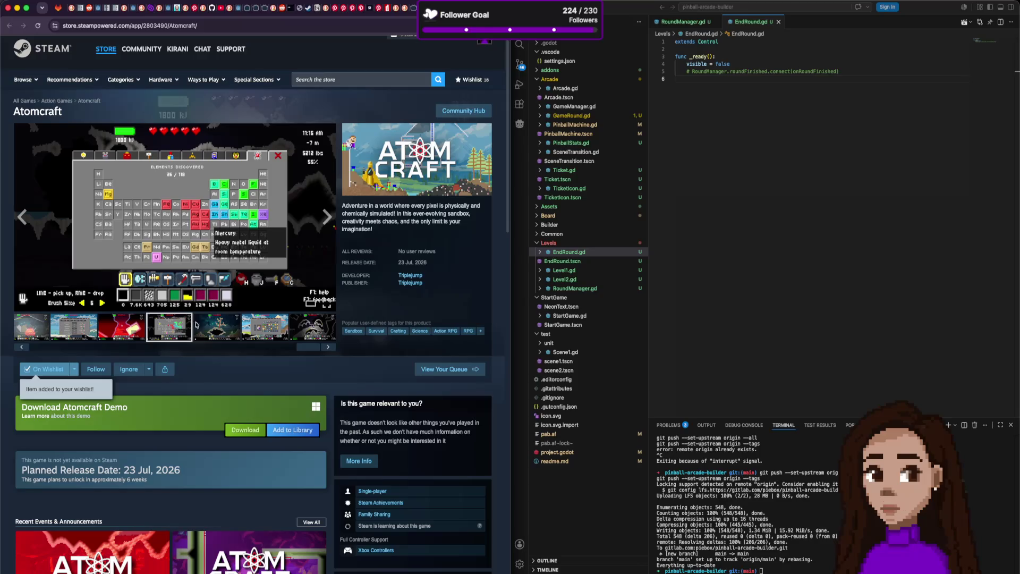
{"action": "scroll", "coordinate": [229, 367], "scroll_direction": "down", "scroll_amount": 1}
{"action": "left_click_drag", "start_coordinate": [73, 407], "coordinate": [32, 407]}
{"action": "right_click", "coordinate": [115, 377]}
{"action": "left_click", "coordinate": [268, 380]}
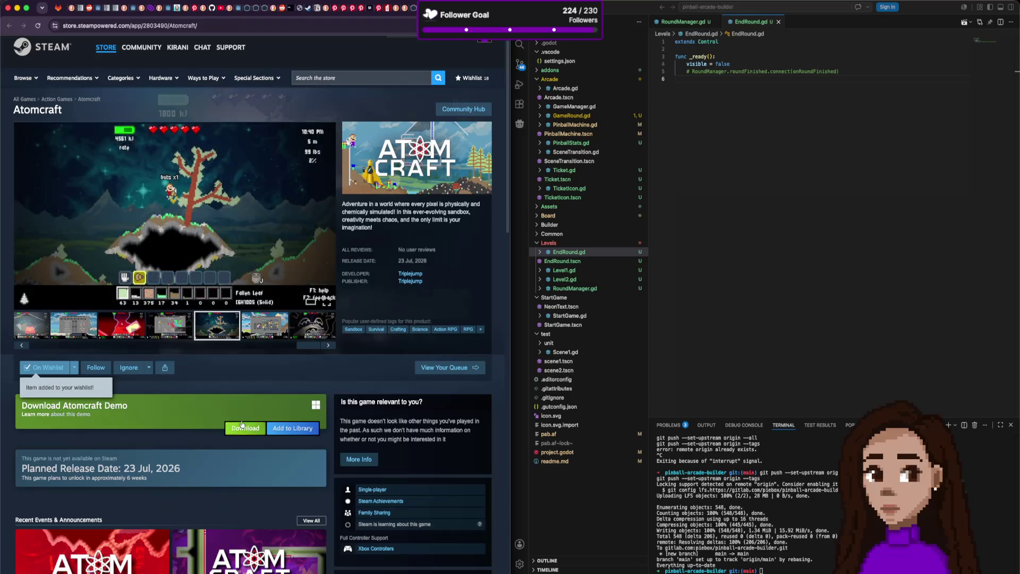
{"action": "scroll", "coordinate": [171, 396], "scroll_direction": "down", "scroll_amount": 5}
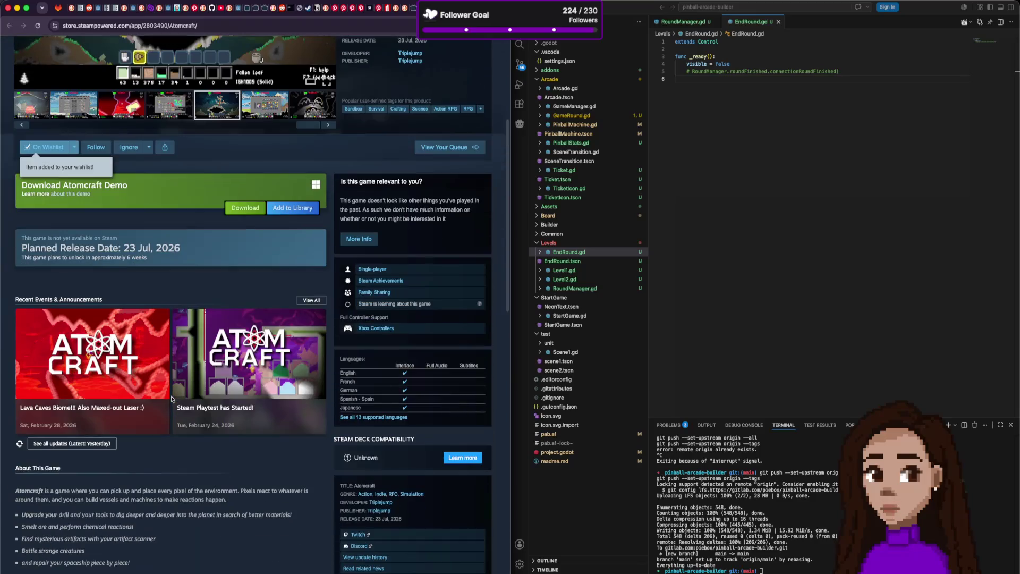
{"action": "scroll", "coordinate": [171, 398], "scroll_direction": "down", "scroll_amount": 3}
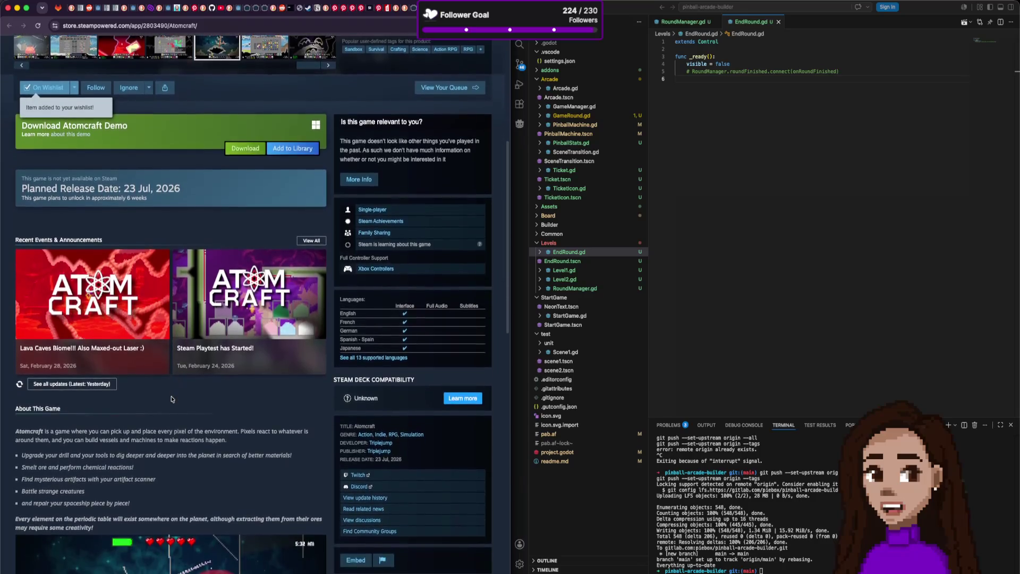
{"action": "scroll", "coordinate": [171, 399], "scroll_direction": "down", "scroll_amount": 2}
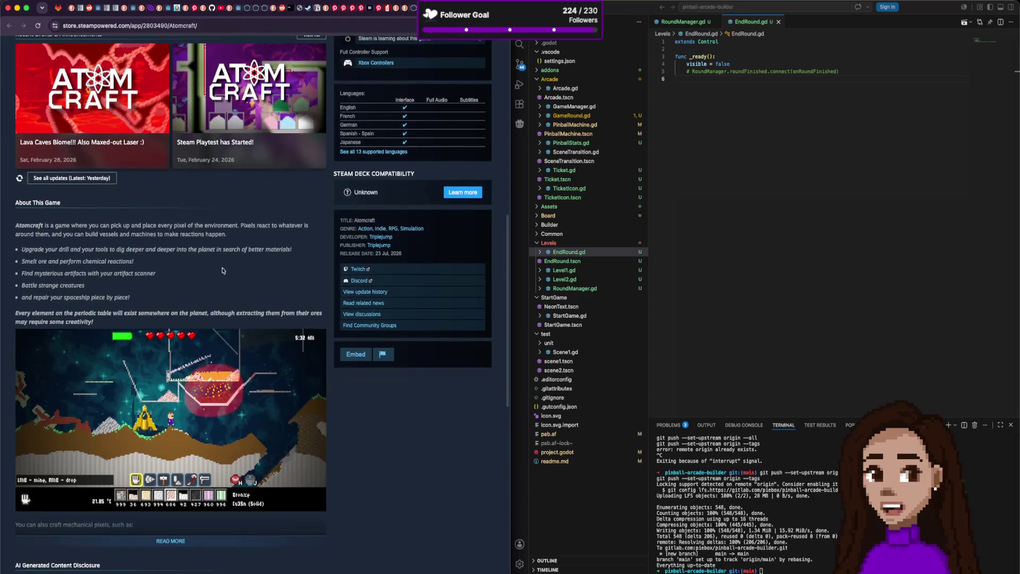
{"action": "scroll", "coordinate": [222, 270], "scroll_direction": "up", "scroll_amount": 5}
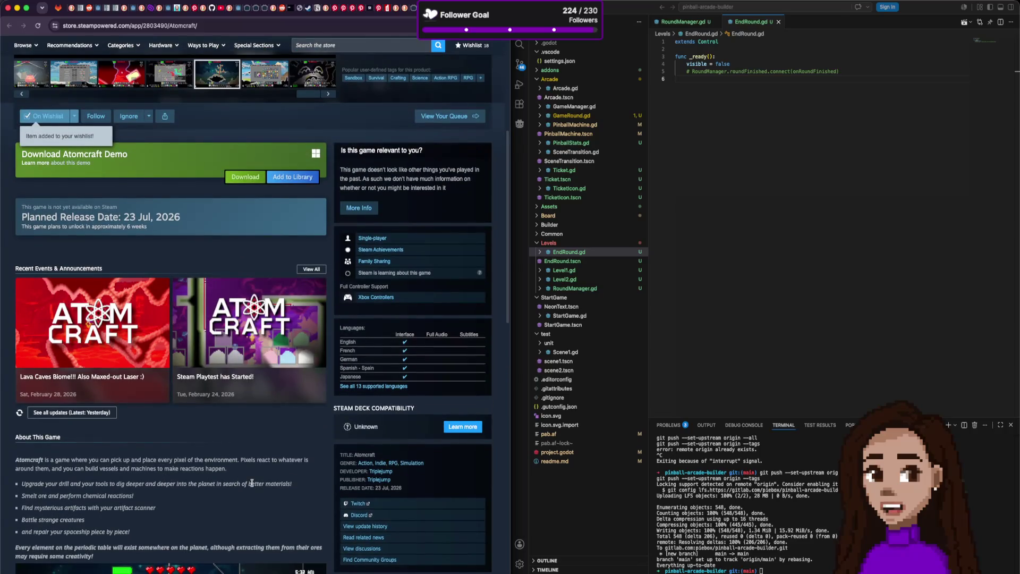
{"action": "scroll", "coordinate": [252, 483], "scroll_direction": "up", "scroll_amount": 5}
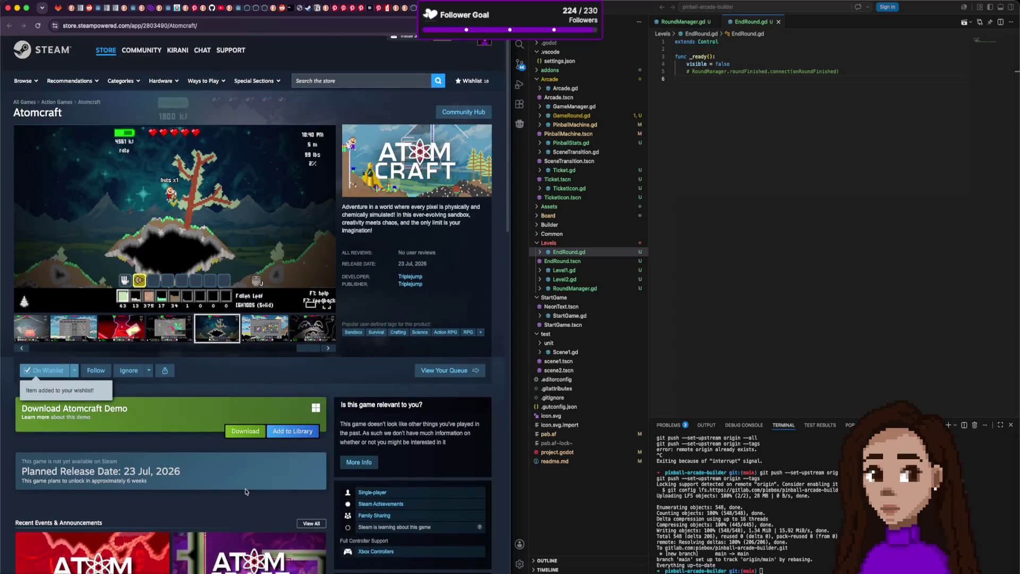
{"action": "scroll", "coordinate": [246, 491], "scroll_direction": "down", "scroll_amount": 1}
{"action": "left_click", "coordinate": [204, 8]}
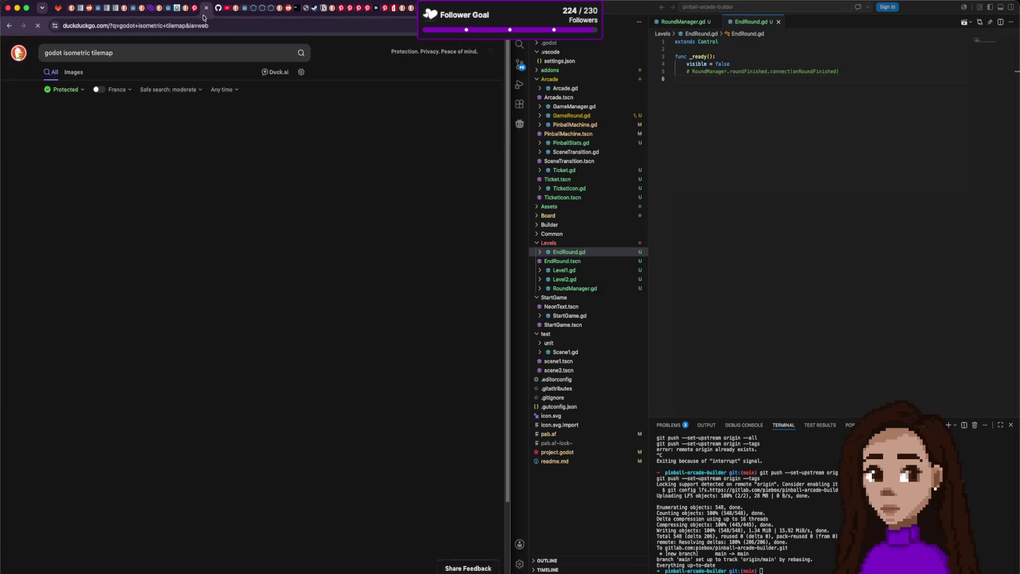
{"action": "left_click", "coordinate": [314, 8]}
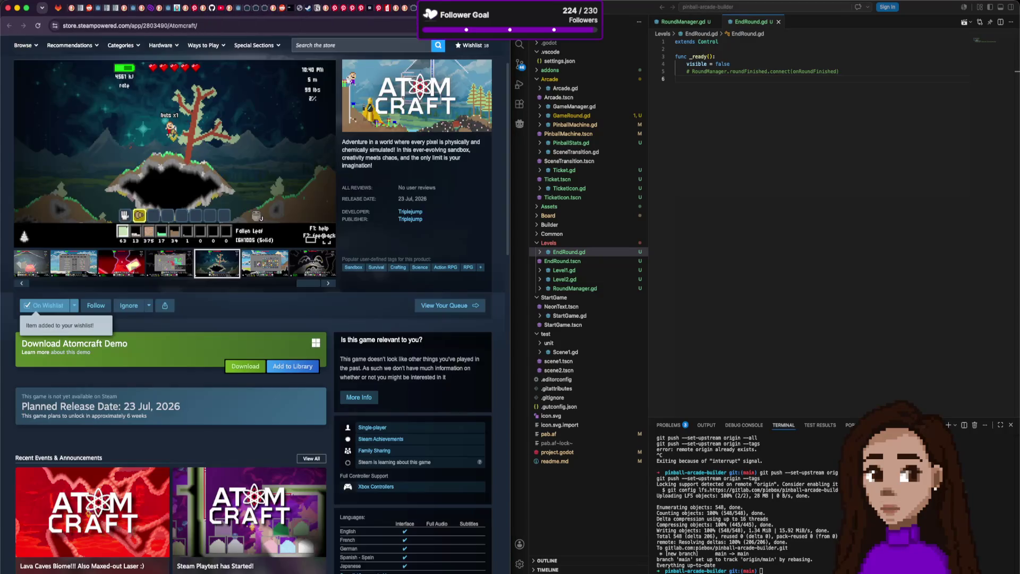
{"action": "left_click", "coordinate": [246, 27]}
Open the Cool Steam pages Notion page and add a new subpage under its parent workspace page
{"action": "key", "text": "ctrl+t"}
{"action": "type", "text": "cool steam"}
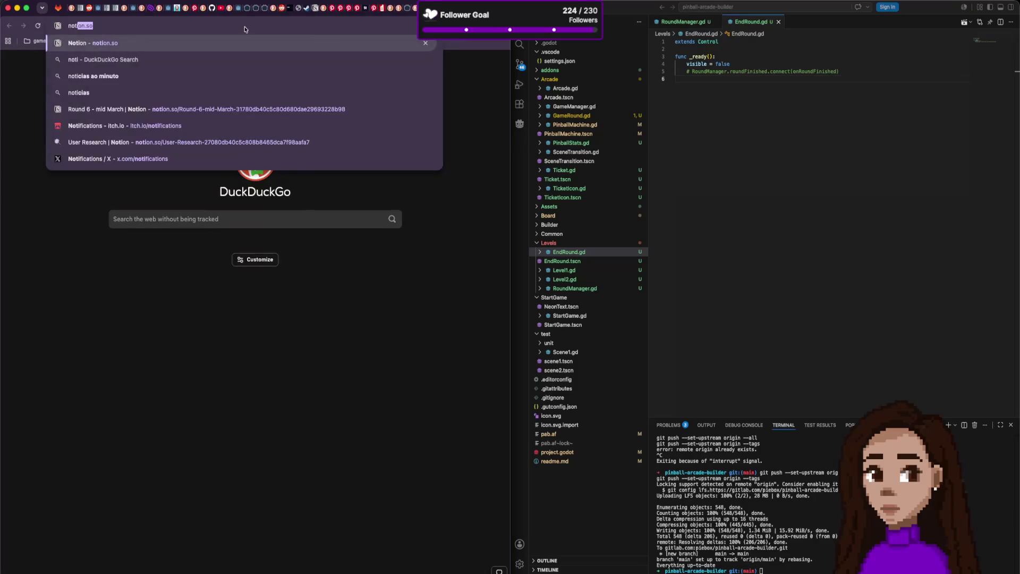
{"action": "key", "text": "Return"}
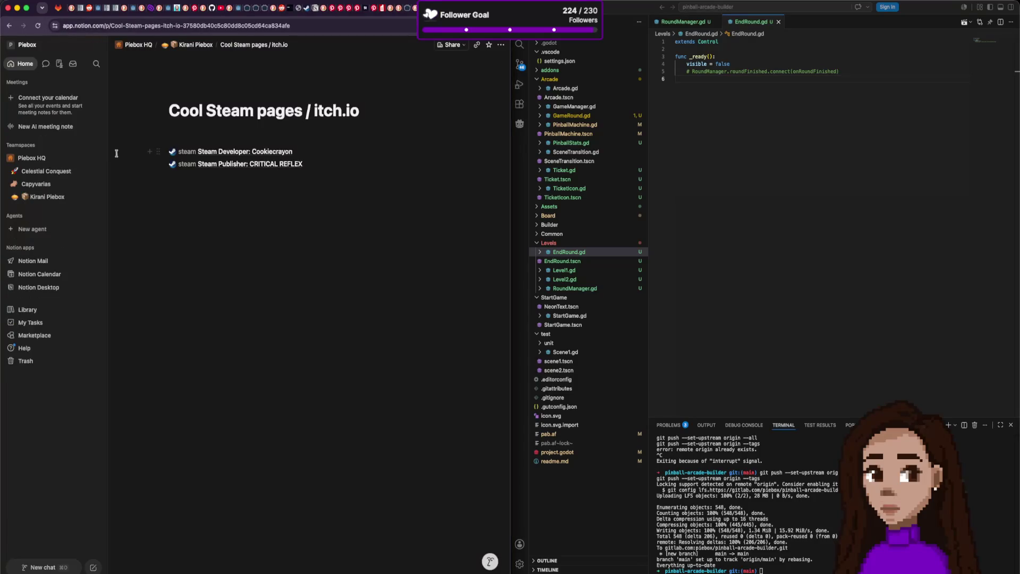
{"action": "left_click", "coordinate": [48, 197]}
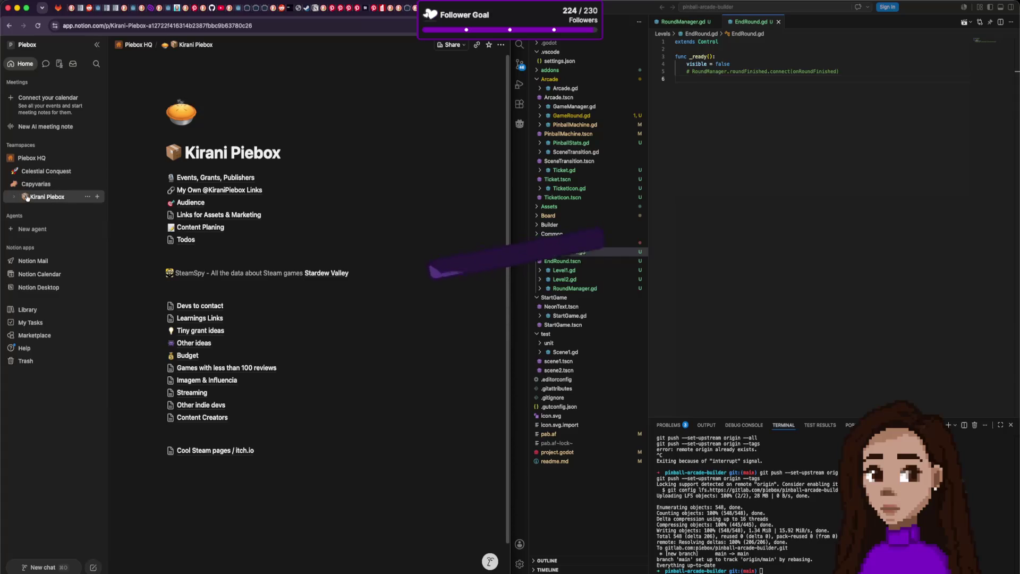
{"action": "left_click", "coordinate": [97, 196]}
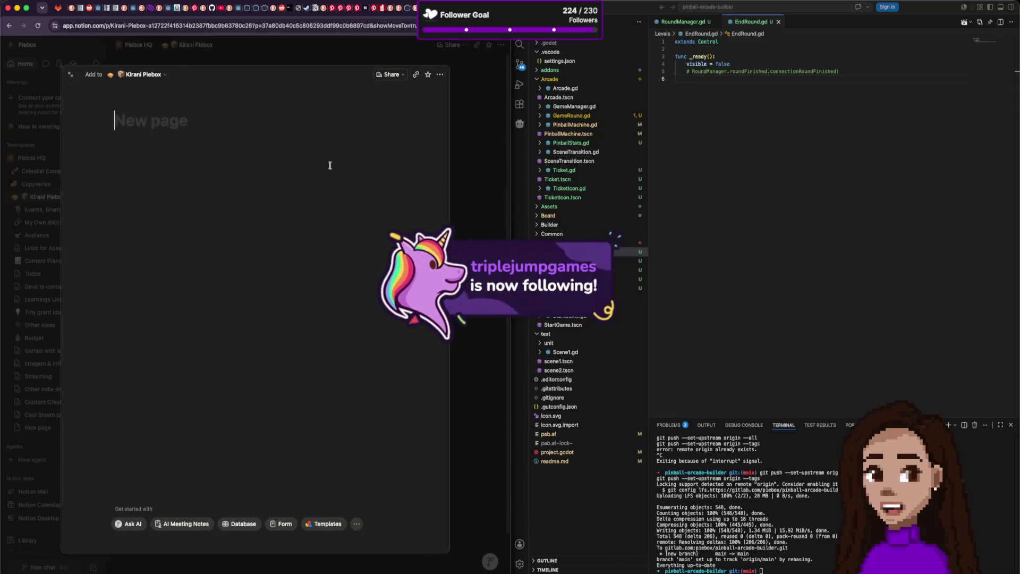
Title the page 'Steam Next Fest Friends list June 2026' and add Atomcraft's store link with developer triplejumpgames
{"action": "type", "text": "Steam "}
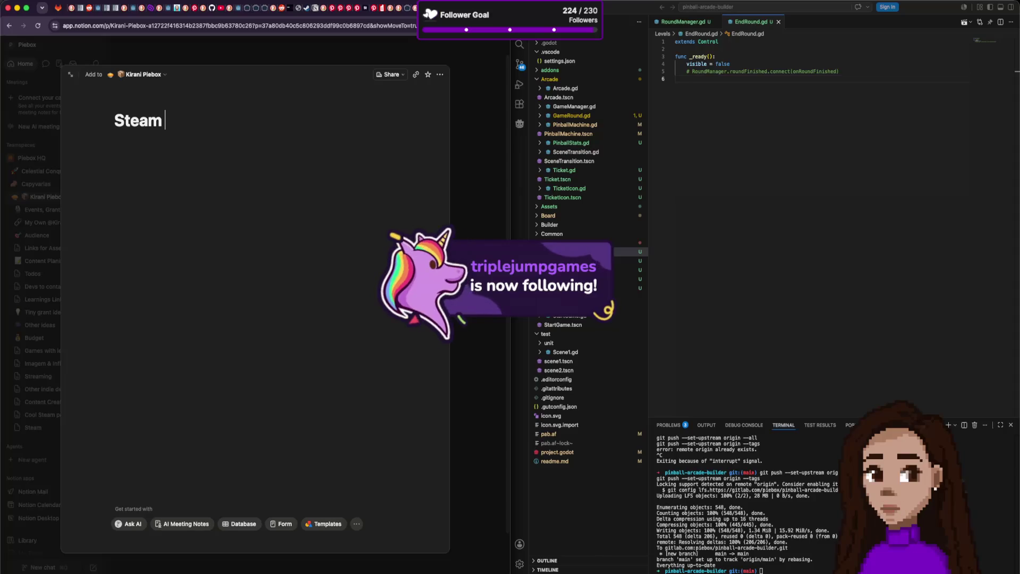
{"action": "type", "text": "Next Fes"}
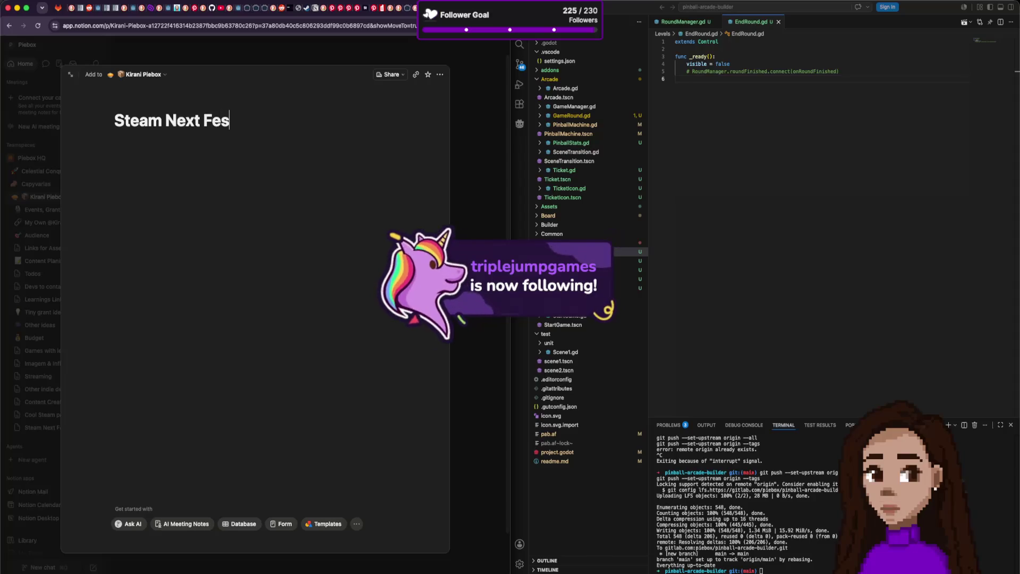
{"action": "type", "text": "t Friends list June 20"}
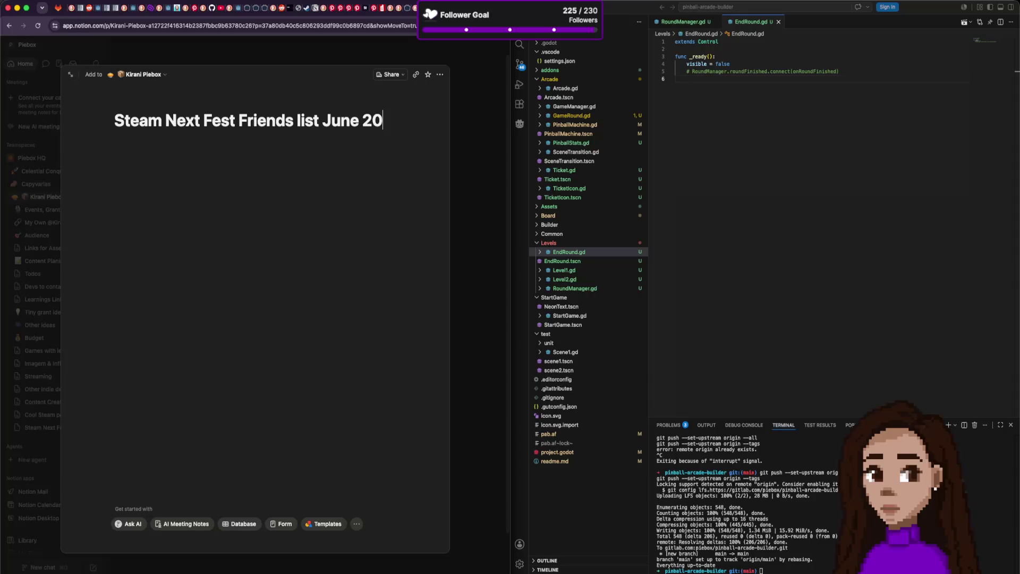
{"action": "type", "text": "26"}
{"action": "key", "text": "Return"}
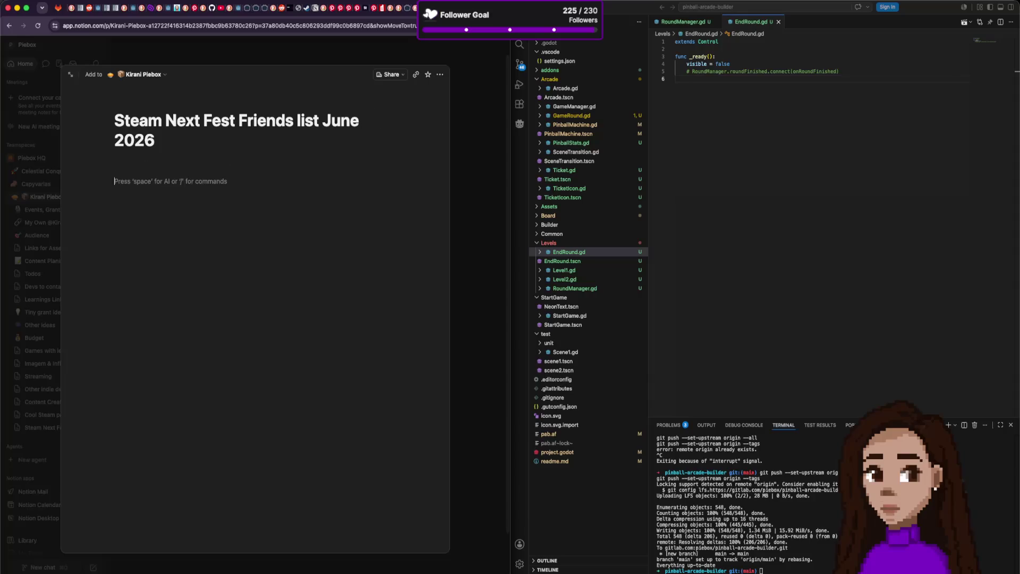
{"action": "type", "text": "https://store.steampowered.com/app/2803490/Atomcraft/"}
{"action": "key", "text": "Escape"}
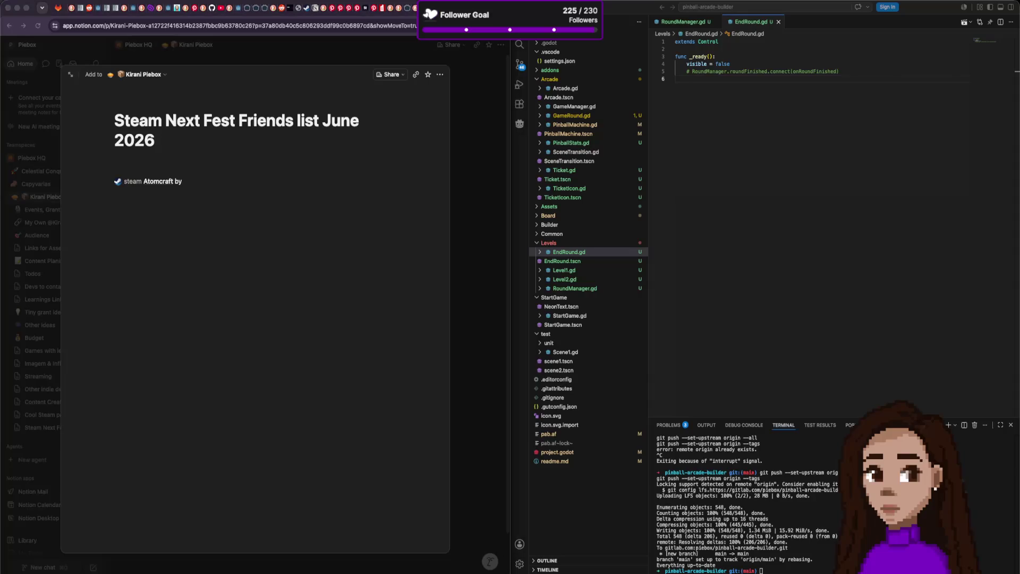
{"action": "left_click", "coordinate": [214, 179]}
{"action": "type", "text": "triplejumpgames"}
{"action": "key", "text": "Return"}
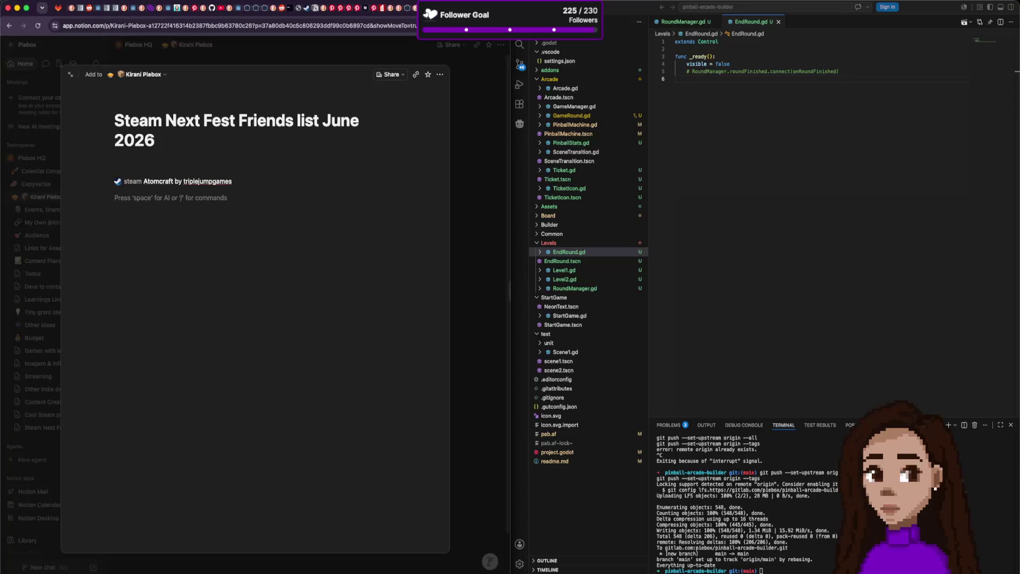
Pin the Notion tab and switch back to the Atomcraft Steam page
{"action": "right_click", "coordinate": [457, 8]}
{"action": "left_click", "coordinate": [478, 79]}
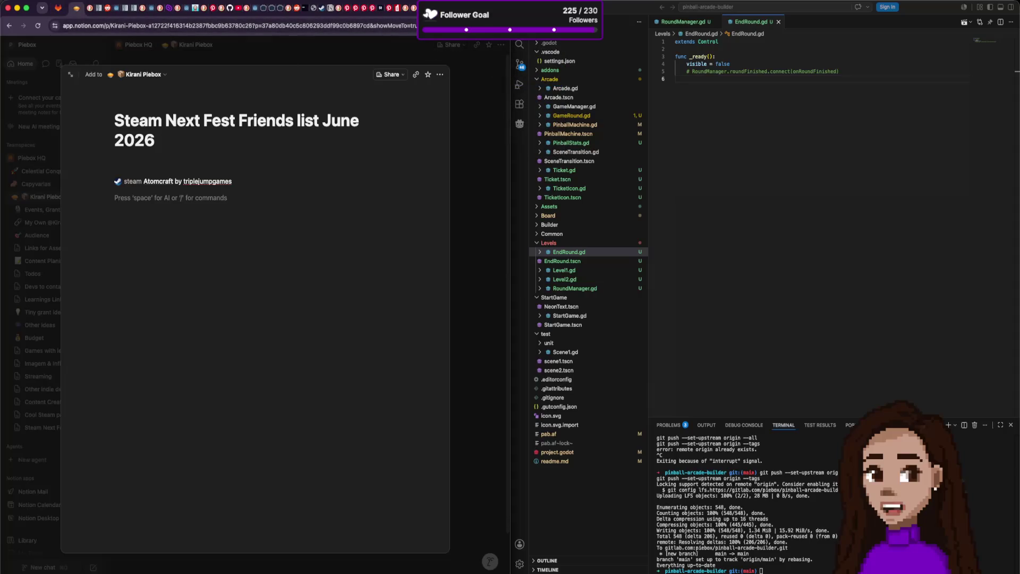
{"action": "key", "text": "ctrl+Tab"}
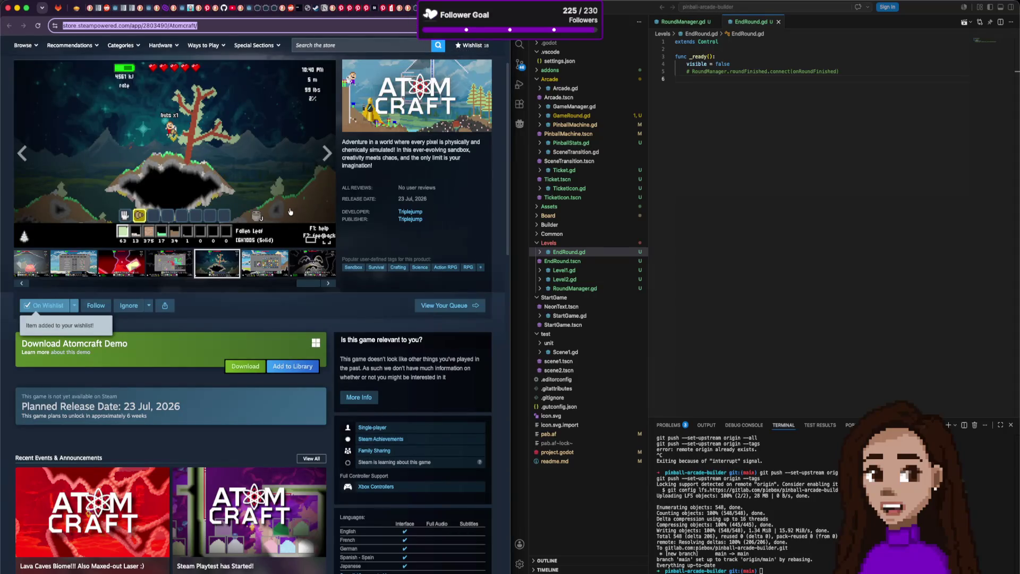
Read through the Atomcraft store page, expanding the full game description and checking System Requirements
{"action": "scroll", "coordinate": [281, 225], "scroll_direction": "down", "scroll_amount": 2}
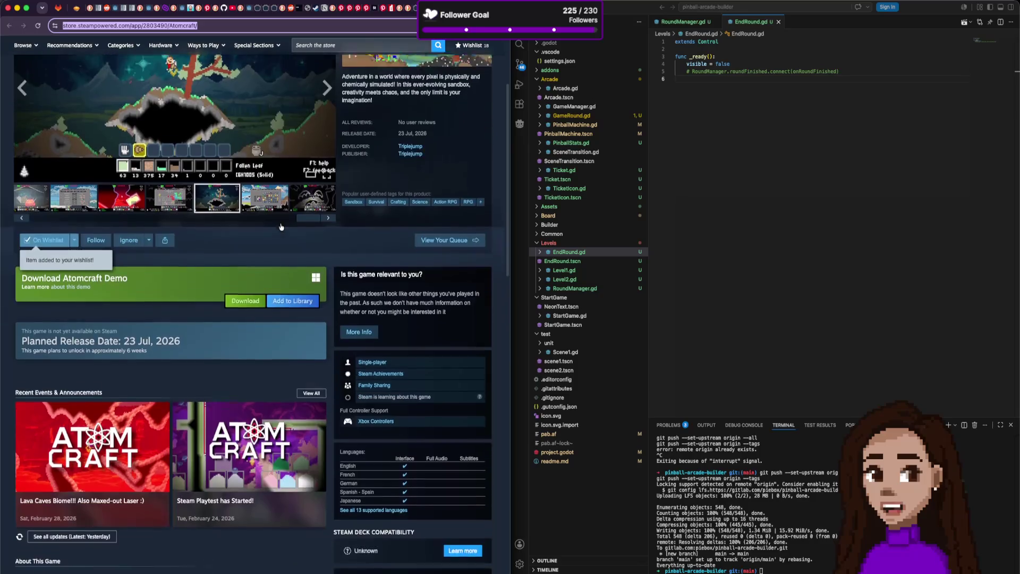
{"action": "scroll", "coordinate": [282, 227], "scroll_direction": "down", "scroll_amount": 10}
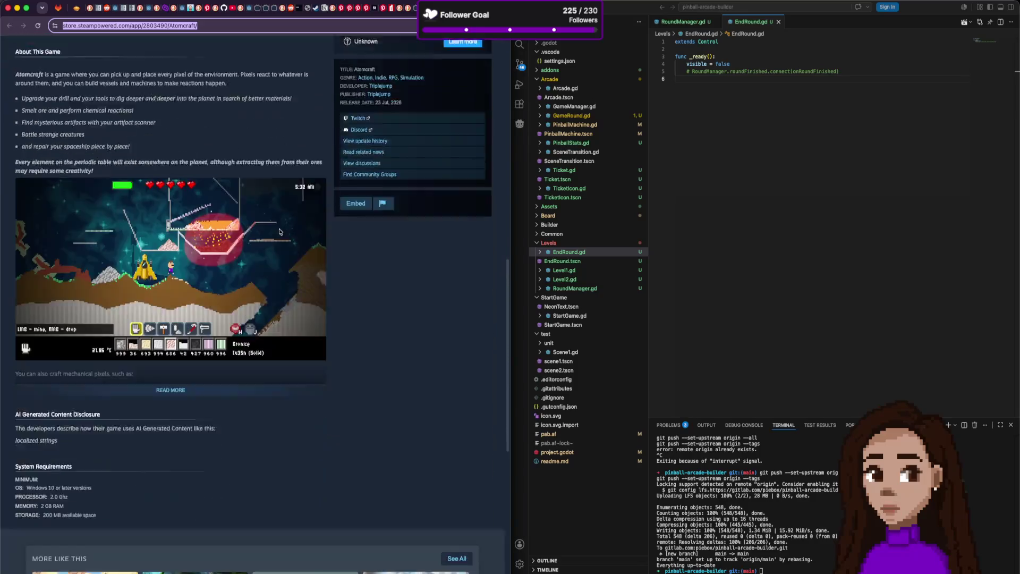
{"action": "scroll", "coordinate": [280, 232], "scroll_direction": "down", "scroll_amount": 2}
{"action": "left_click", "coordinate": [195, 329]}
{"action": "scroll", "coordinate": [195, 339], "scroll_direction": "down", "scroll_amount": 4}
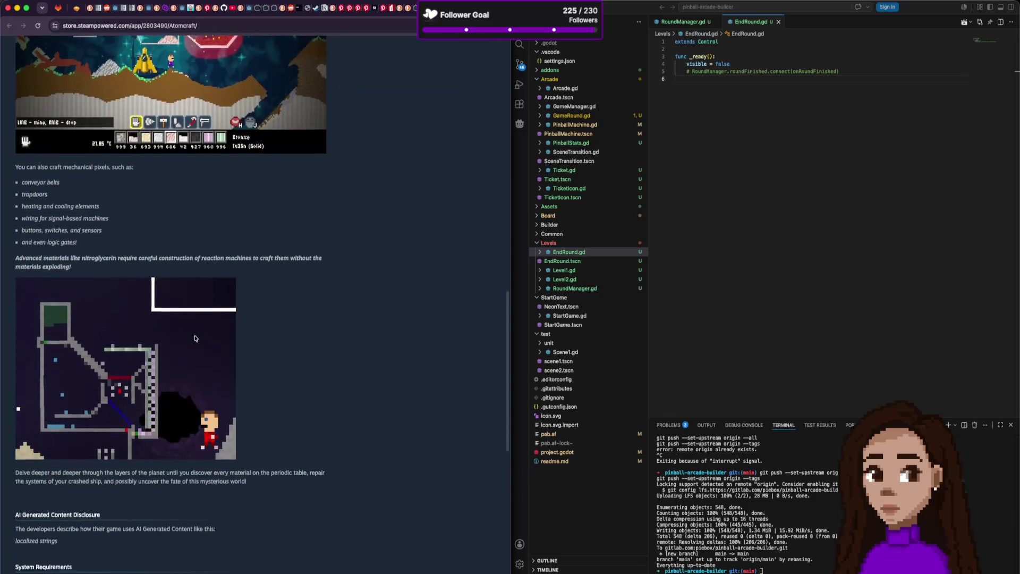
{"action": "scroll", "coordinate": [195, 339], "scroll_direction": "down", "scroll_amount": 4}
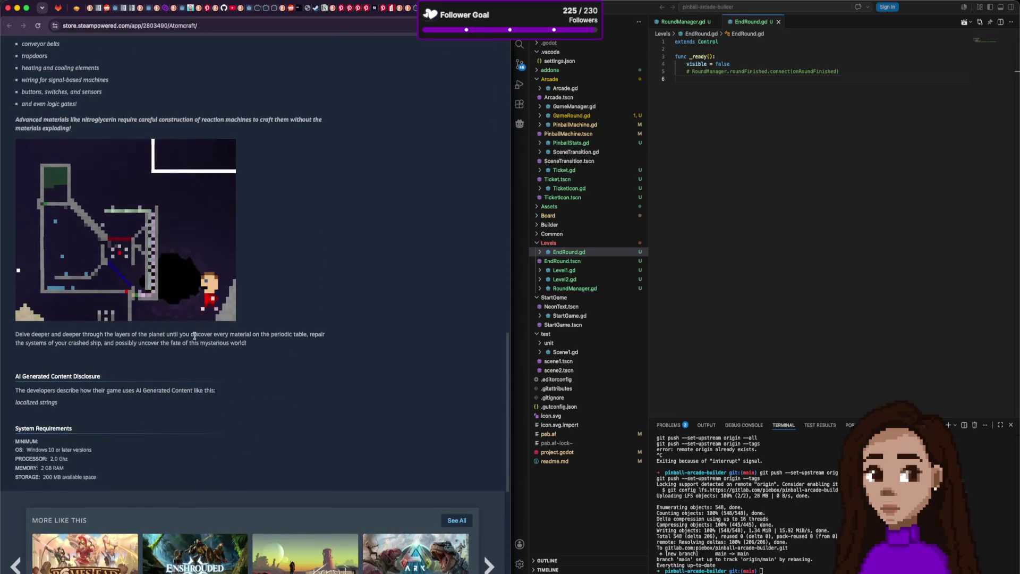
{"action": "scroll", "coordinate": [189, 353], "scroll_direction": "down", "scroll_amount": 1}
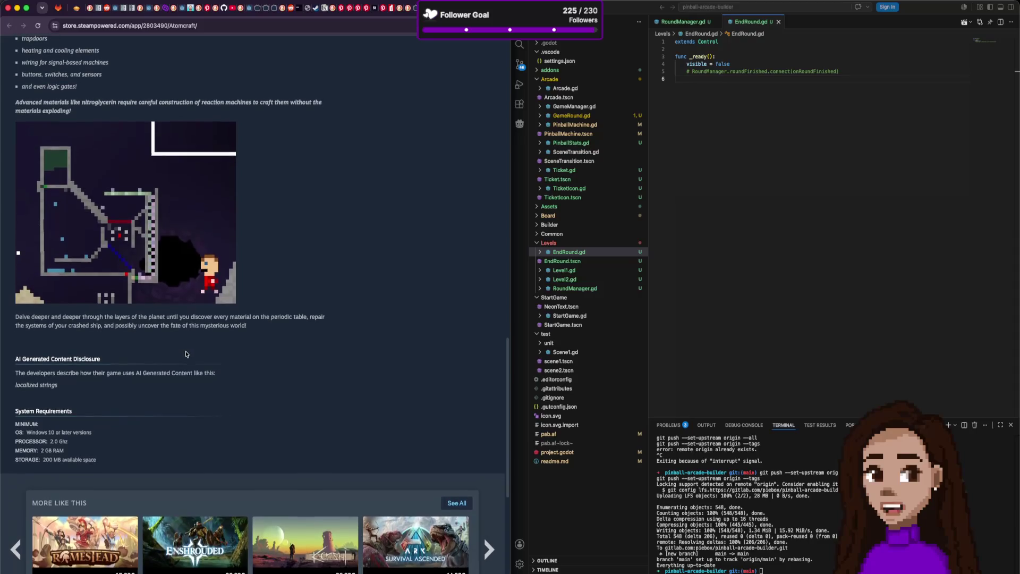
{"action": "scroll", "coordinate": [77, 378], "scroll_direction": "down", "scroll_amount": 1}
{"action": "left_click_drag", "start_coordinate": [16, 387], "coordinate": [98, 436]}
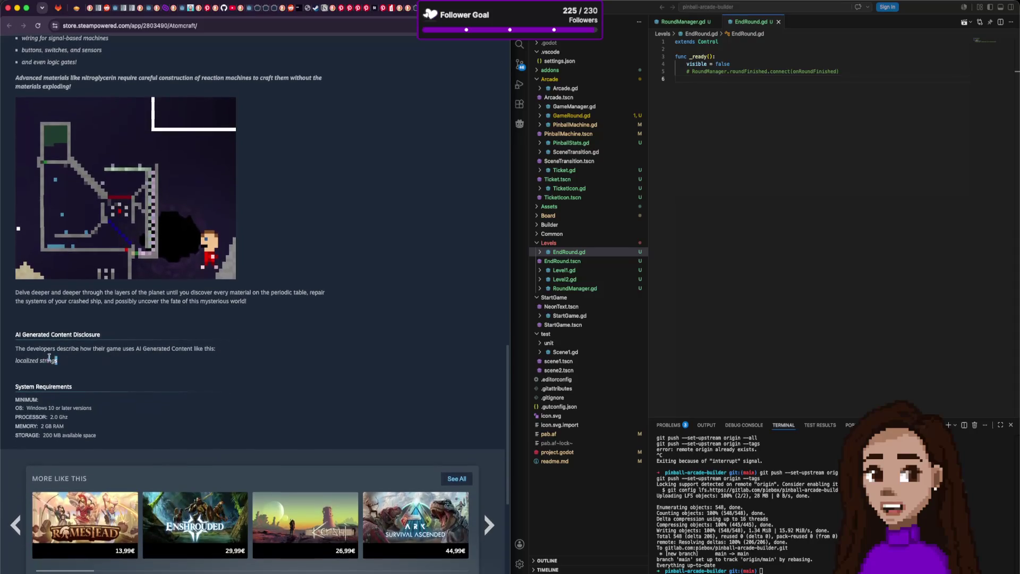
{"action": "left_click", "coordinate": [261, 353]}
{"action": "scroll", "coordinate": [262, 353], "scroll_direction": "down", "scroll_amount": 6}
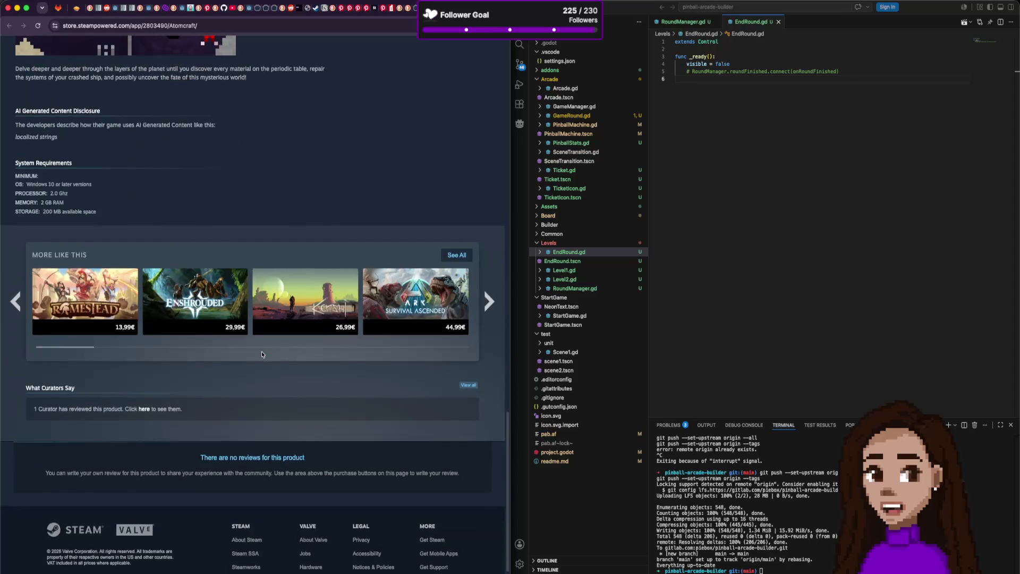
{"action": "scroll", "coordinate": [261, 353], "scroll_direction": "up", "scroll_amount": 5}
{"action": "scroll", "coordinate": [262, 355], "scroll_direction": "up", "scroll_amount": 15}
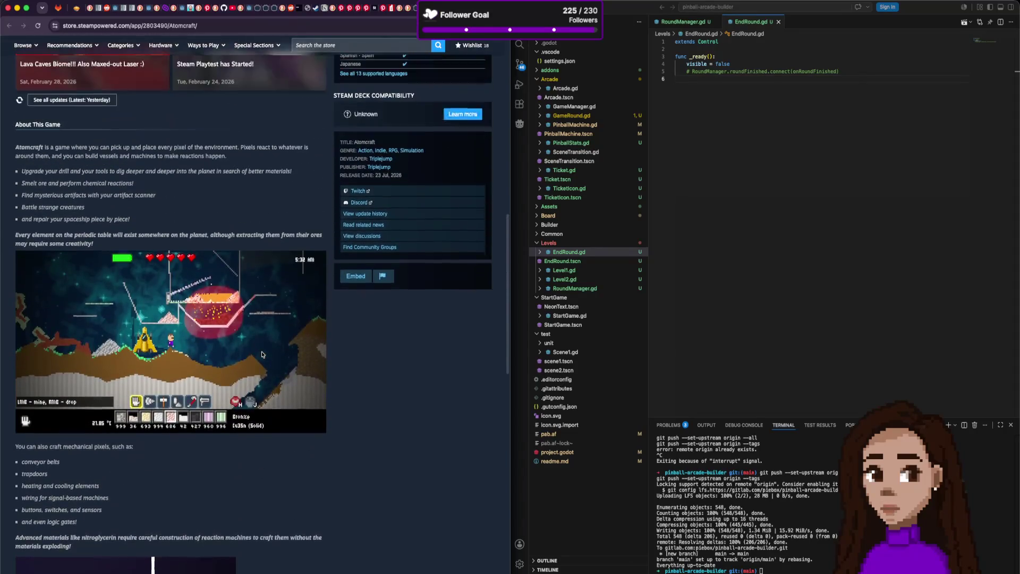
{"action": "scroll", "coordinate": [261, 354], "scroll_direction": "up", "scroll_amount": 8}
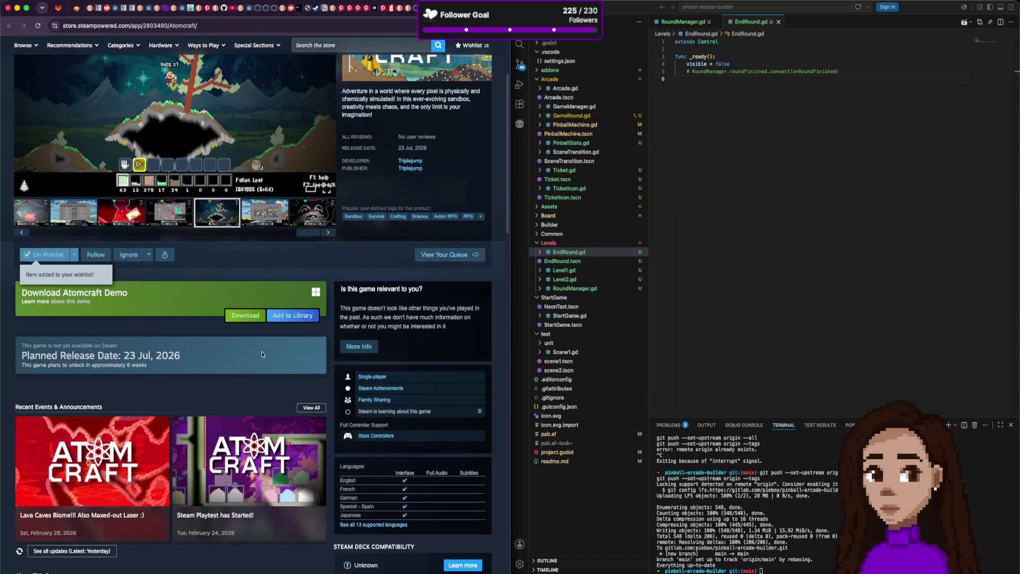
{"action": "scroll", "coordinate": [262, 355], "scroll_direction": "down", "scroll_amount": 5}
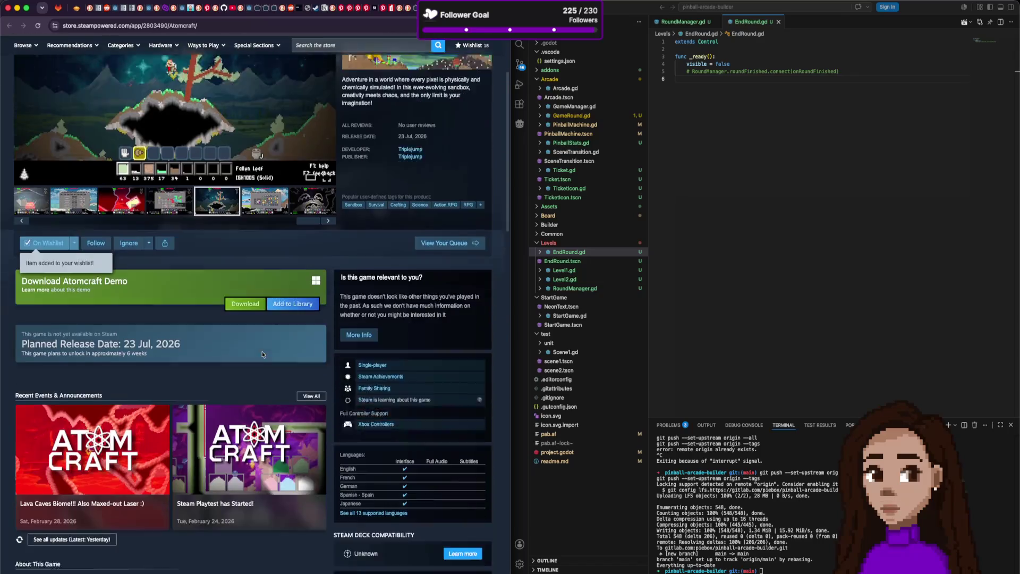
{"action": "scroll", "coordinate": [261, 351], "scroll_direction": "down", "scroll_amount": 12}
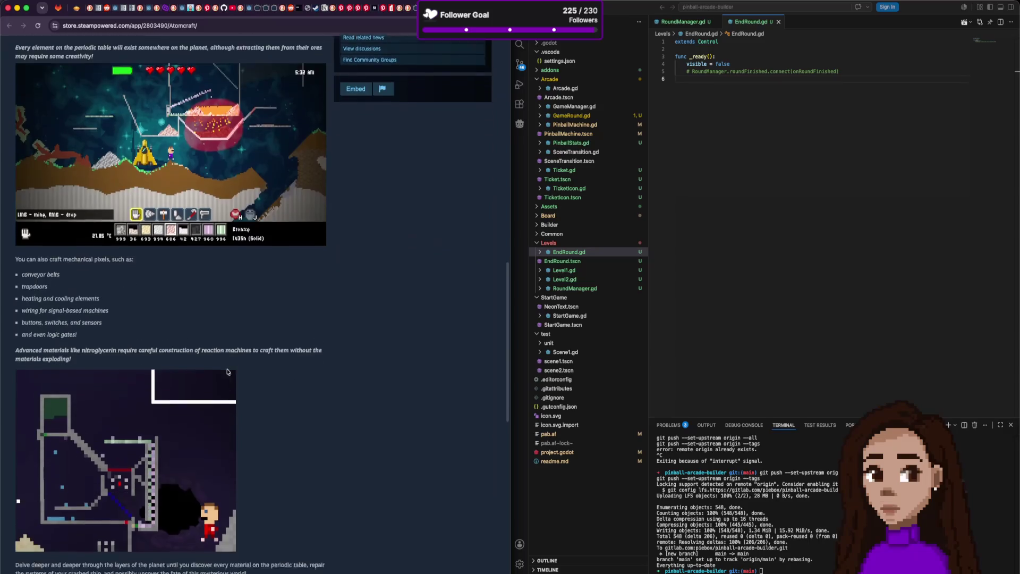
{"action": "scroll", "coordinate": [229, 408], "scroll_direction": "down", "scroll_amount": 1}
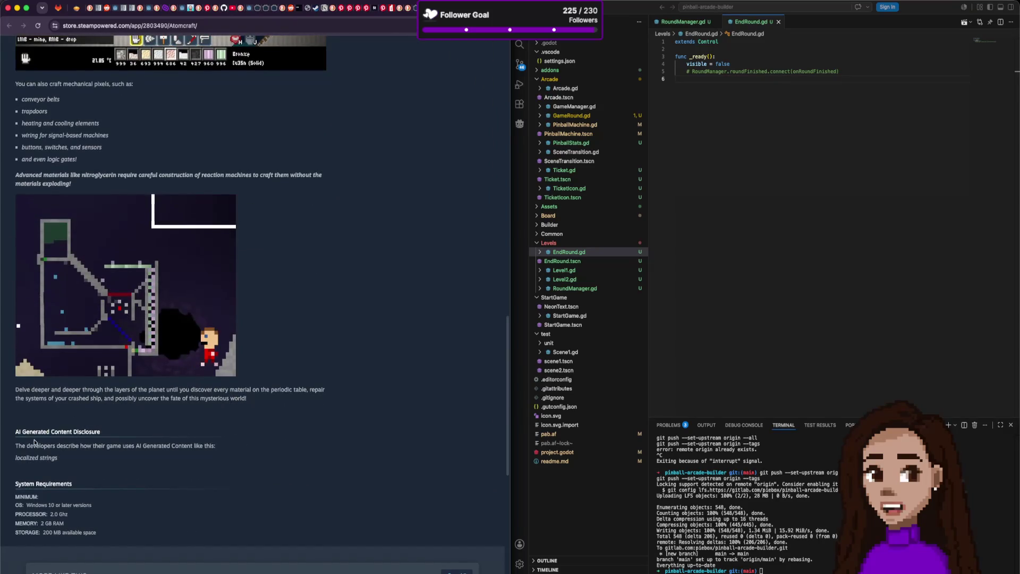
{"action": "scroll", "coordinate": [279, 347], "scroll_direction": "up", "scroll_amount": 15}
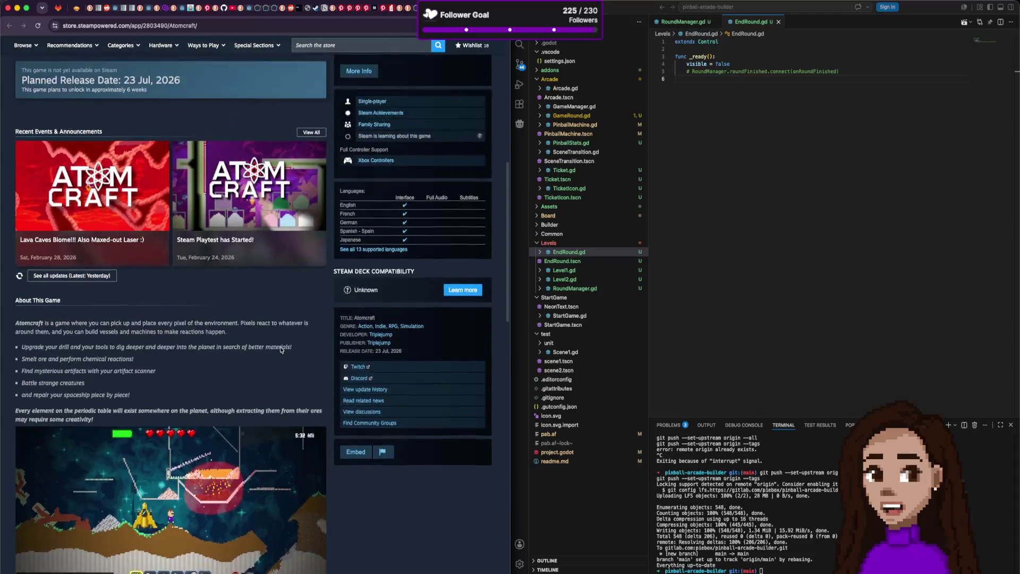
{"action": "scroll", "coordinate": [281, 349], "scroll_direction": "up", "scroll_amount": 10}
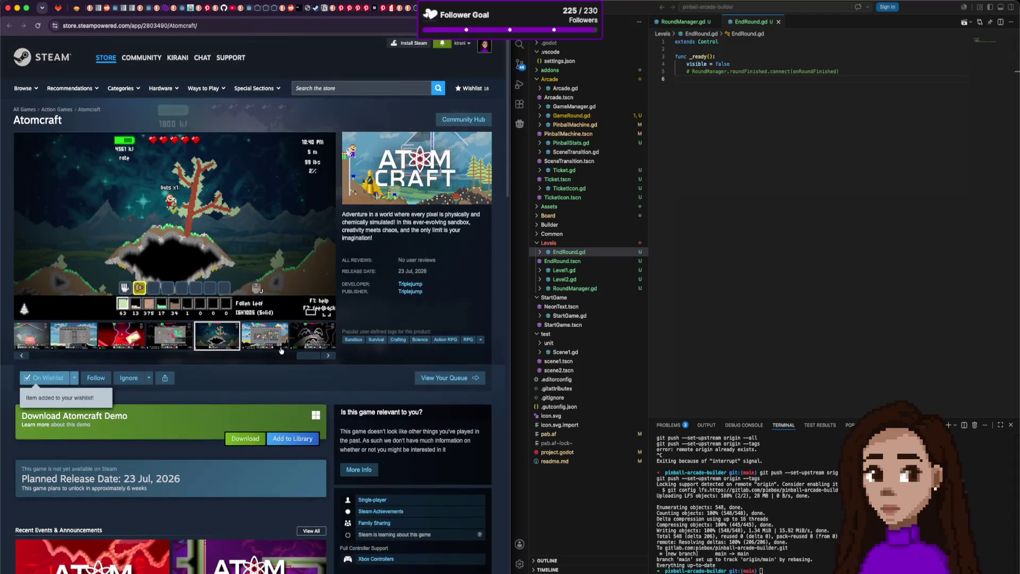
{"action": "scroll", "coordinate": [273, 326], "scroll_direction": "down", "scroll_amount": 3}
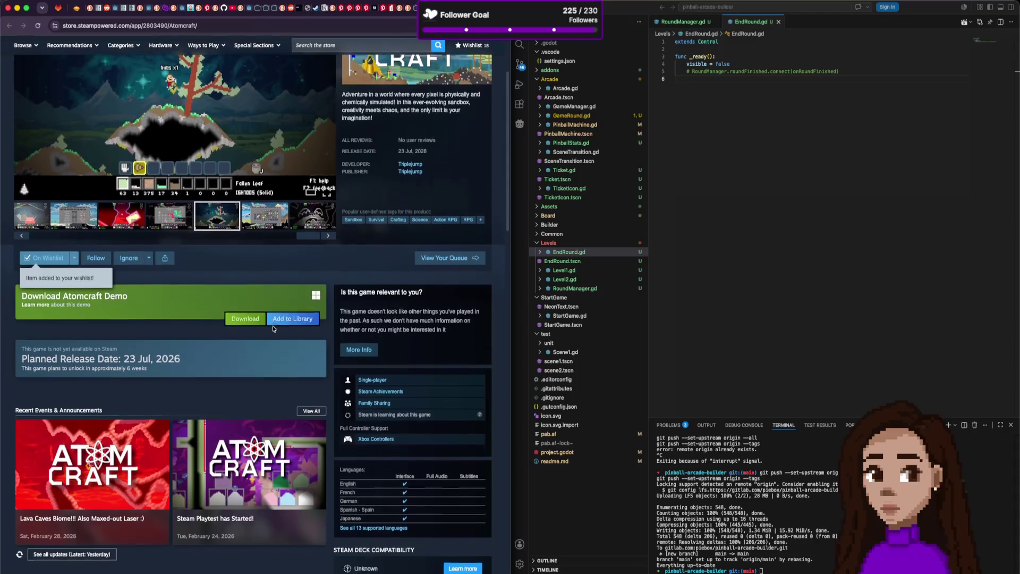
{"action": "scroll", "coordinate": [273, 329], "scroll_direction": "down", "scroll_amount": 3}
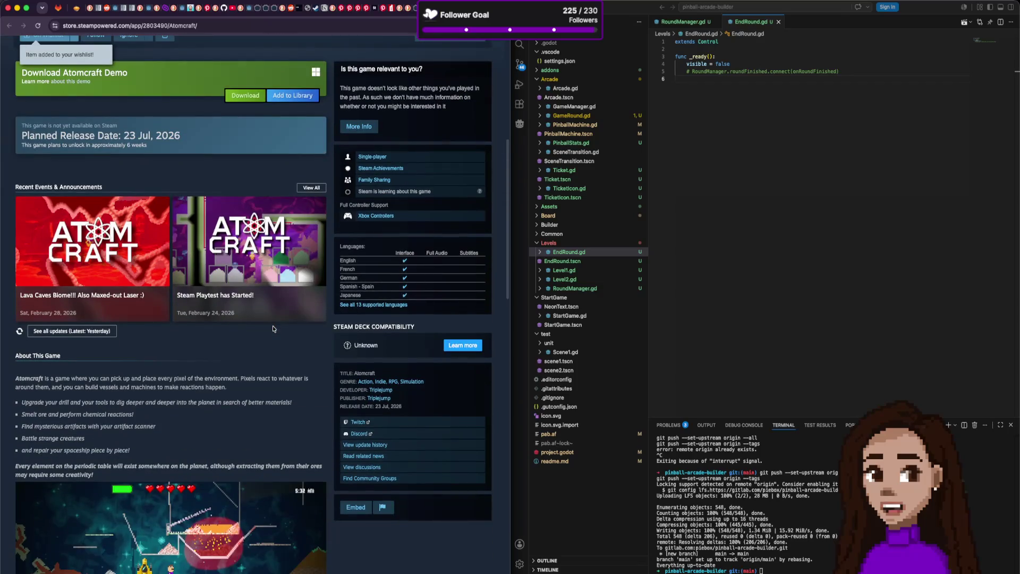
{"action": "scroll", "coordinate": [273, 329], "scroll_direction": "up", "scroll_amount": 6}
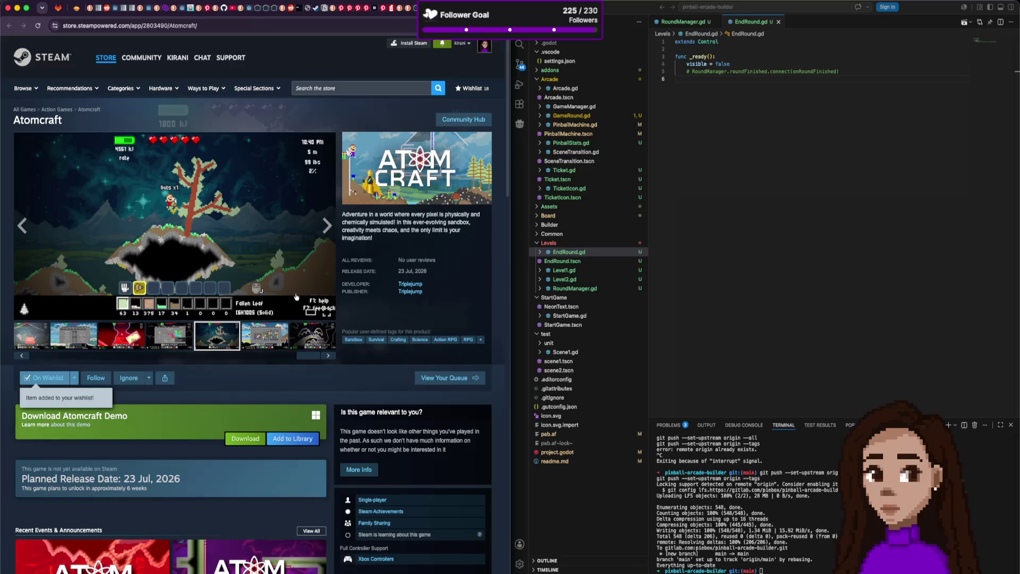
{"action": "scroll", "coordinate": [277, 305], "scroll_direction": "down", "scroll_amount": 3}
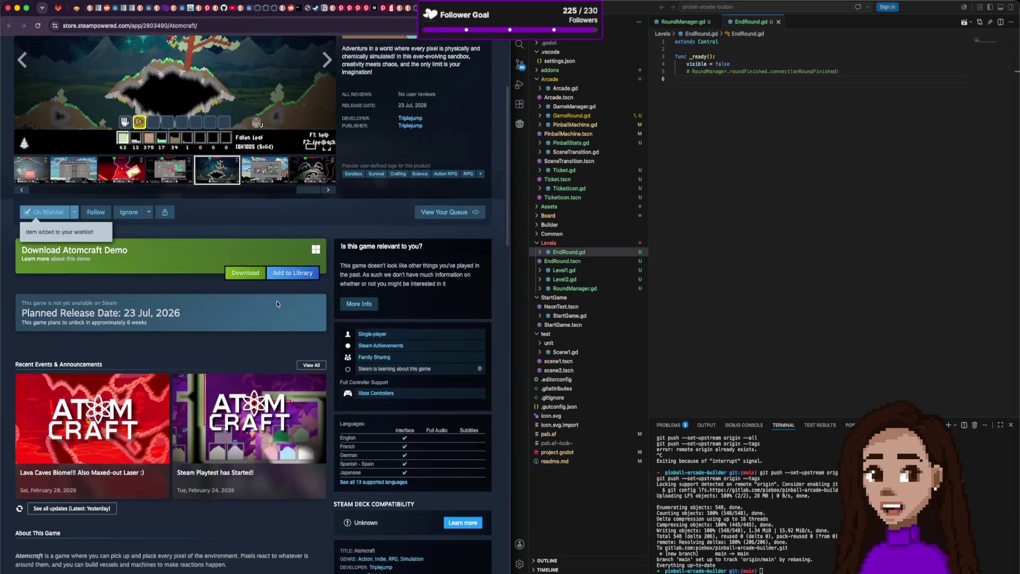
{"action": "scroll", "coordinate": [277, 304], "scroll_direction": "up", "scroll_amount": 3}
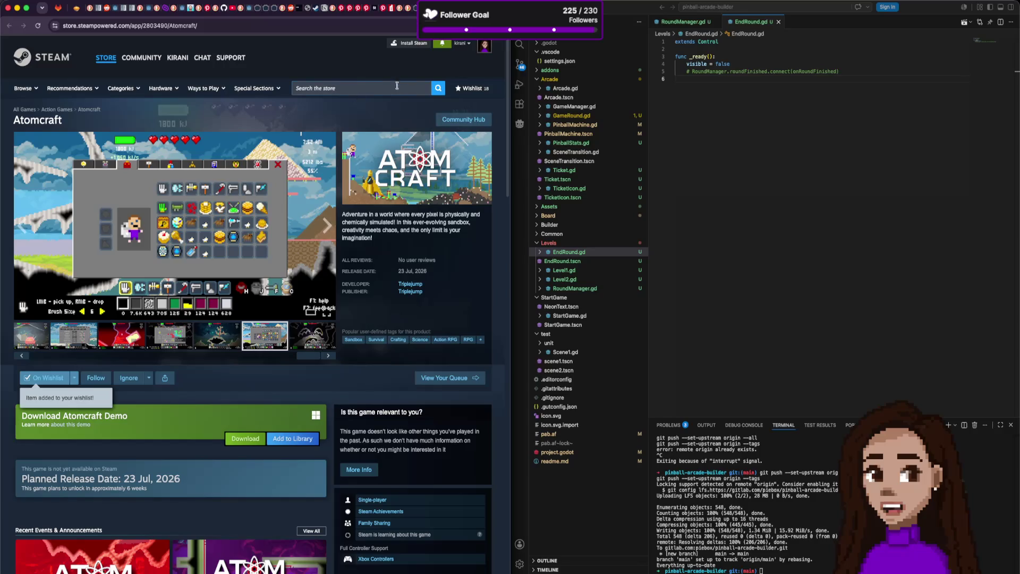
Pass through the Capyvarias and Stack Overflow tabs, return to DuckDuckGo results, then switch to Godot
{"action": "key", "text": "ctrl+Tab"}
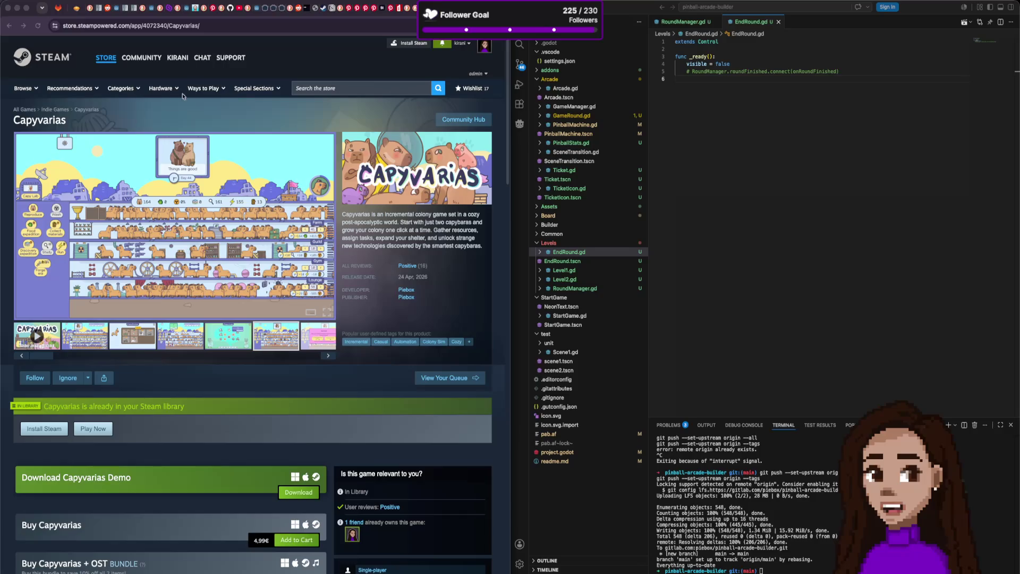
{"action": "left_click", "coordinate": [414, 7]}
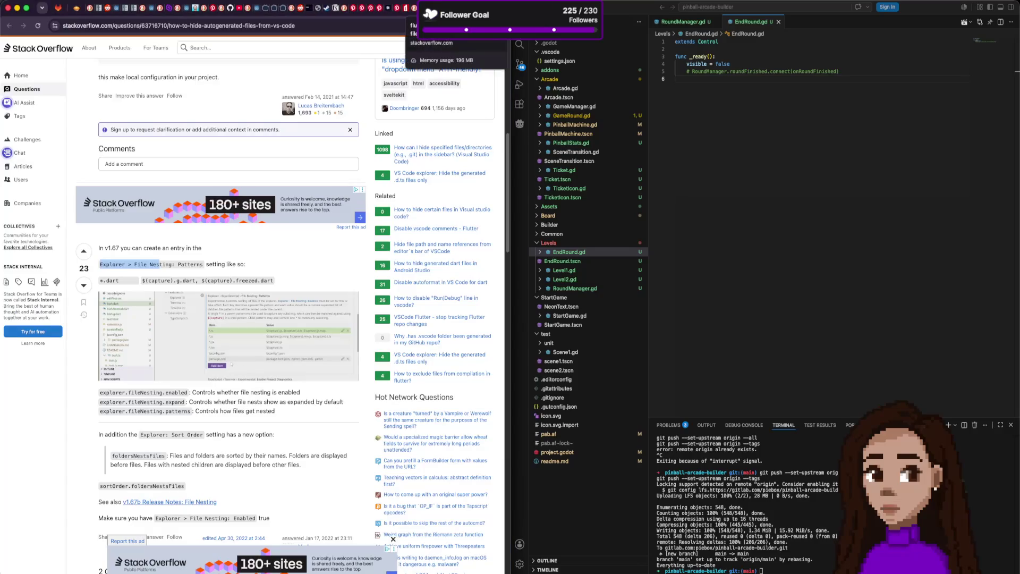
{"action": "key", "text": "super+bracketleft"}
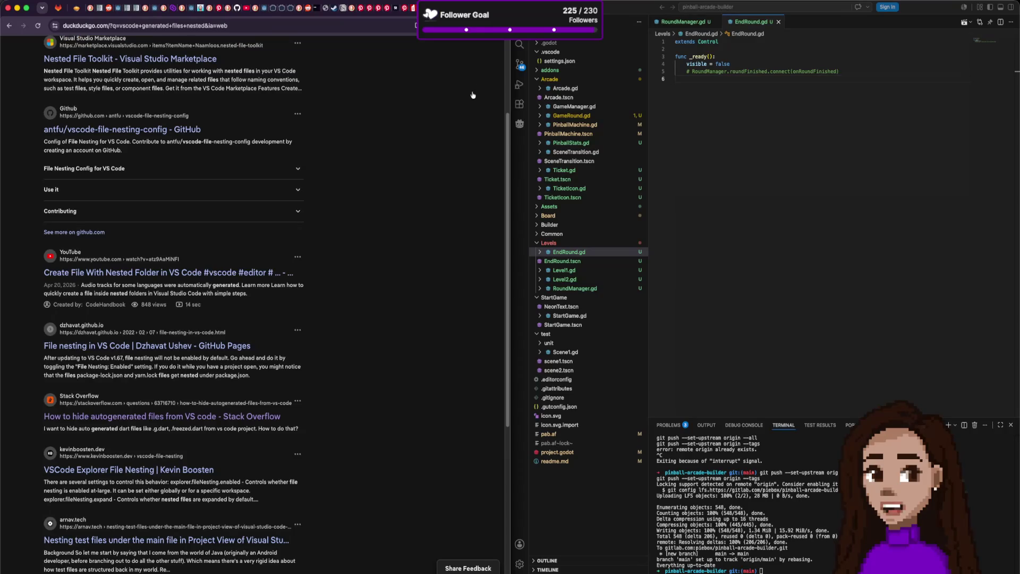
{"action": "key", "text": "super+Tab"}
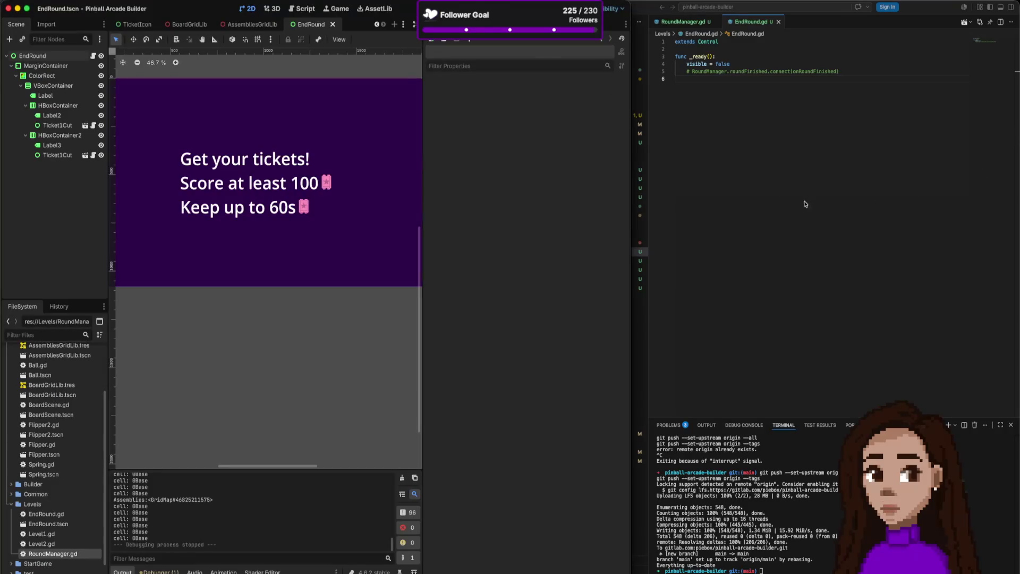
Uncomment the roundFinished connection on line 5 of EndRound.gd and save the file
{"action": "left_click", "coordinate": [805, 204]}
{"action": "key", "text": "BackSpace"}
{"action": "key", "text": "ctrl+slash"}
{"action": "key", "text": "ctrl+s"}
Start a new func on line 7 named onRoundFinished, reusing the name from line 5
{"action": "key", "text": "End"}
{"action": "key", "text": "Return"}
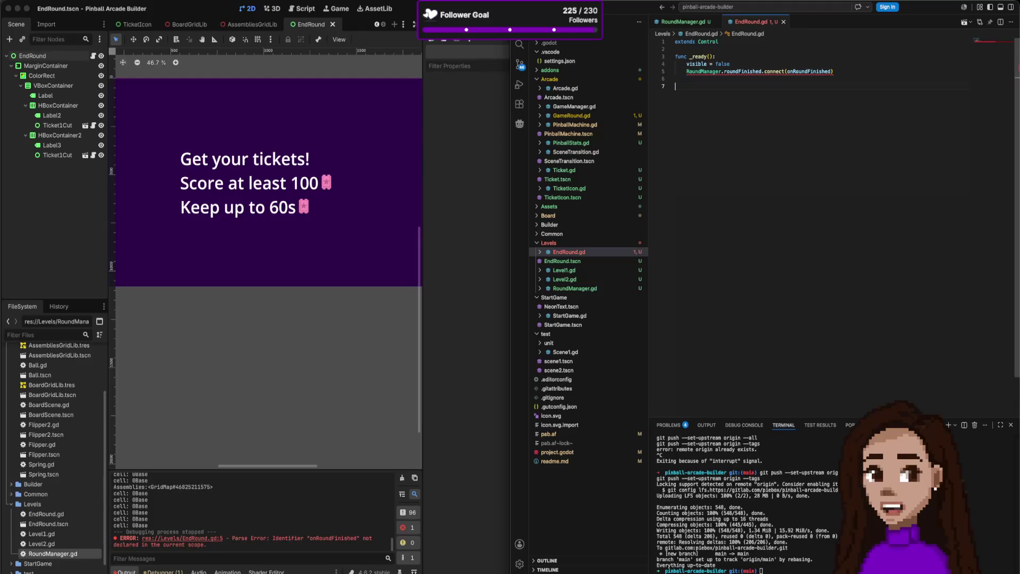
{"action": "type", "text": "fu"}
{"action": "key", "text": "Tab"}
{"action": "type", "text": "on"}
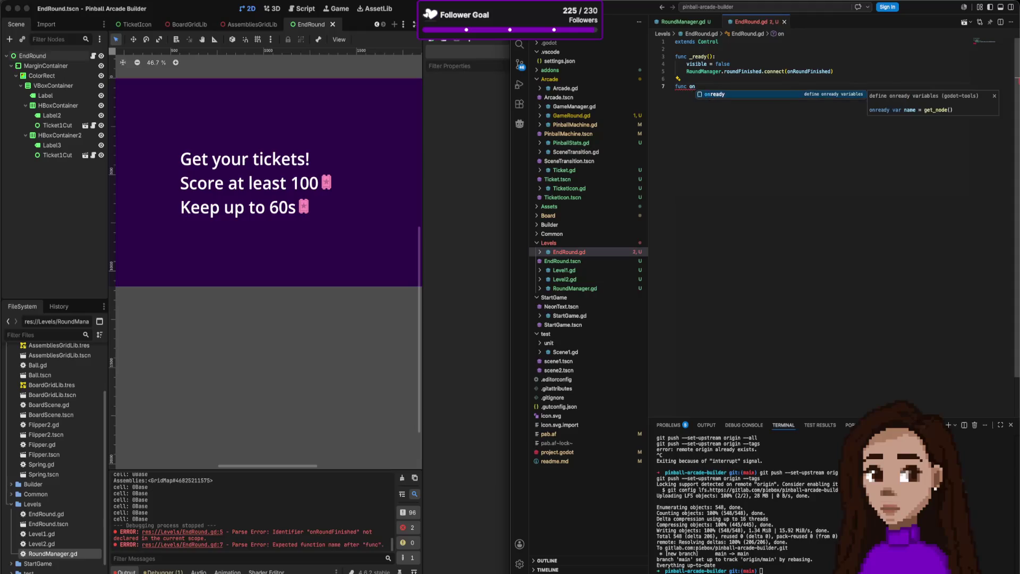
{"action": "double_click", "coordinate": [826, 72]}
{"action": "key", "text": "super+c"}
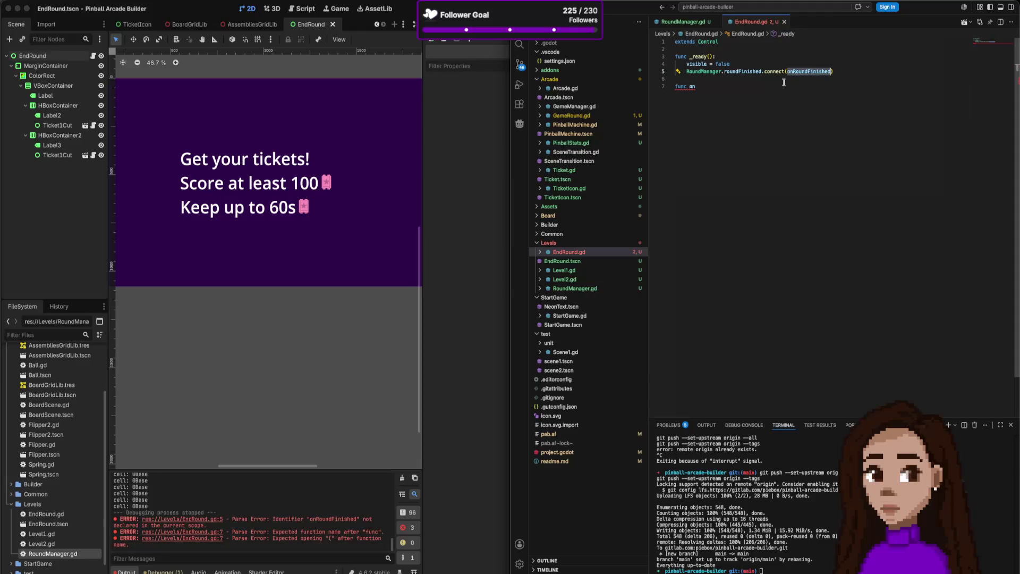
{"action": "left_click", "coordinate": [758, 82]}
{"action": "left_click", "coordinate": [758, 86]}
{"action": "key", "text": "BackSpace"}
{"action": "key", "text": "BackSpace"}
{"action": "key", "text": "super+v"}
Give onRoundFinished the parameters (points: int, time: int) and the body visible = true
{"action": "type", "text": "("}
{"action": "type", "text": "()"}
{"action": "type", "text": ":"}
{"action": "key", "text": "Return"}
{"action": "type", "text": "v"}
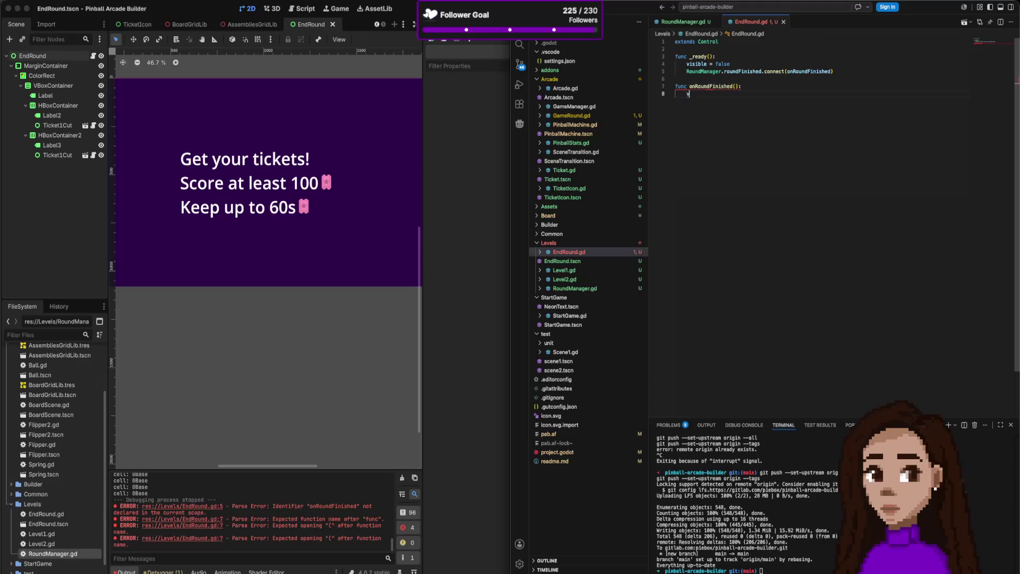
{"action": "type", "text": "isible = true"}
{"action": "key", "text": "Return"}
{"action": "left_click", "coordinate": [739, 86]}
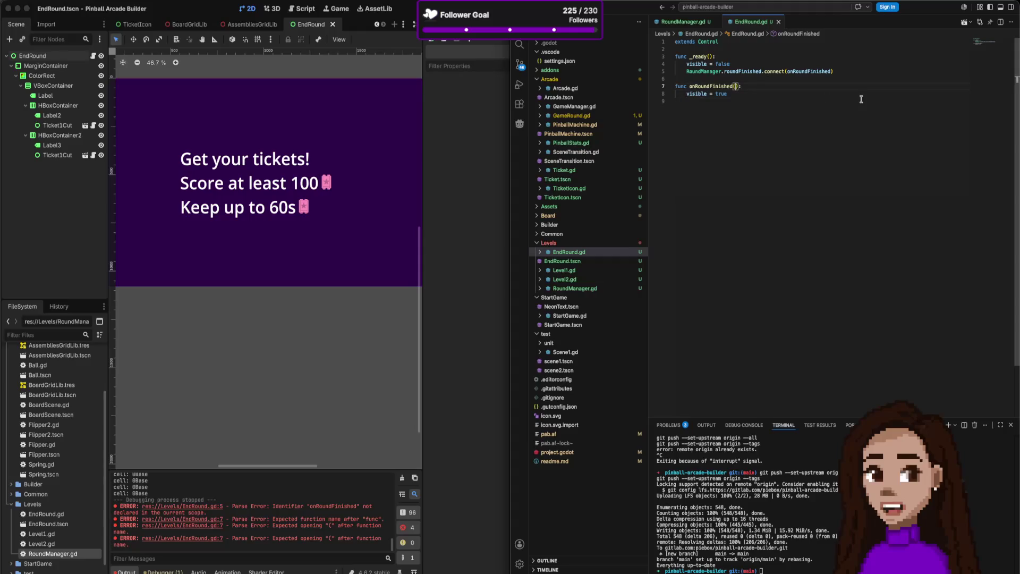
{"action": "type", "text": "points: "}
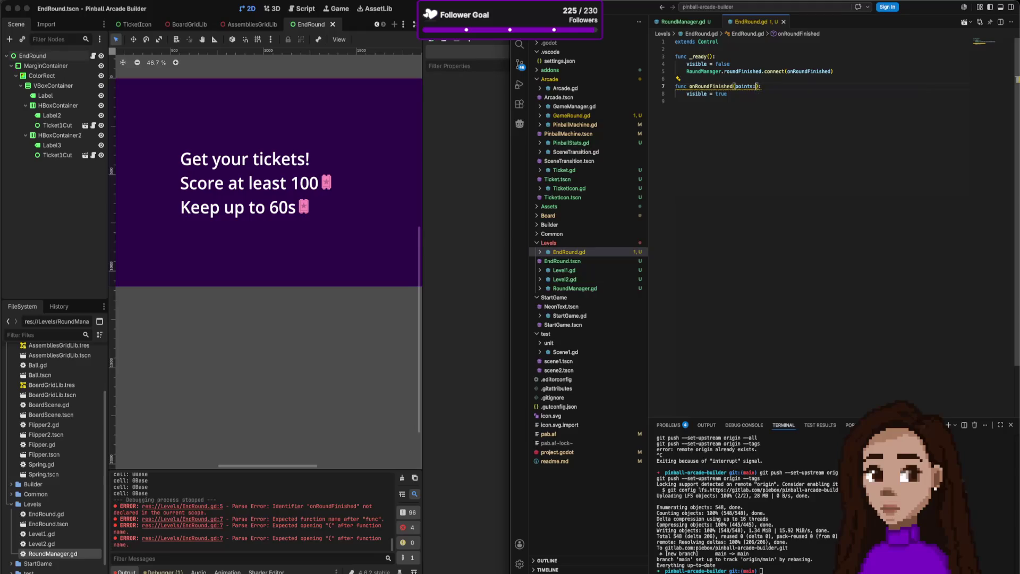
{"action": "type", "text": "int, time:"}
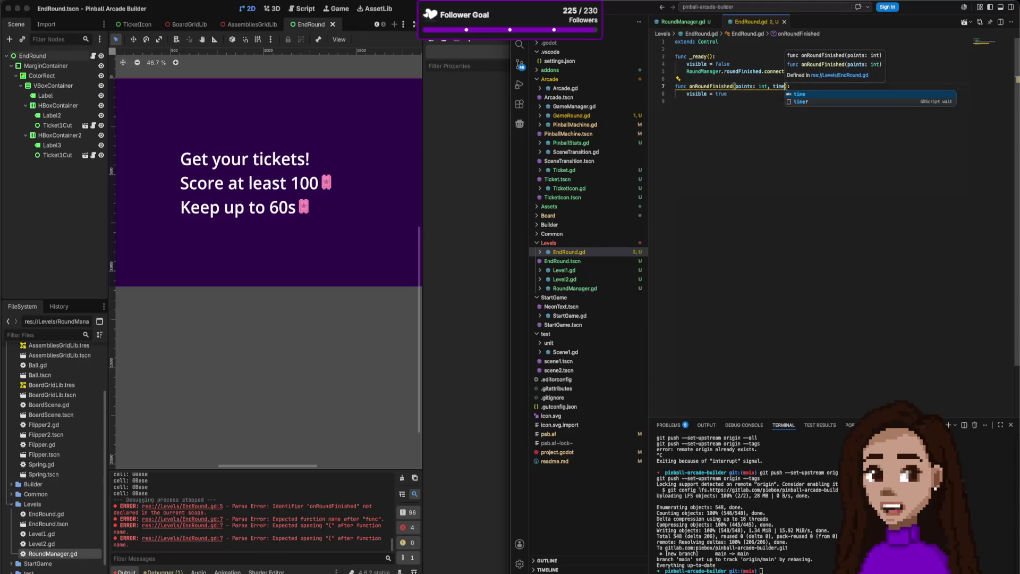
{"action": "type", "text": " int"}
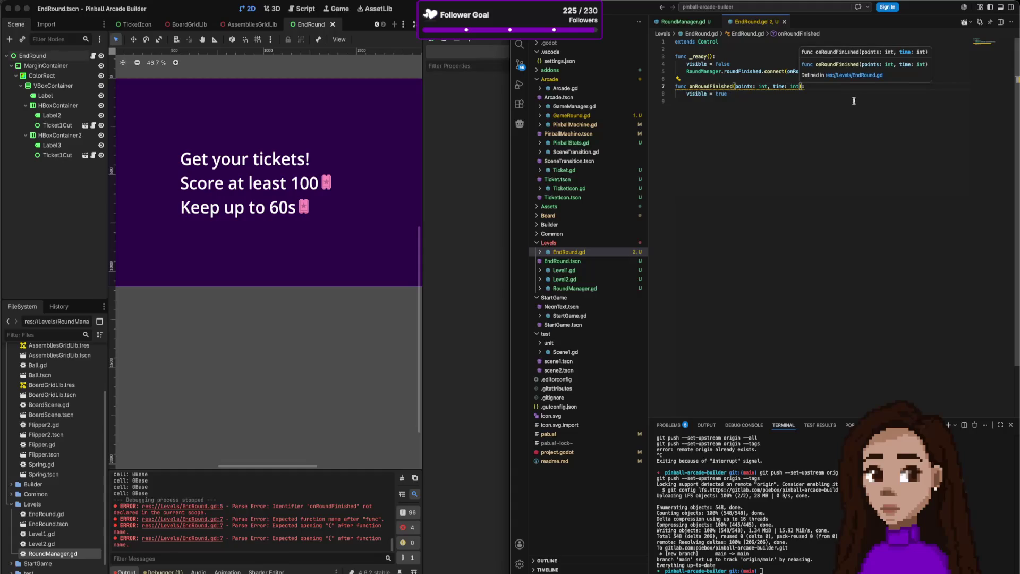
{"action": "key", "text": "Down"}
{"action": "key", "text": "Down"}
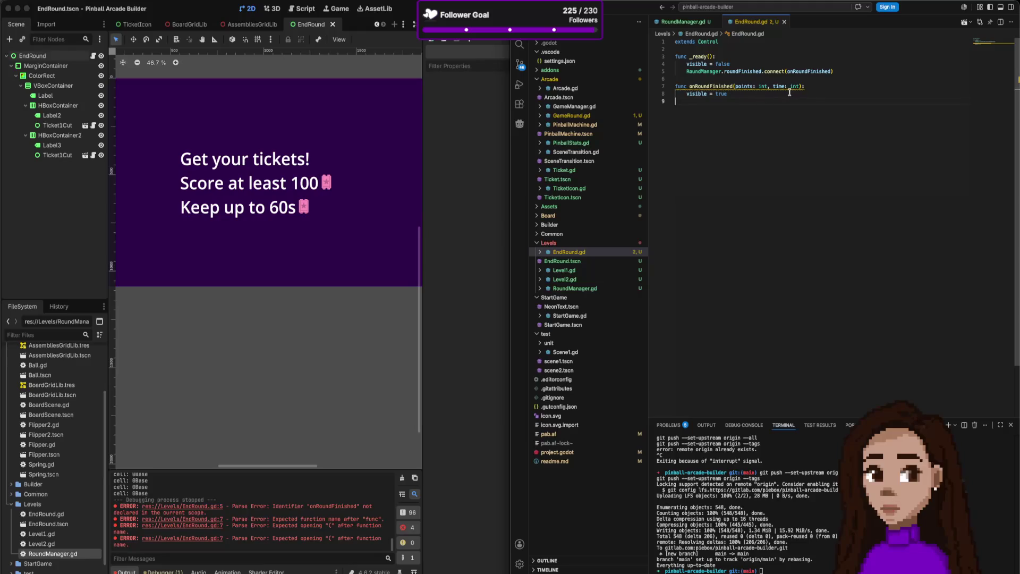
{"action": "left_click", "coordinate": [686, 22]}
{"action": "left_click", "coordinate": [759, 25]}
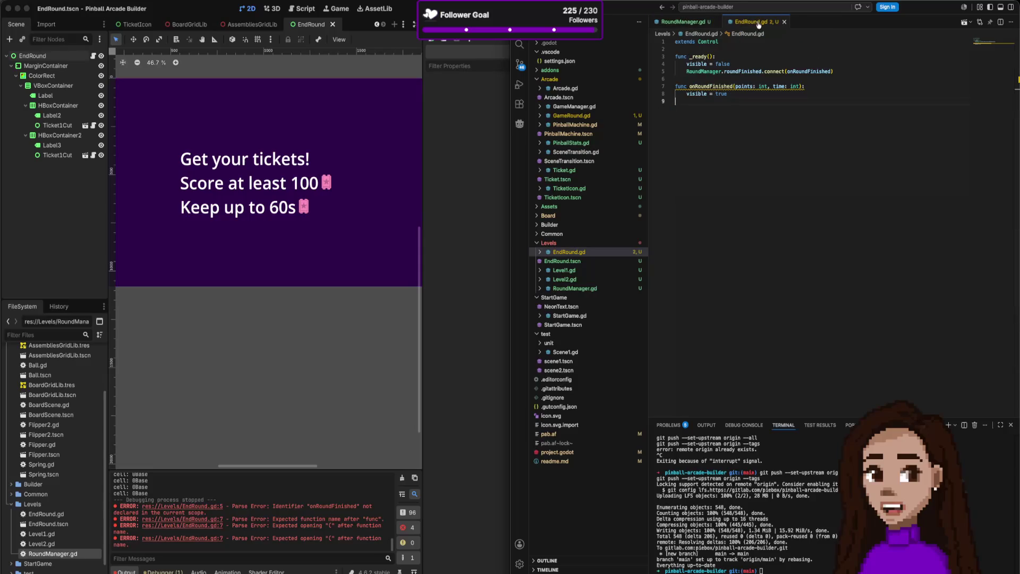
Begin an unfinished 'fun getS' line below finishRound in RoundManager.gd, then return to EndRound.gd
{"action": "left_click", "coordinate": [698, 24]}
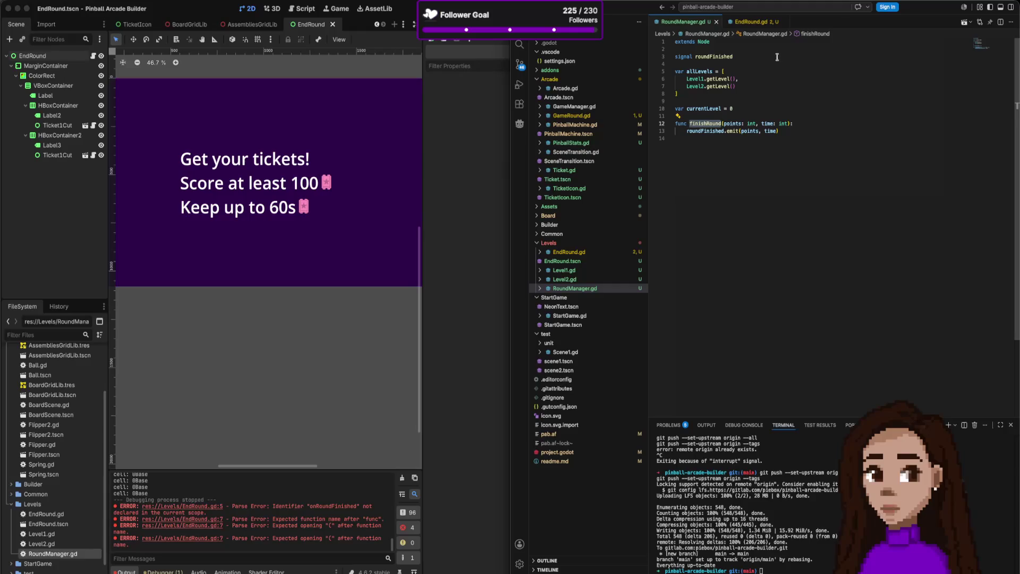
{"action": "left_click", "coordinate": [755, 25]}
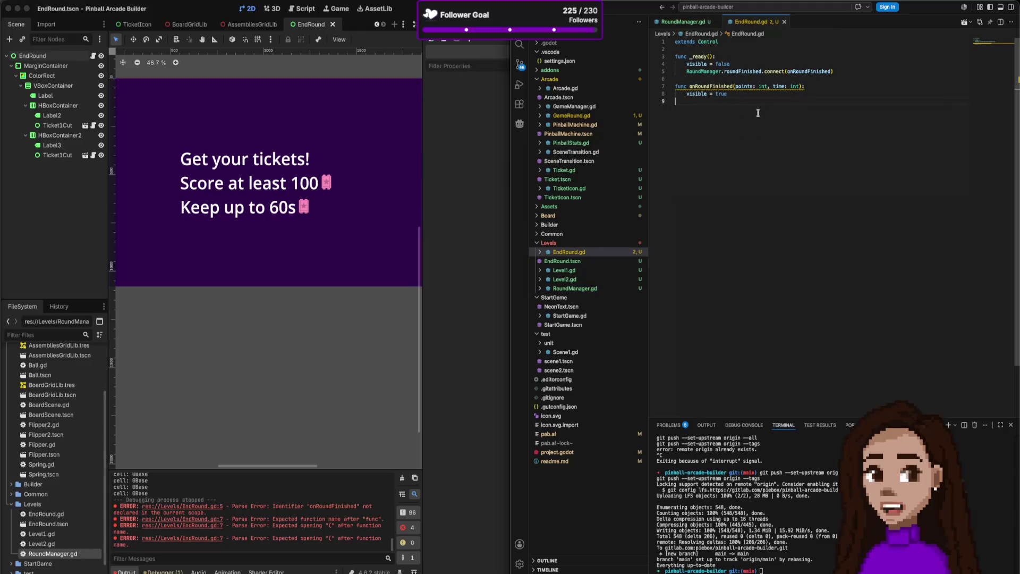
{"action": "key", "text": "ctrl+Tab"}
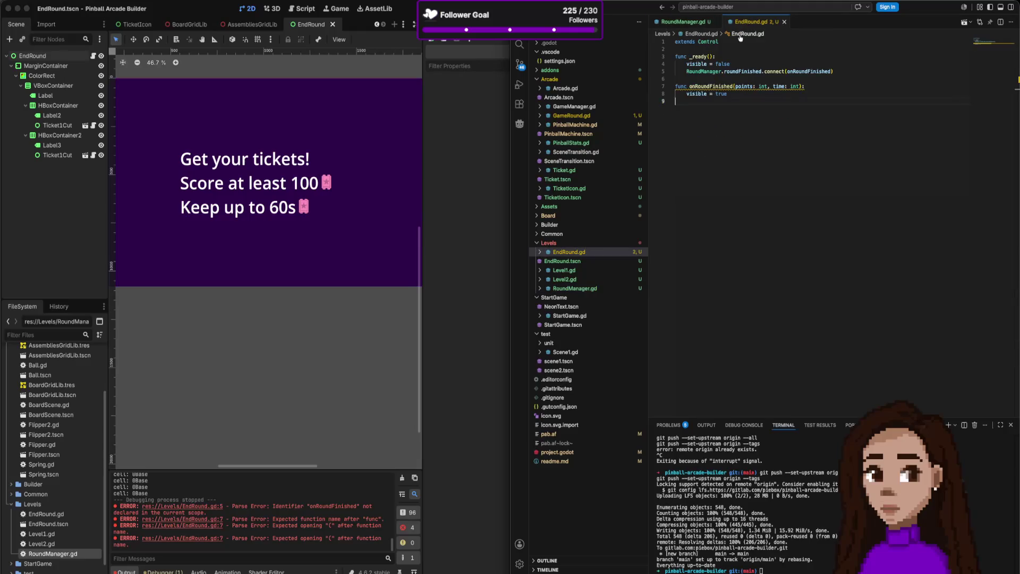
{"action": "left_click", "coordinate": [751, 172]}
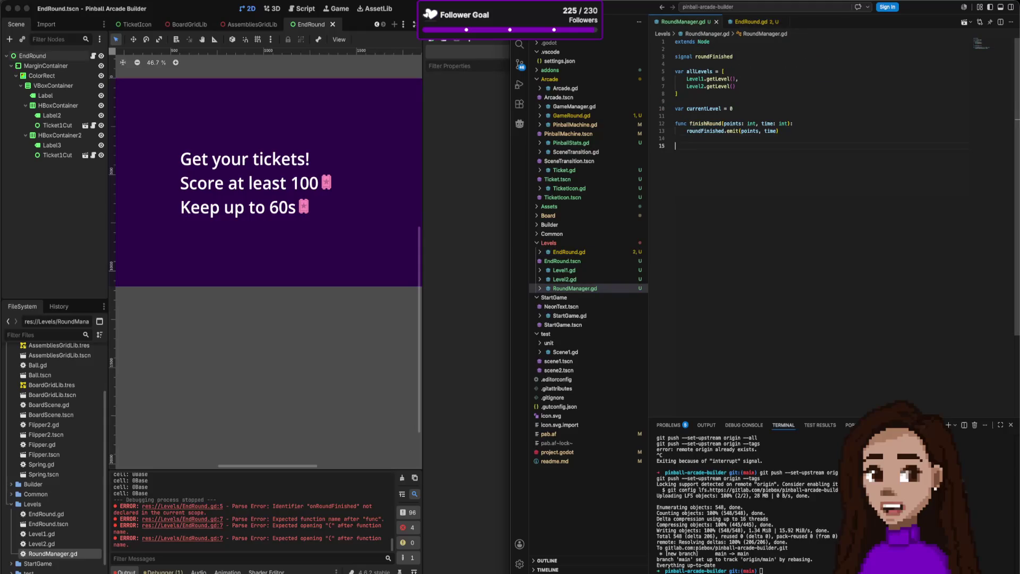
{"action": "key", "text": "Return"}
{"action": "type", "text": "fun ge"}
{"action": "type", "text": "tS"}
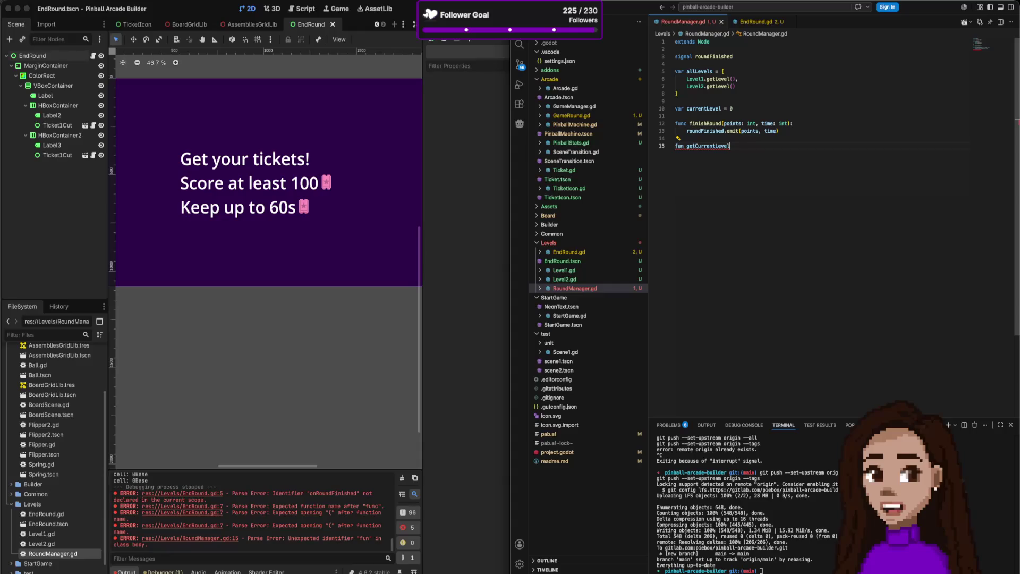
{"action": "key", "text": "ctrl+Tab"}
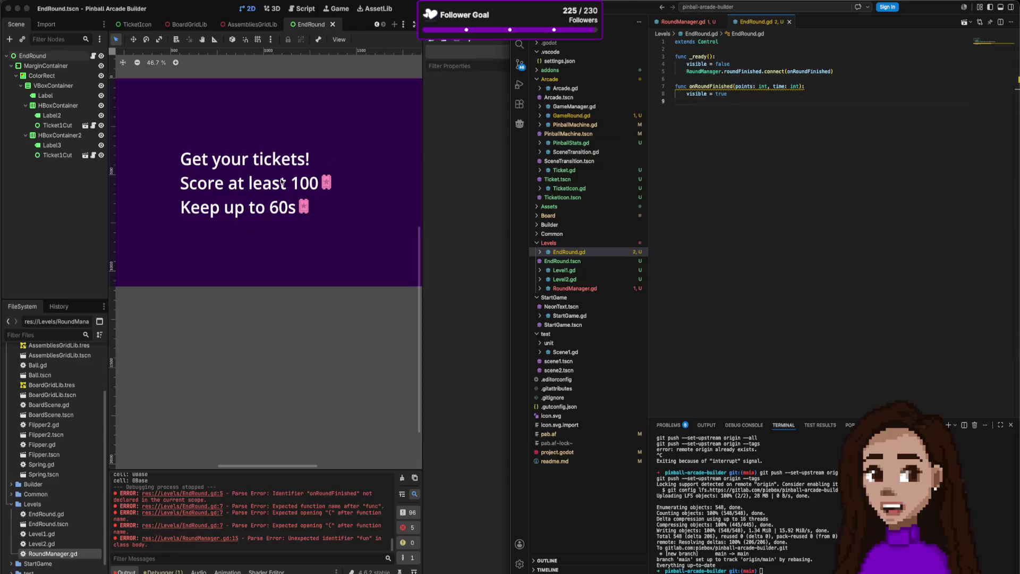
Read the Label2 ('Score at least 100') and Label3 ('Keep up to 60s') texts, then reopen RoundManager.gd
{"action": "left_click", "coordinate": [278, 180]}
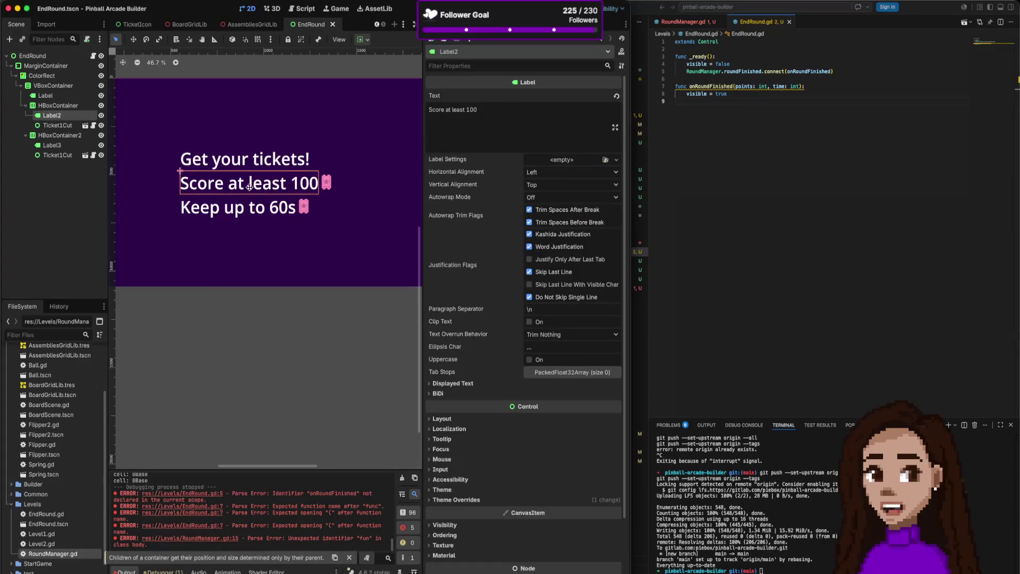
{"action": "left_click", "coordinate": [229, 208]}
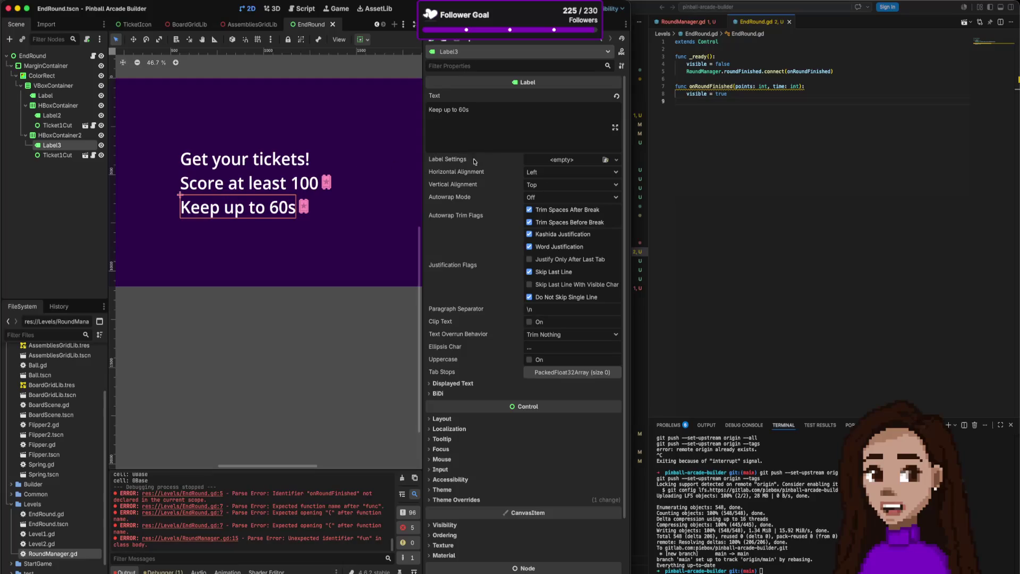
{"action": "left_click", "coordinate": [722, 113]}
{"action": "left_click", "coordinate": [691, 26]}
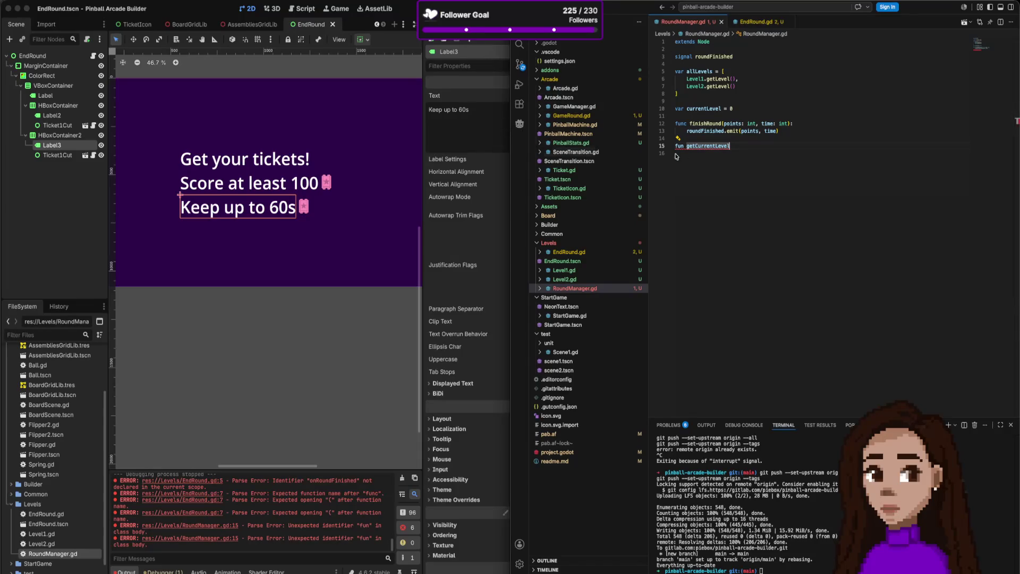
Undo the unfinished getCurrentLevel line in RoundManager.gd and switch to EndRound.gd
{"action": "mouse_move", "coordinate": [686, 146]}
{"action": "key", "text": "super+z"}
{"action": "key", "text": "super+z"}
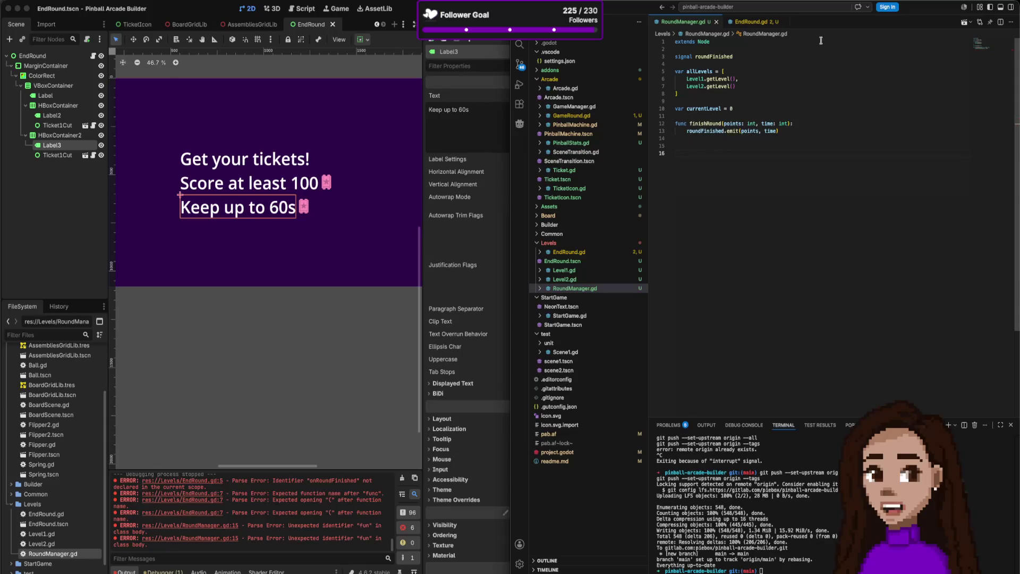
{"action": "key", "text": "ctrl+Tab"}
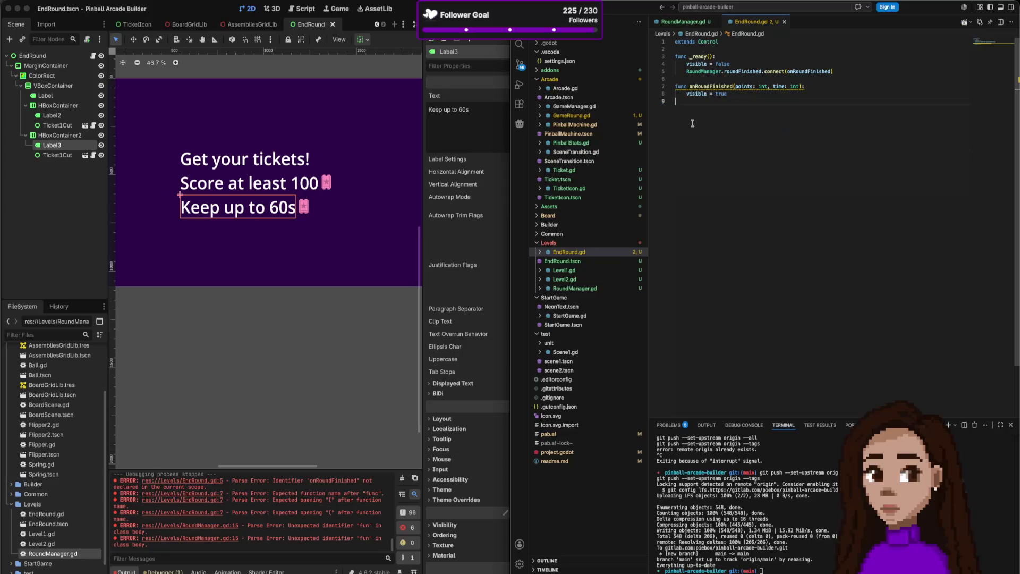
Call buildScore() after visible = true and declare a new func buildScore(): below it
{"action": "left_click", "coordinate": [686, 101]}
{"action": "type", "text": "build"}
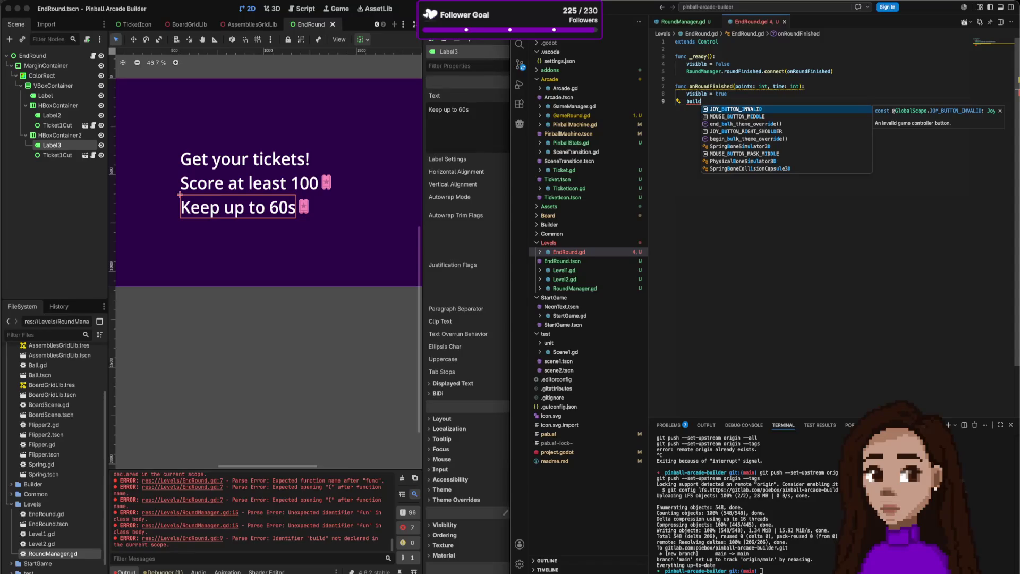
{"action": "type", "text": "Sco"}
{"action": "type", "text": "("}
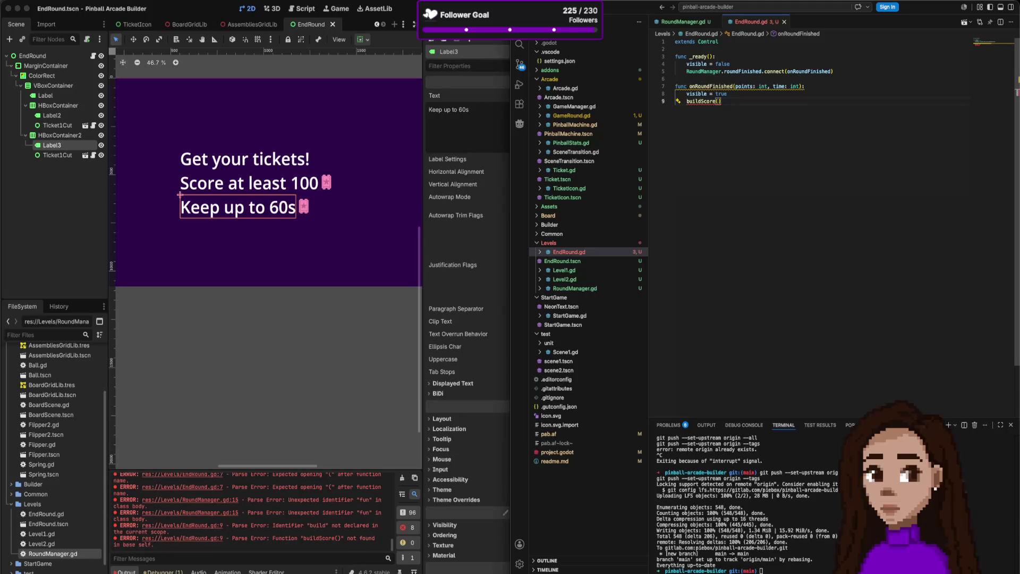
{"action": "key", "text": "Return"}
{"action": "key", "text": "Return"}
{"action": "type", "text": "func build"}
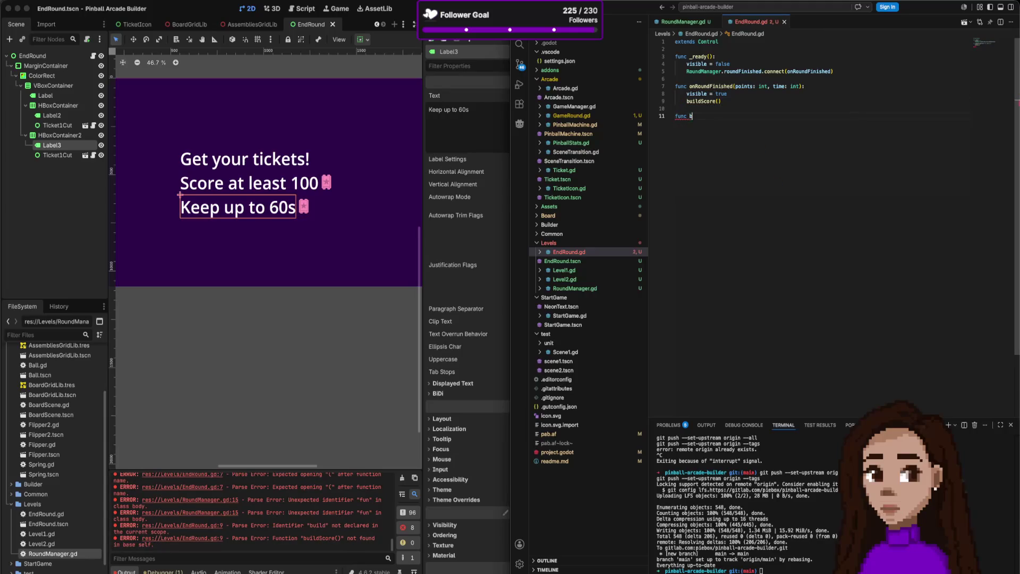
{"action": "type", "text": "Score"}
{"action": "type", "text": "():"}
{"action": "key", "text": "Return"}
Compare RoundManager.gd with EndRound.gd by flipping between their editor tabs
{"action": "left_click", "coordinate": [695, 21]}
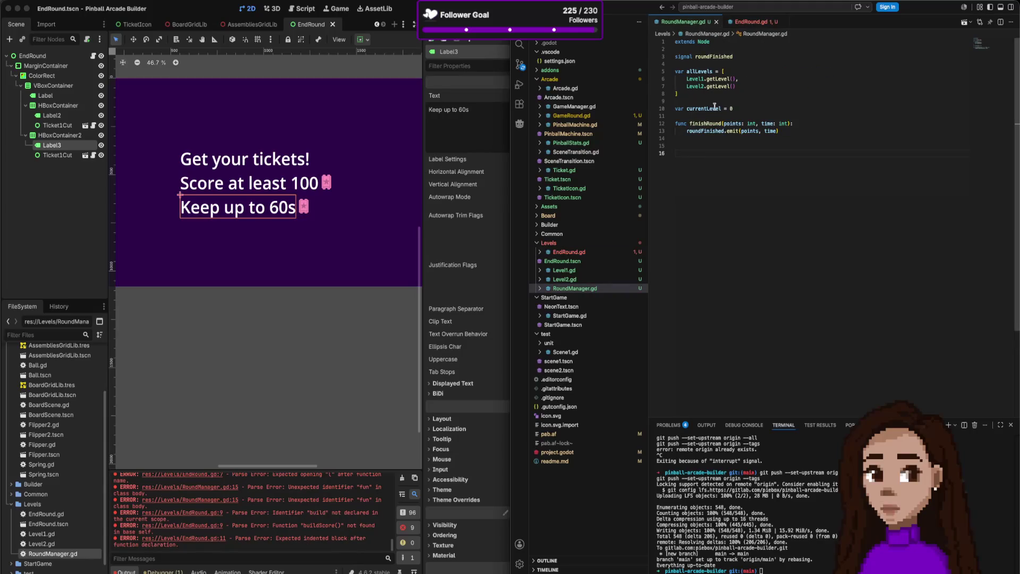
{"action": "left_click", "coordinate": [744, 20]}
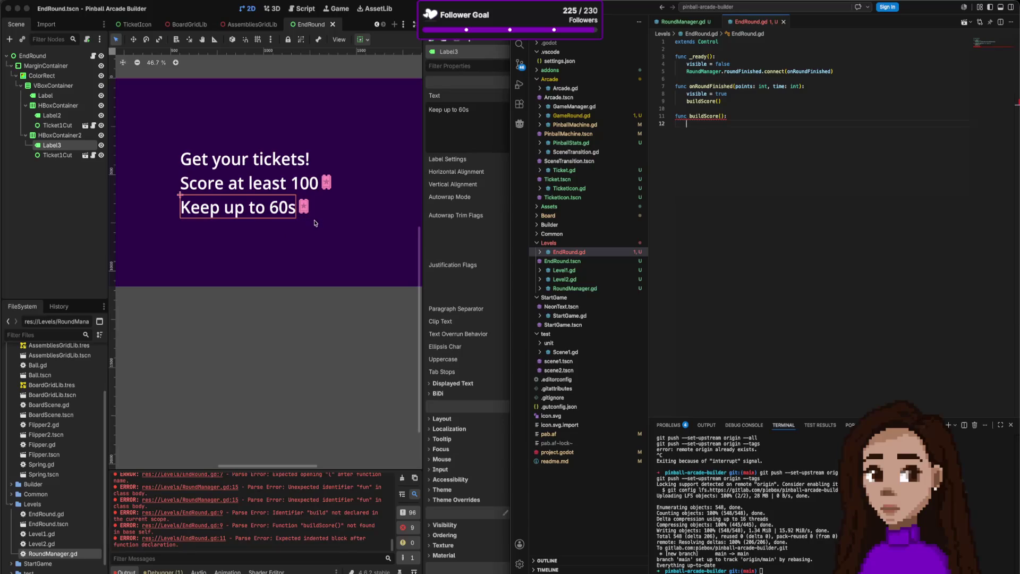
{"action": "left_click", "coordinate": [683, 22]}
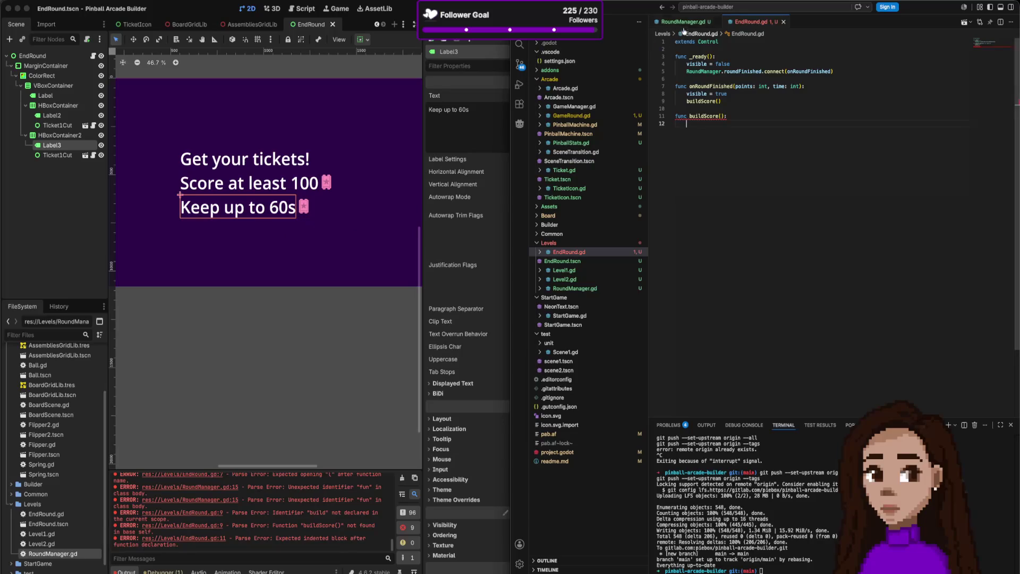
{"action": "left_click", "coordinate": [764, 24]}
{"action": "left_click", "coordinate": [691, 25]}
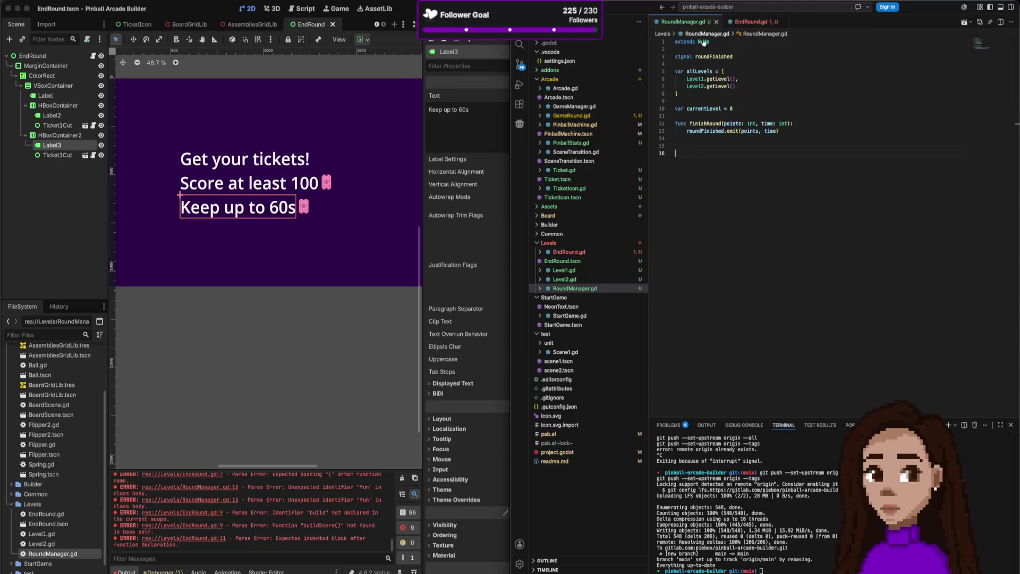
{"action": "left_click", "coordinate": [747, 24]}
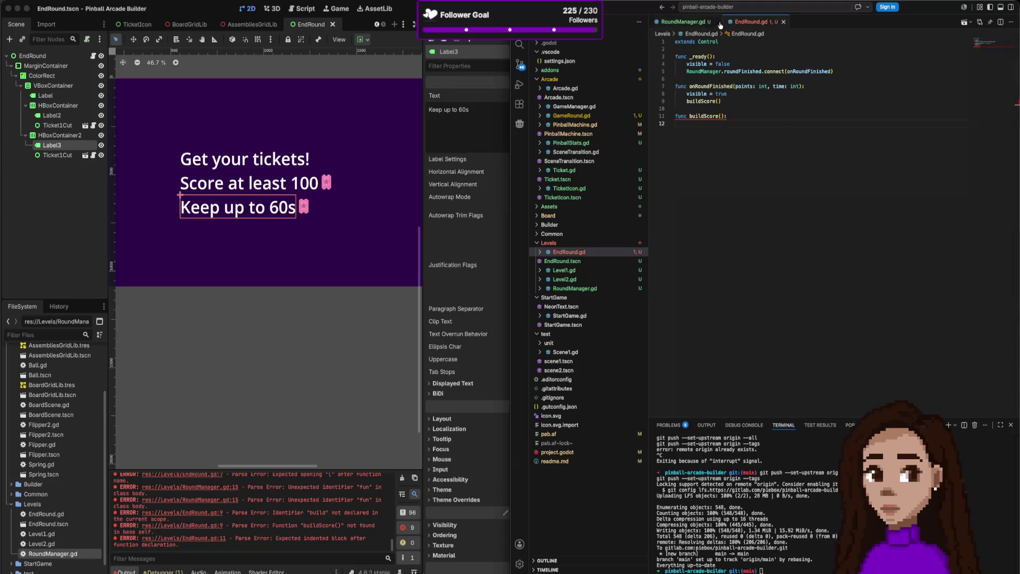
{"action": "left_click", "coordinate": [678, 22]}
In buildScore, assign var lines = RoundManager.getScoreLines() and open a 'for line in lines:' loop
{"action": "left_click", "coordinate": [749, 22]}
{"action": "type", "text": "var lines"}
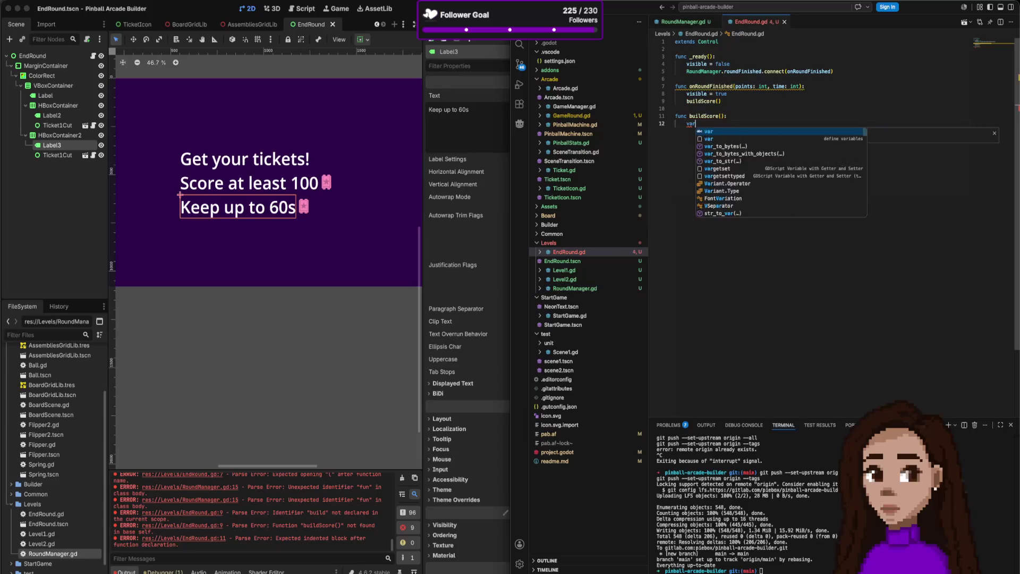
{"action": "type", "text": " = RoundManager.g"}
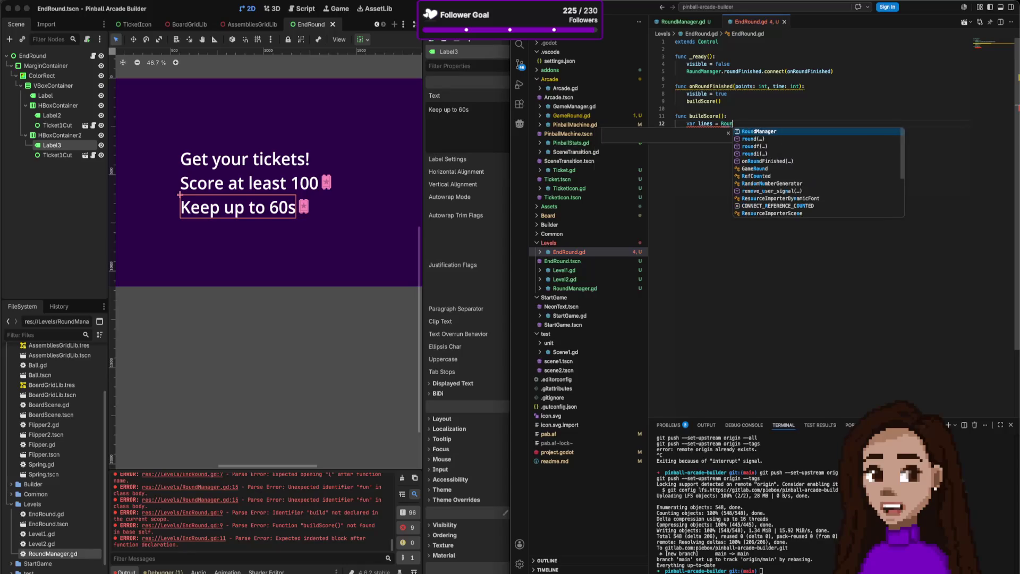
{"action": "type", "text": "etLi"}
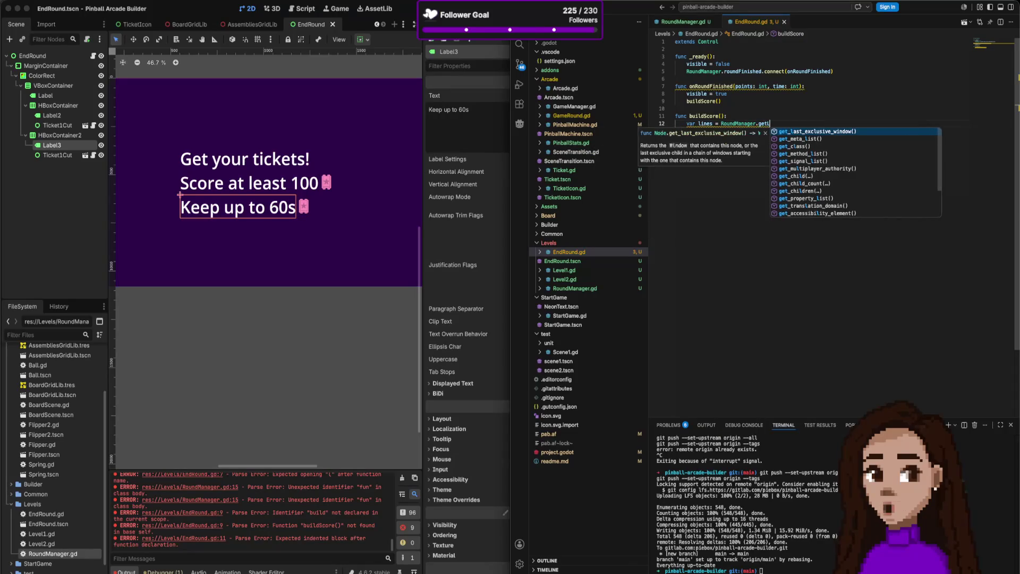
{"action": "key", "text": "BackSpace"}
{"action": "key", "text": "BackSpace"}
{"action": "type", "text": "ScoreLin"}
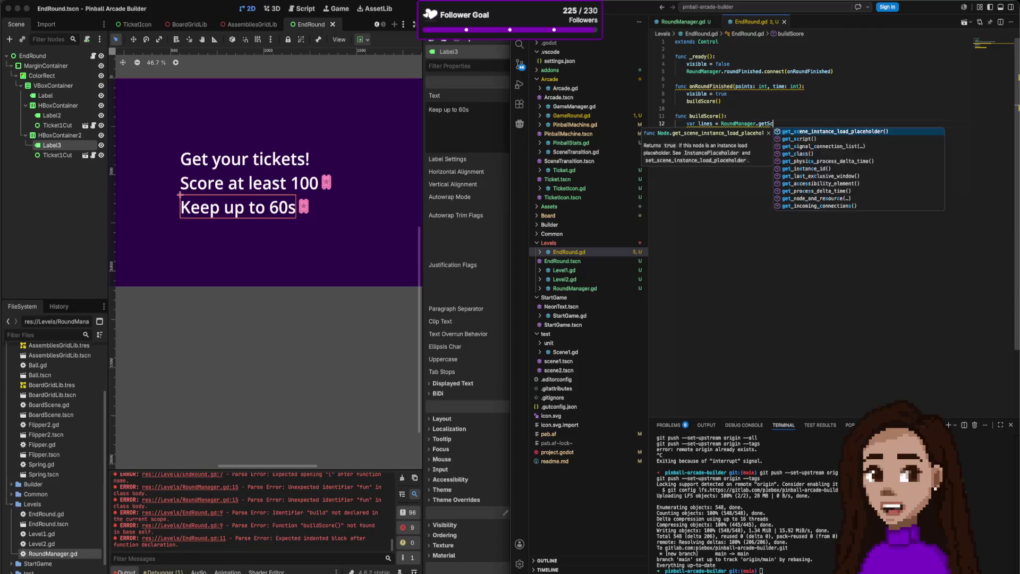
{"action": "type", "text": "es()"}
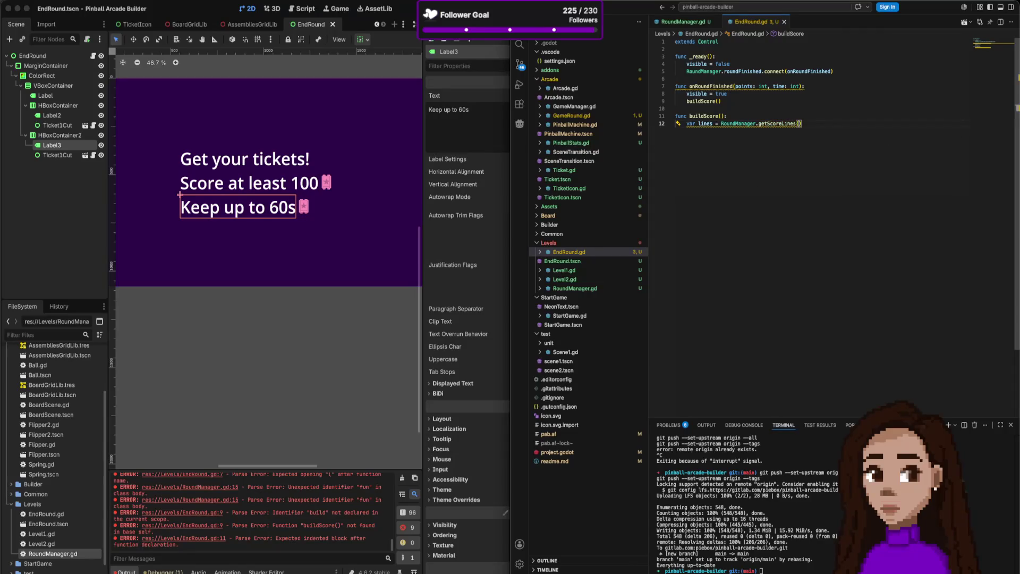
{"action": "key", "text": "End"}
{"action": "key", "text": "Return"}
{"action": "type", "text": "for line in"}
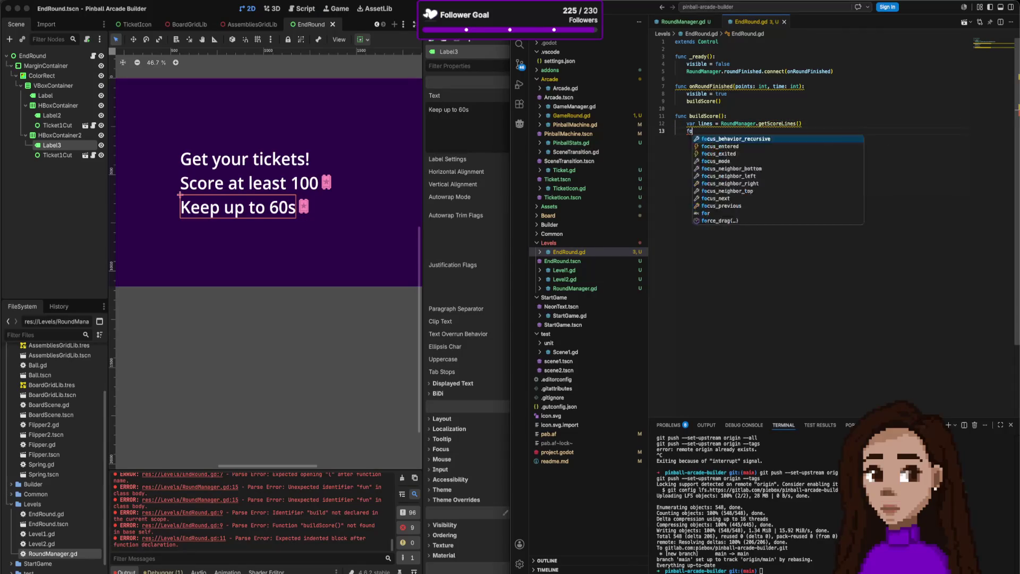
{"action": "type", "text": " lines:"}
{"action": "key", "text": "Return"}
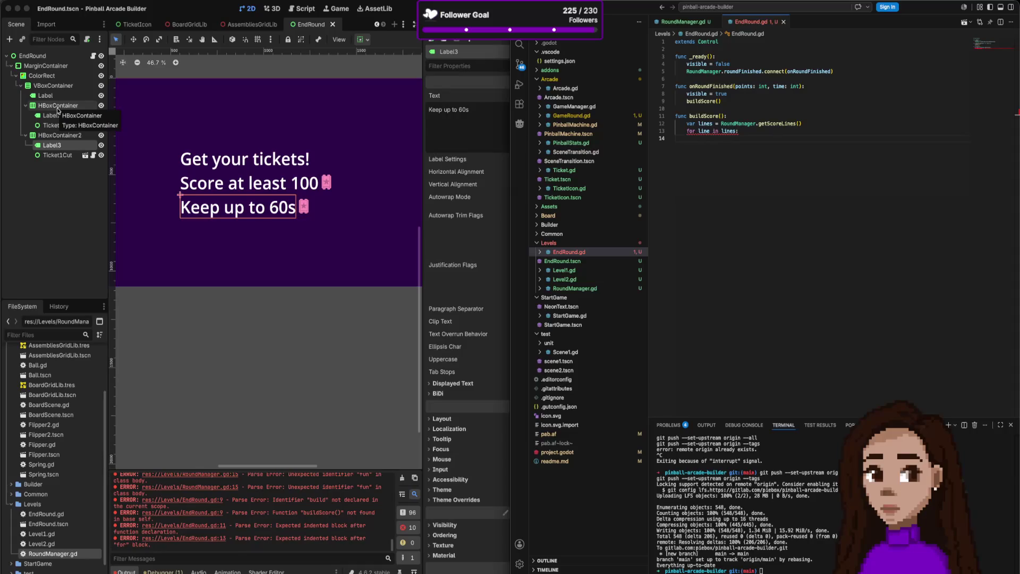
{"action": "left_click", "coordinate": [58, 109]}
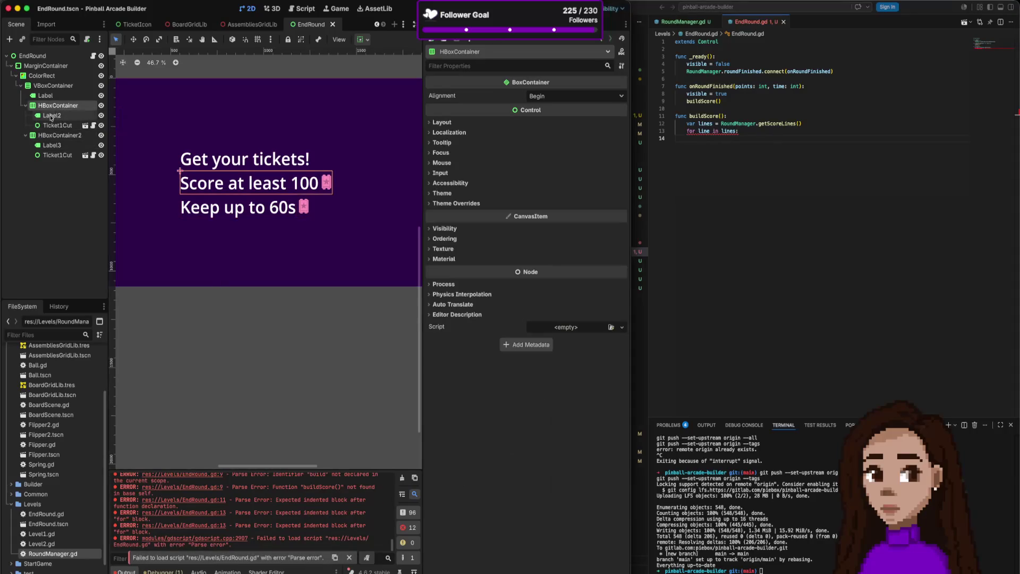
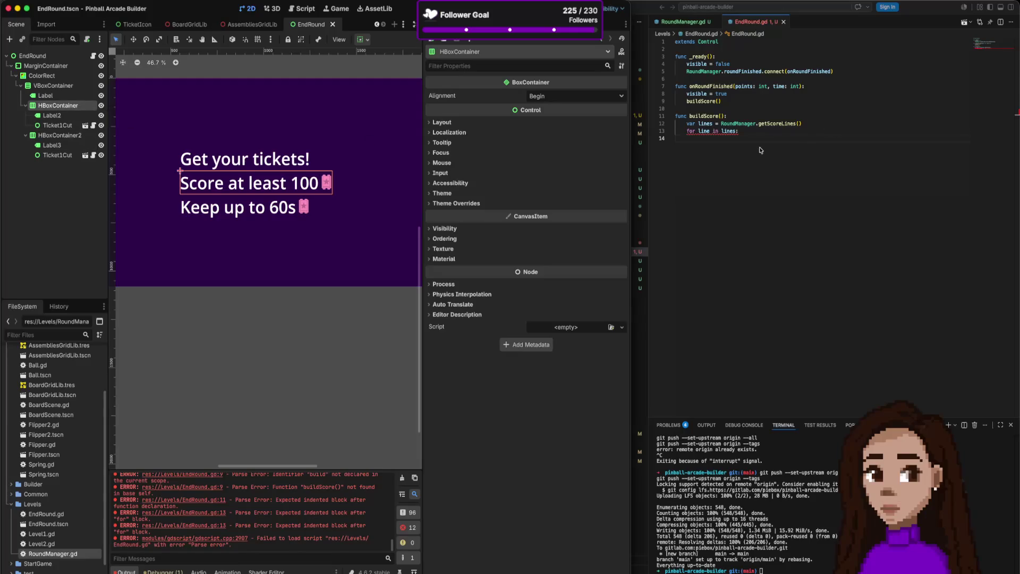
Rename the HBoxContainer score row node to ScoreLine
{"action": "left_click", "coordinate": [740, 146]}
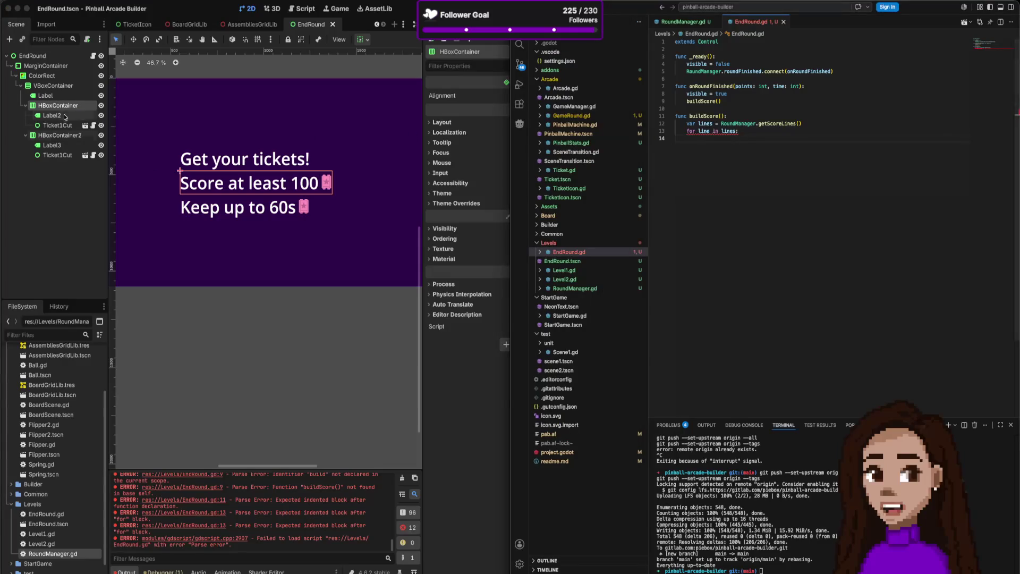
{"action": "left_click", "coordinate": [64, 107]}
{"action": "right_click", "coordinate": [68, 109]}
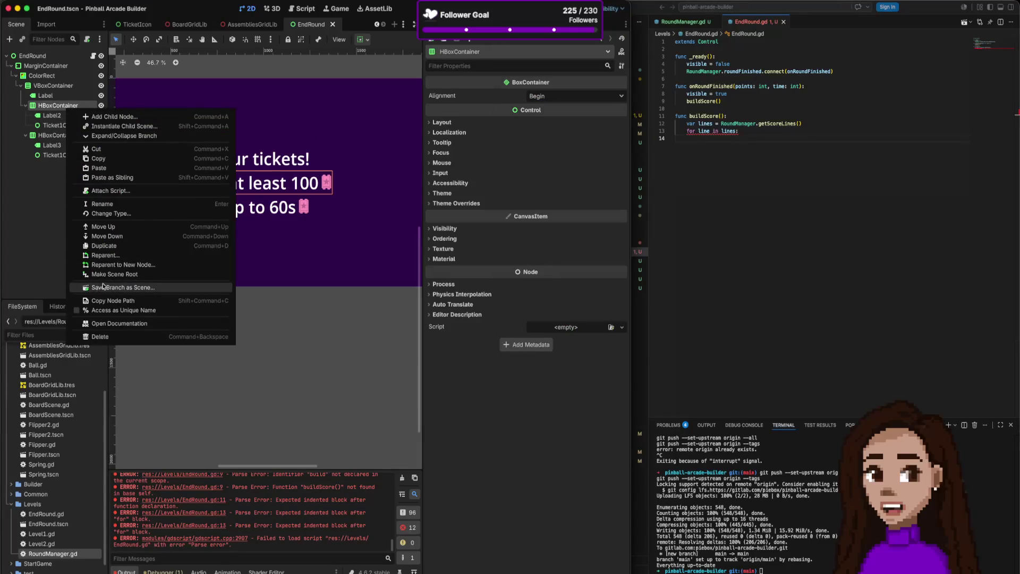
{"action": "left_click", "coordinate": [102, 203]}
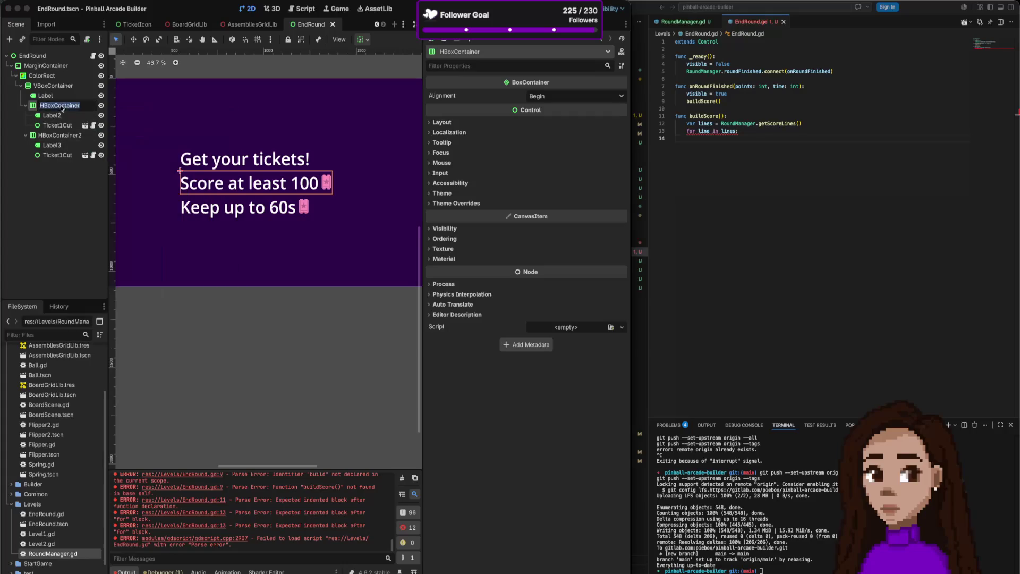
{"action": "type", "text": "ScoreLin"}
{"action": "type", "text": "e"}
{"action": "key", "text": "Return"}
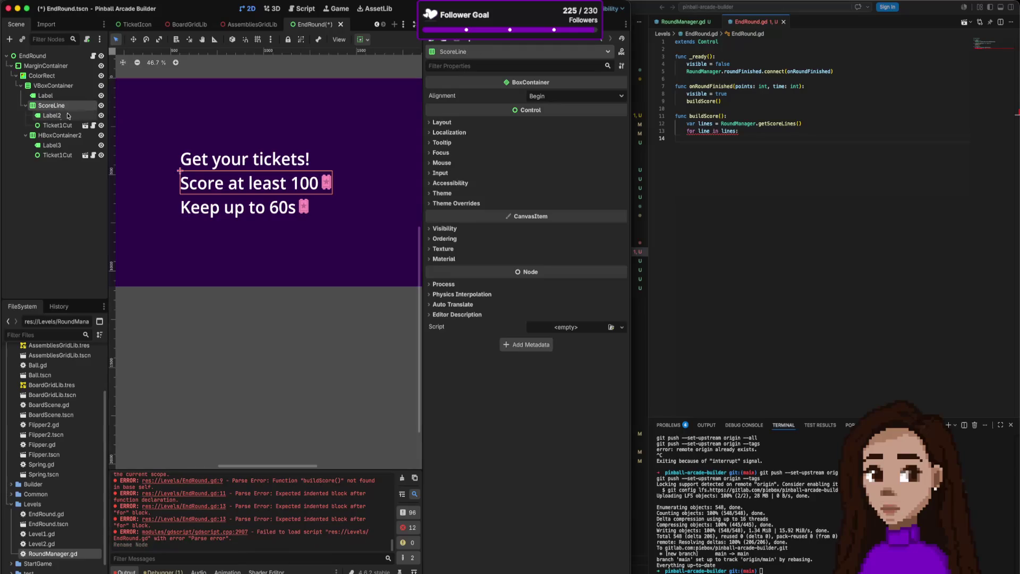
Save the ScoreLine branch as its own ScoreLine.tscn scene and save EndRound
{"action": "right_click", "coordinate": [64, 105]}
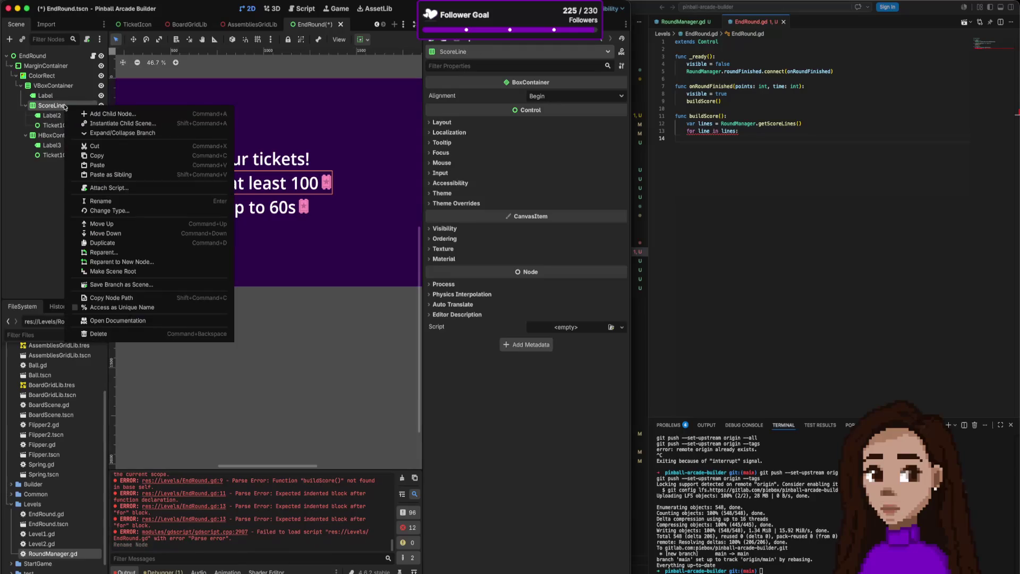
{"action": "left_click", "coordinate": [151, 271]}
{"action": "key", "text": "cmd+z"}
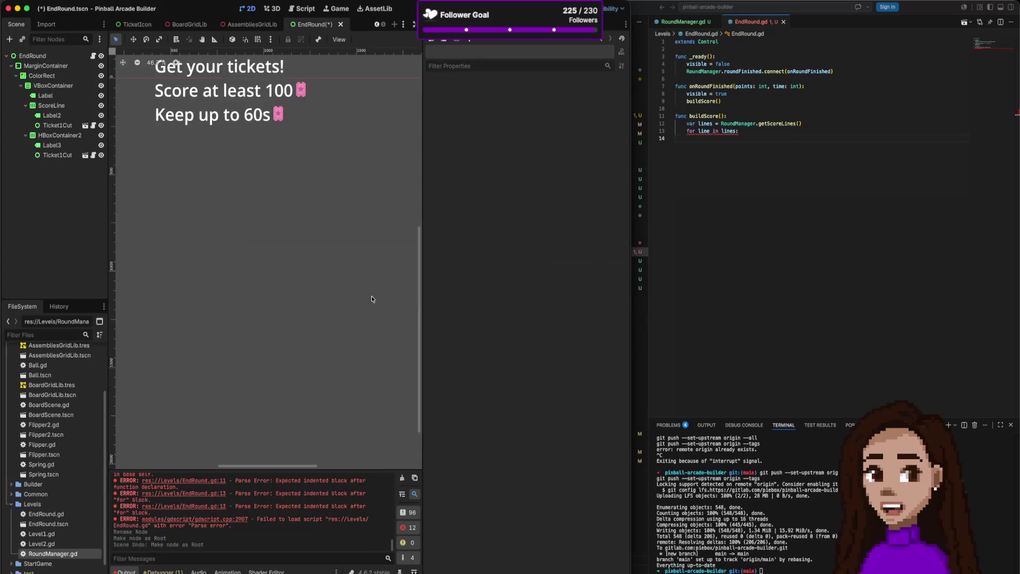
{"action": "left_click", "coordinate": [53, 105]}
{"action": "right_click", "coordinate": [64, 106]}
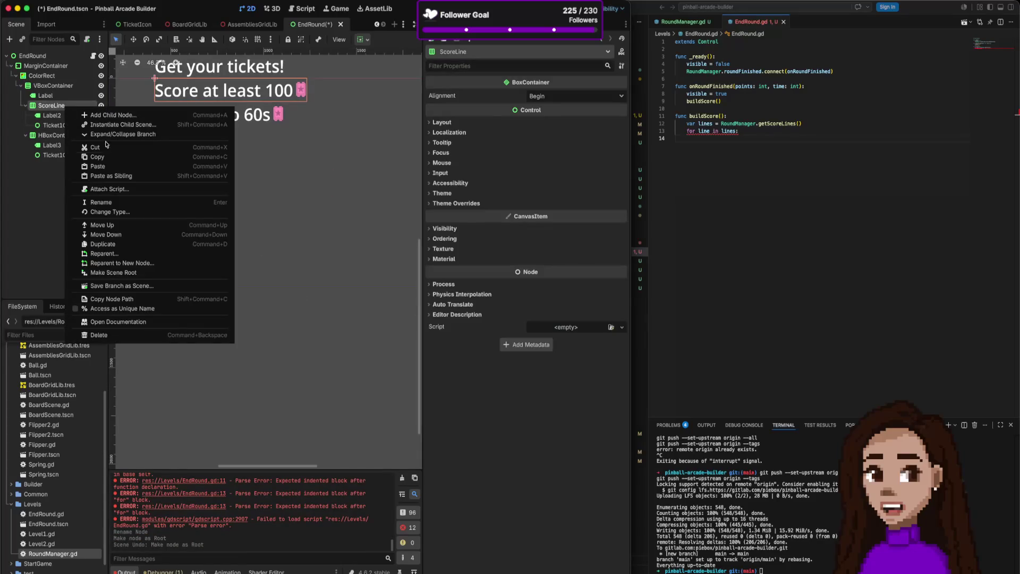
{"action": "left_click", "coordinate": [155, 286]}
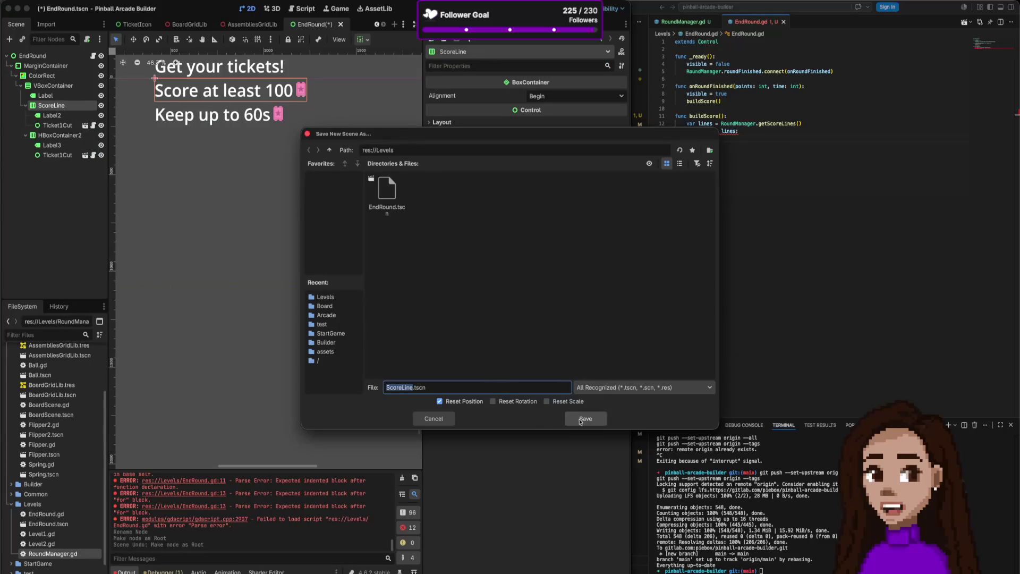
{"action": "left_click", "coordinate": [580, 420]}
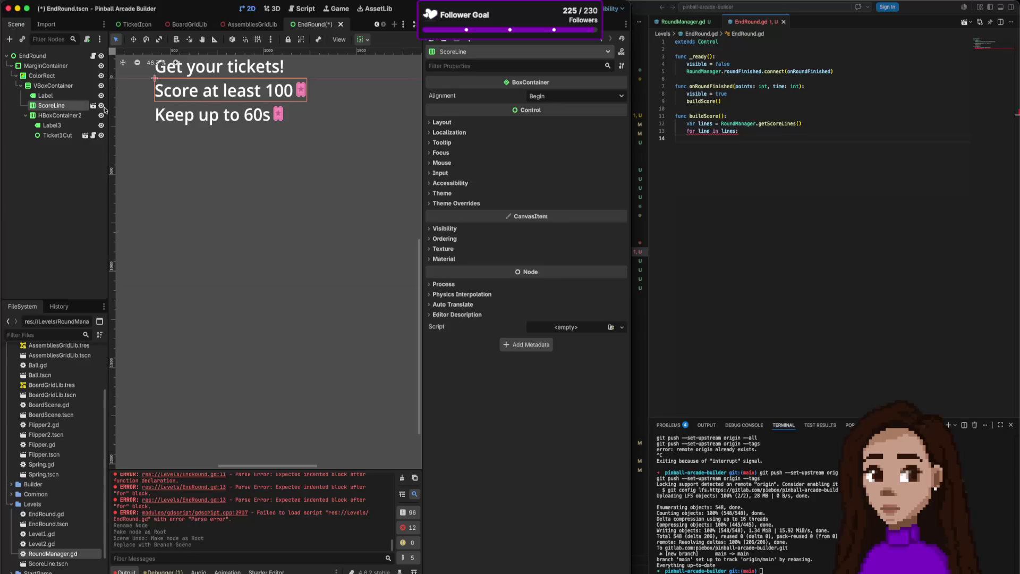
{"action": "key", "text": "ctrl+s"}
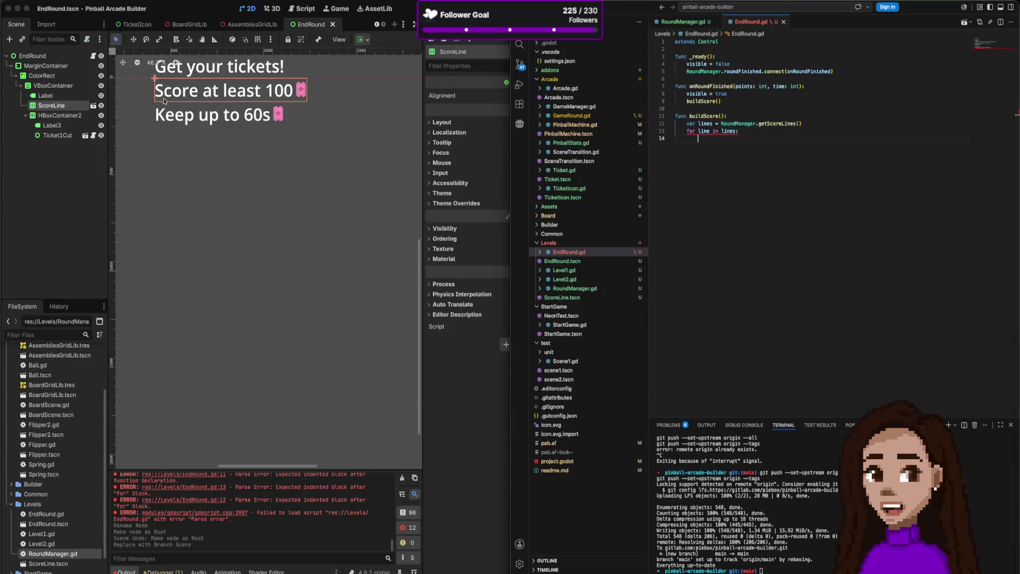
Open ScoreLine.tscn and attach a new ScoreLine.gd script to its root node
{"action": "left_click", "coordinate": [53, 106]}
{"action": "left_click", "coordinate": [93, 105]}
{"action": "left_click", "coordinate": [32, 55]}
{"action": "left_click", "coordinate": [87, 39]}
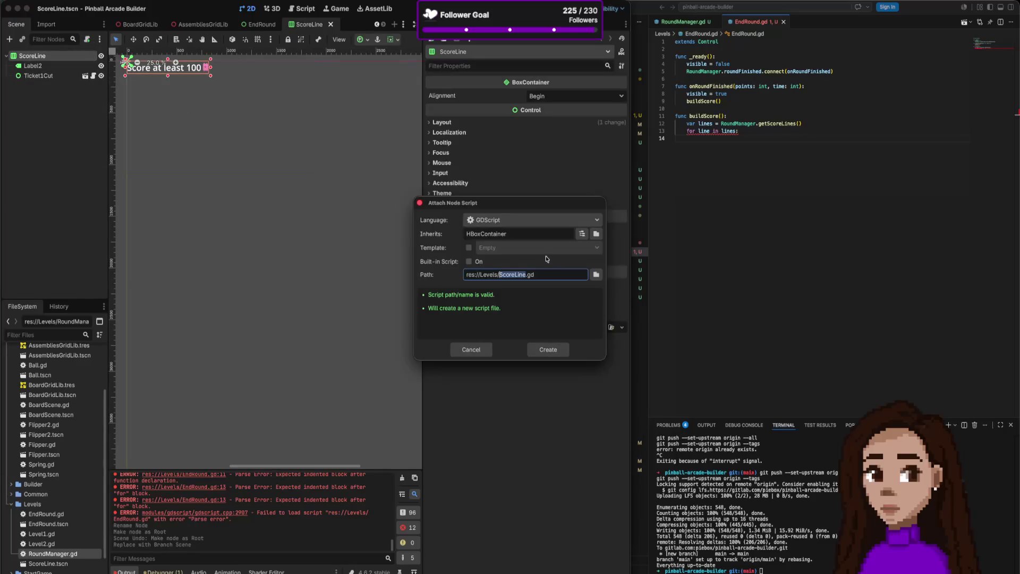
{"action": "left_click", "coordinate": [548, 349]}
{"action": "left_click", "coordinate": [775, 66]}
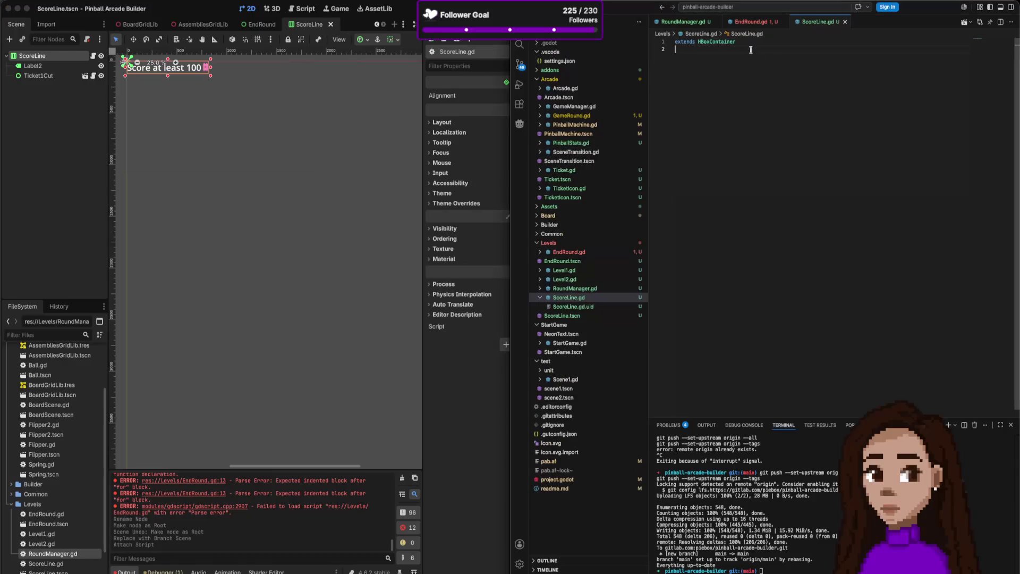
{"action": "left_click", "coordinate": [747, 22]}
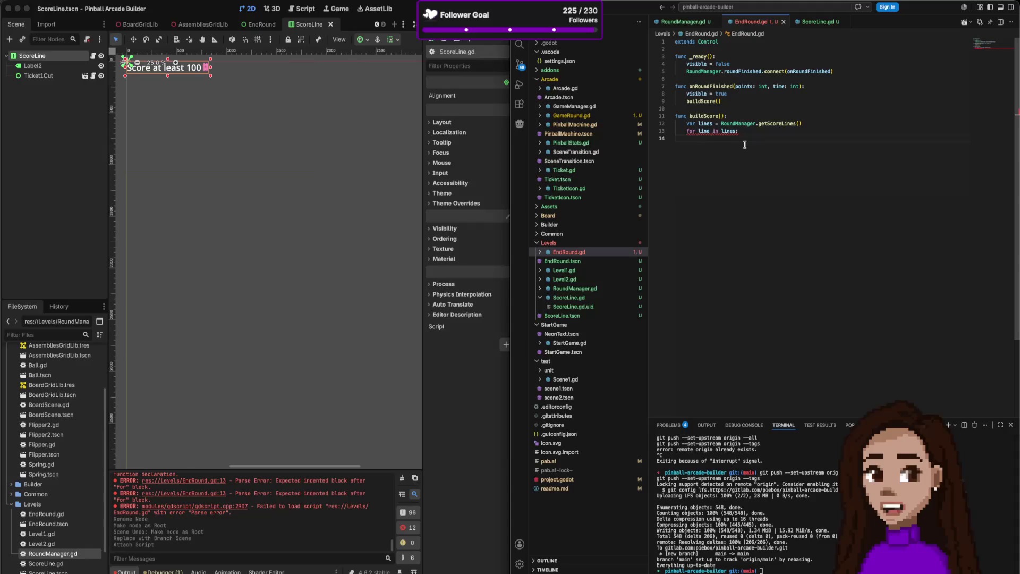
Start 'var scoreLine =' in the loop and declare scoreLineTemplate = preload above buildScore
{"action": "type", "text": "var l"}
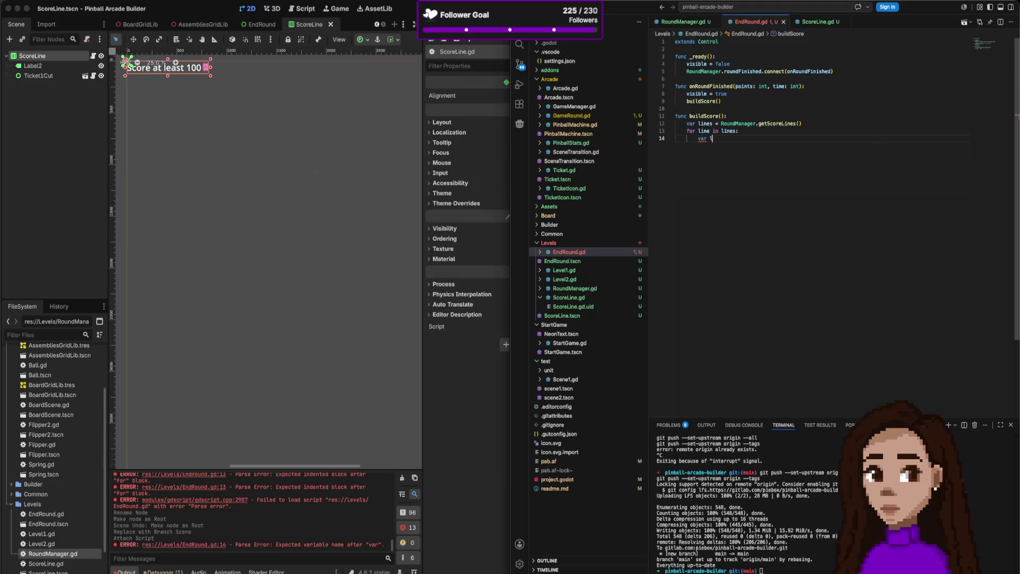
{"action": "type", "text": " scoreLine ="}
{"action": "left_click", "coordinate": [743, 123]}
{"action": "left_click", "coordinate": [676, 108]}
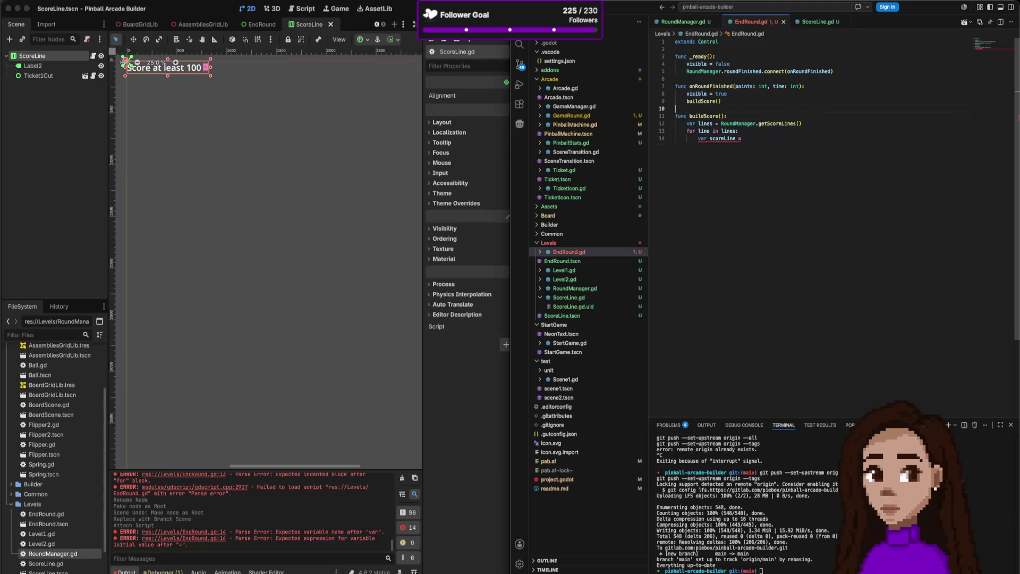
{"action": "key", "text": "Return"}
{"action": "key", "text": "Return"}
{"action": "key", "text": "Return"}
{"action": "key", "text": "BackSpace"}
{"action": "key", "text": "Delete"}
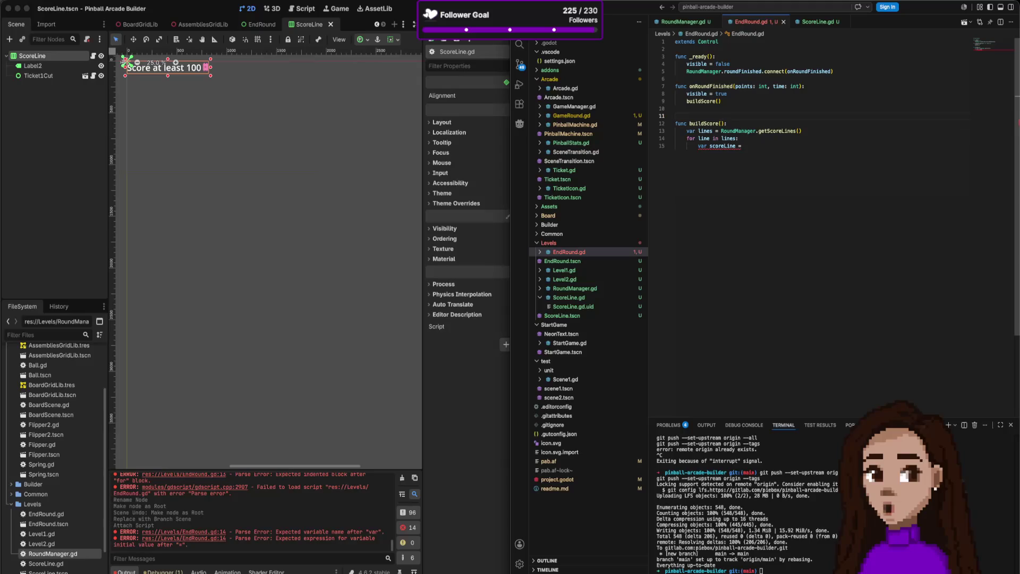
{"action": "type", "text": "var "}
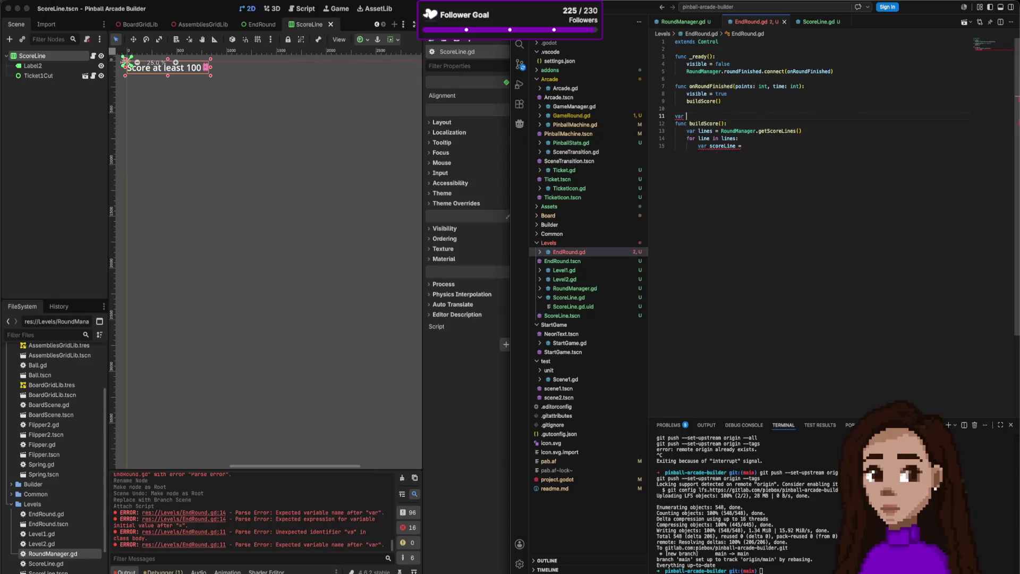
{"action": "type", "text": "scoreLa"}
{"action": "key", "text": "BackSpace"}
{"action": "type", "text": "ine"}
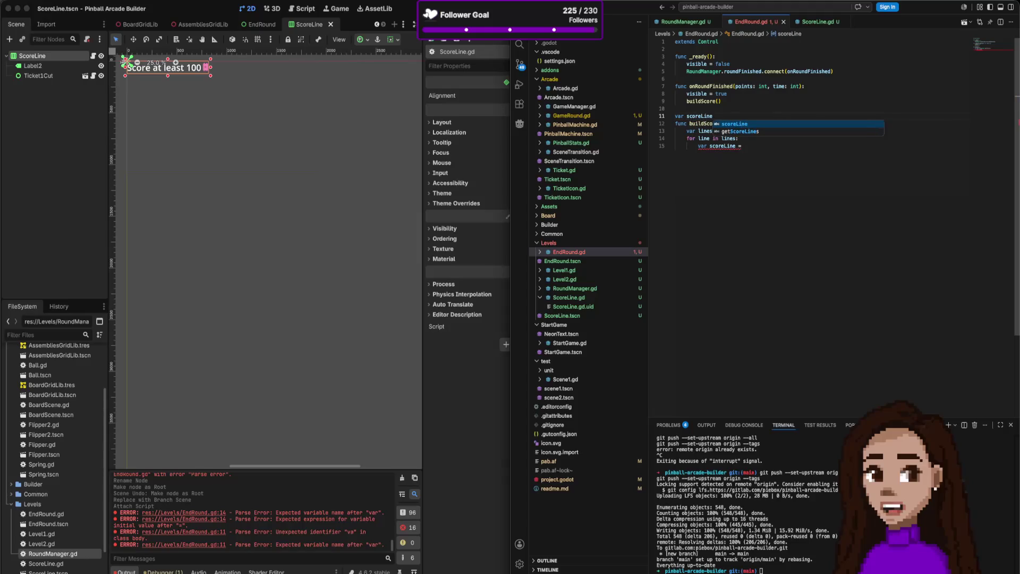
{"action": "type", "text": "Template = preload"}
Point the preload at the res://Levels/ScoreLine.tscn path
{"action": "key", "text": "BackSpace"}
{"action": "type", "text": "(\""}
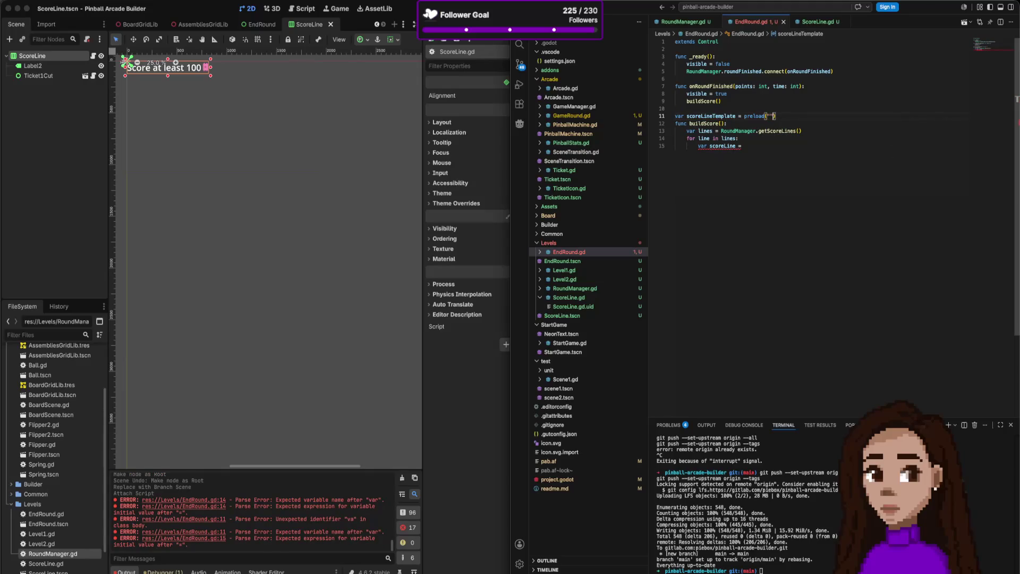
{"action": "key", "text": "BackSpace"}
{"action": "key", "text": "BackSpace"}
{"action": "type", "text": "\""}
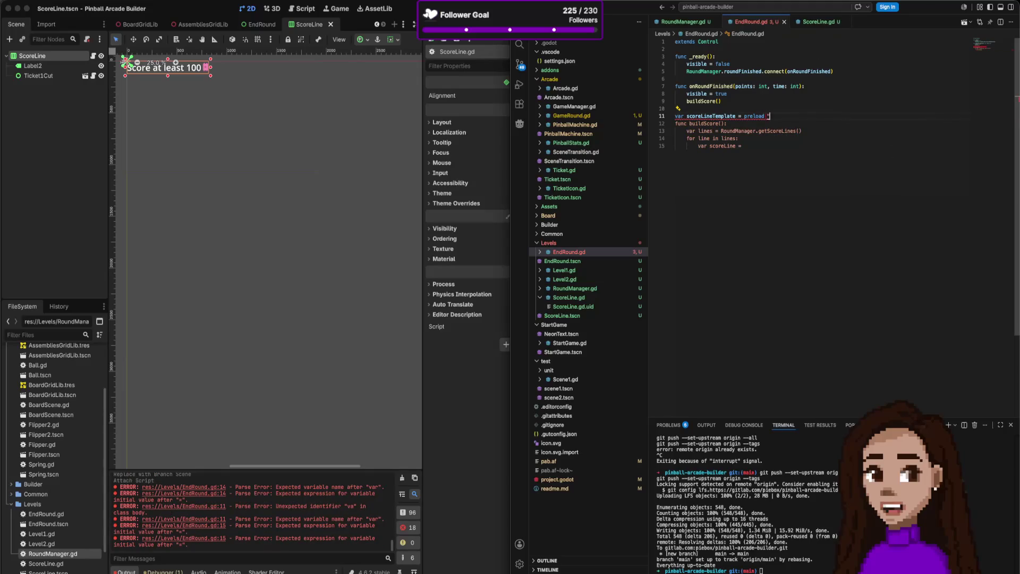
{"action": "type", "text": "\""}
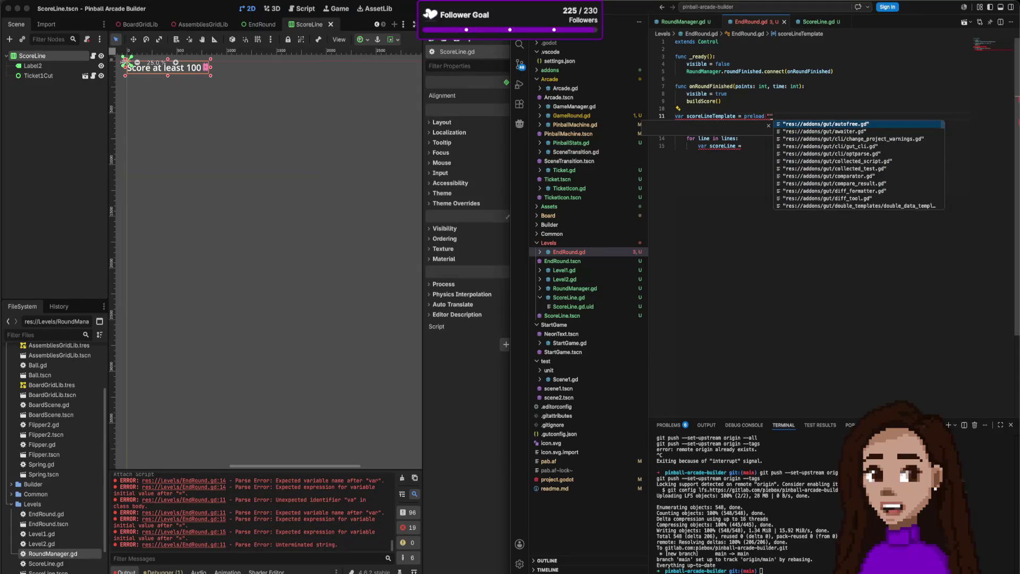
{"action": "type", "text": "sc"}
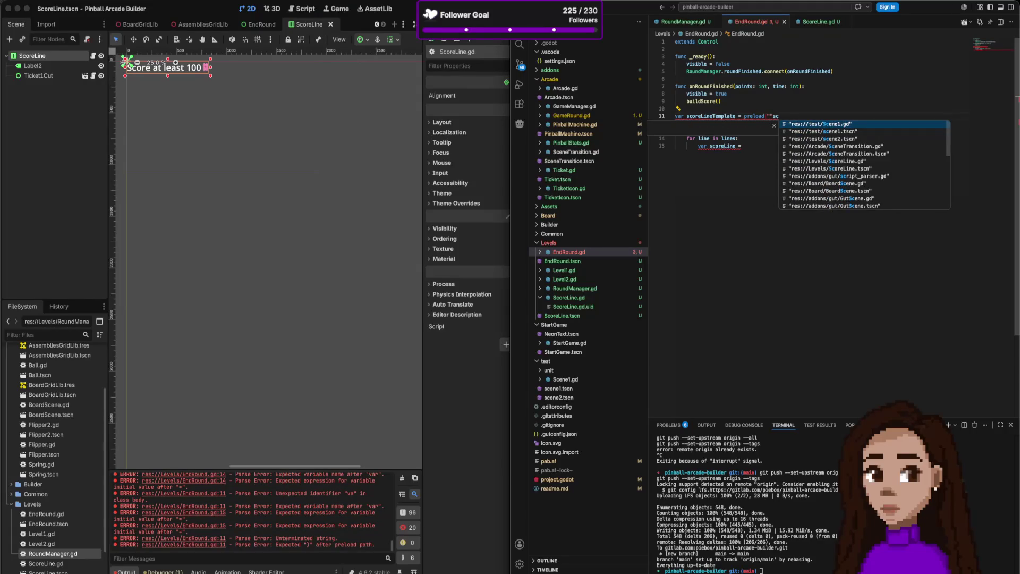
{"action": "key", "text": "Down"}
{"action": "key", "text": "Down"}
{"action": "key", "text": "Down"}
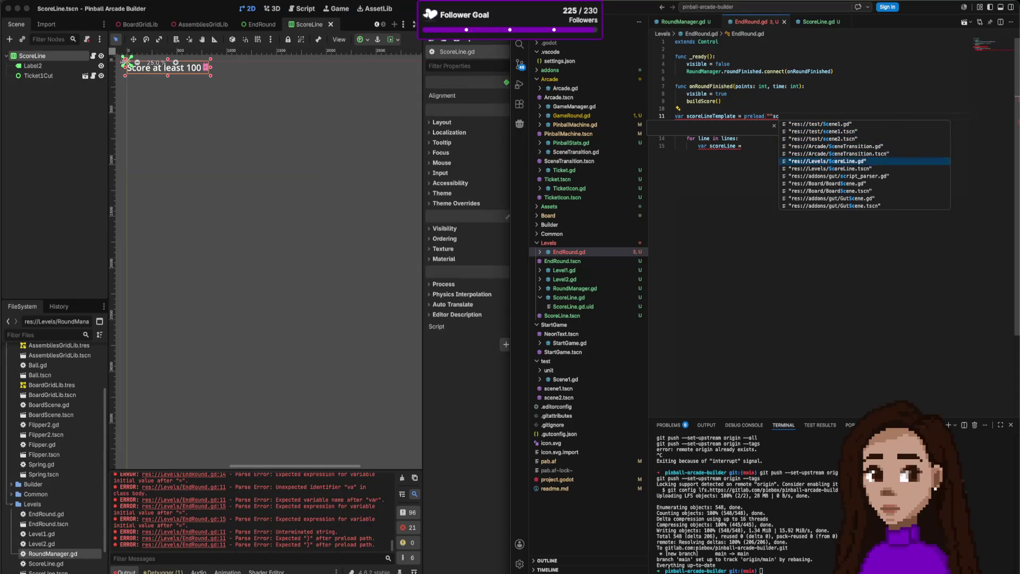
{"action": "key", "text": "Up"}
{"action": "key", "text": "Return"}
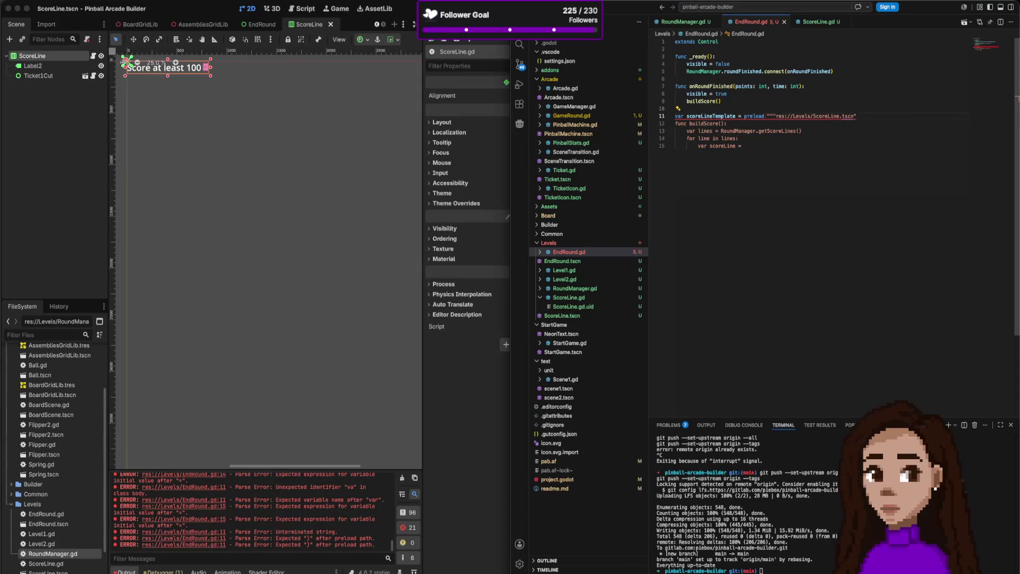
{"action": "type", "text": ")"}
{"action": "key", "text": "alt+Left"}
{"action": "key", "text": "alt+Left"}
{"action": "key", "text": "alt+Left"}
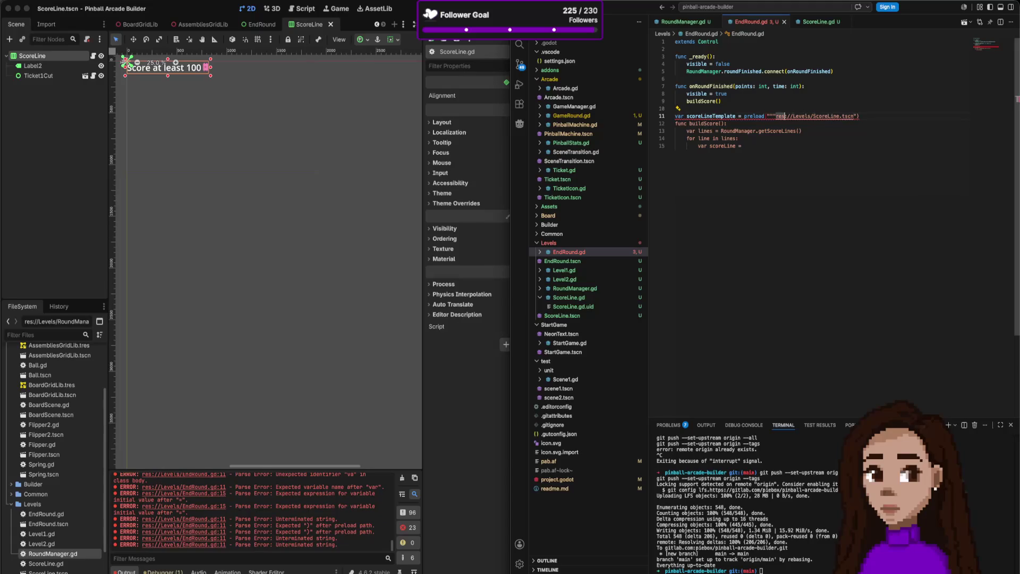
{"action": "key", "text": "BackSpace"}
{"action": "key", "text": "BackSpace"}
{"action": "key", "text": "BackSpace"}
{"action": "type", "text": "(\""}
Assign scoreLineTemplate.instantiate() to scoreLine inside the buildScore loop
{"action": "left_click", "coordinate": [753, 138]}
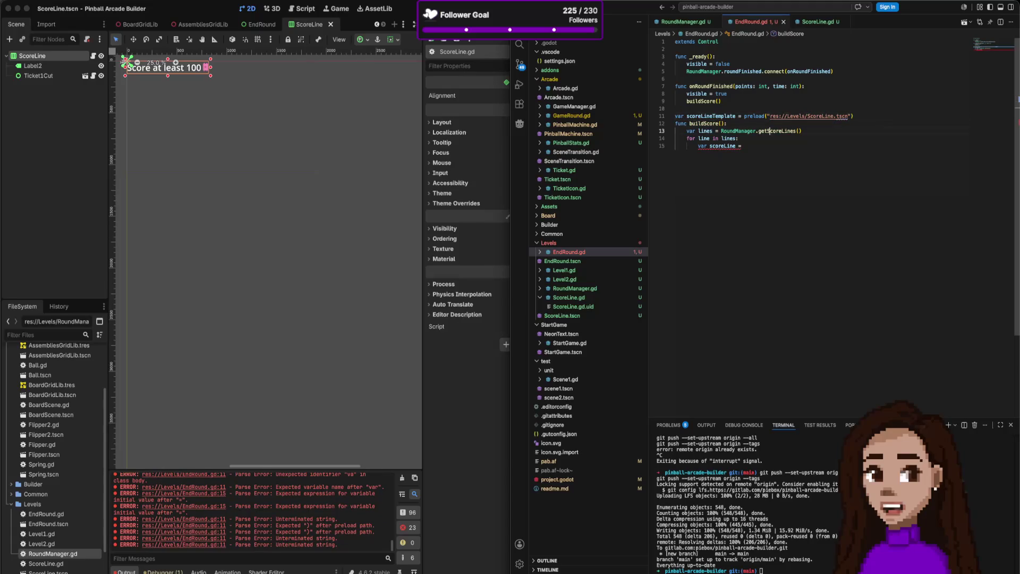
{"action": "type", "text": "scT"}
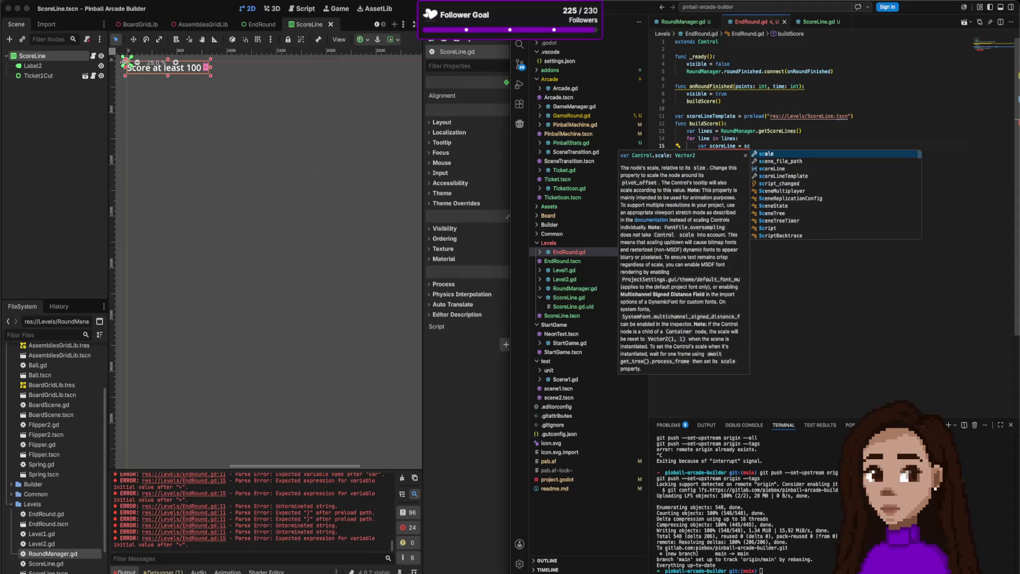
{"action": "key", "text": "Down"}
{"action": "key", "text": "Down"}
{"action": "key", "text": "Tab"}
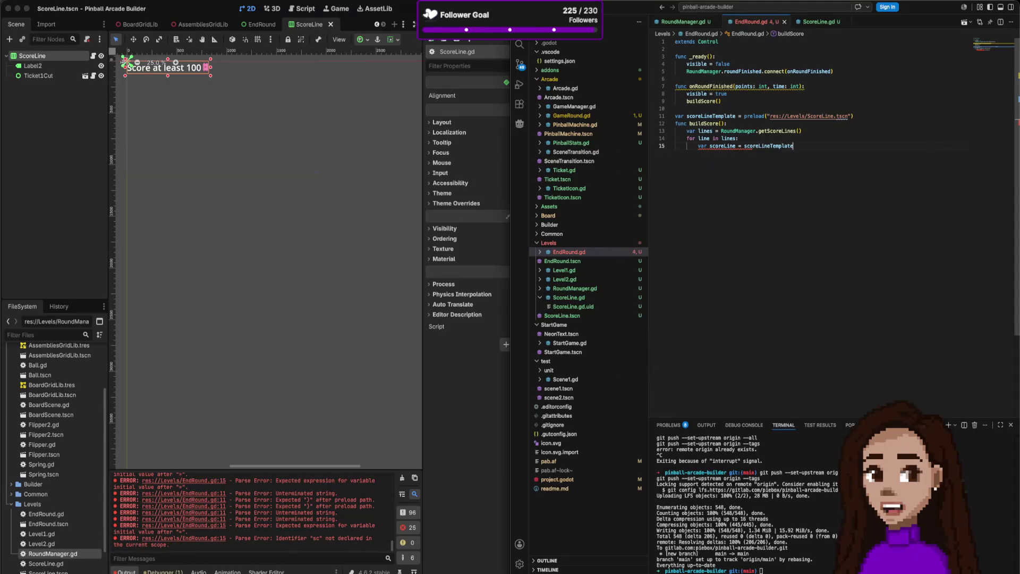
{"action": "type", "text": ".o"}
{"action": "key", "text": "BackSpace"}
{"action": "type", "text": "instantiate"}
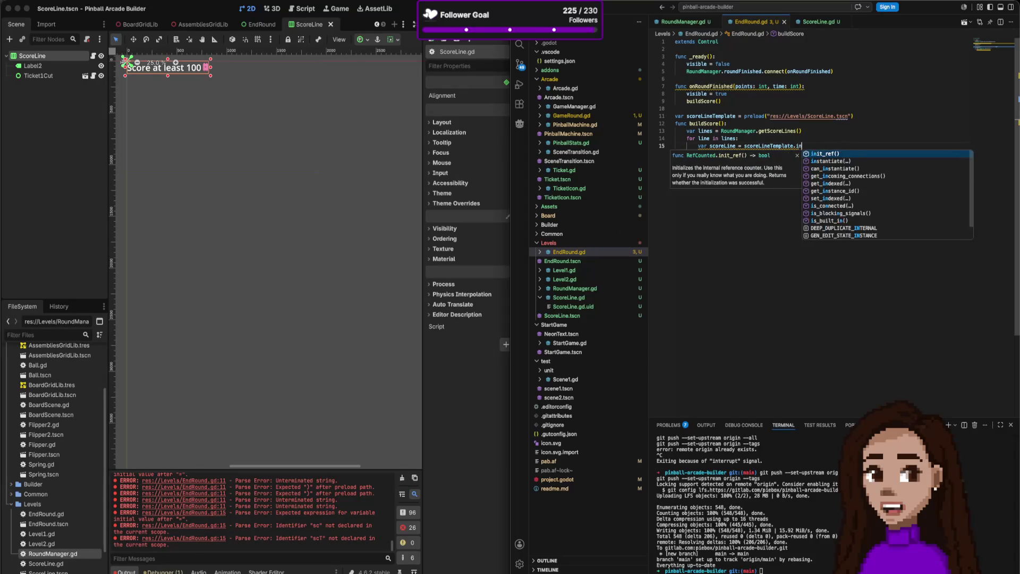
{"action": "key", "text": "BackSpace"}
{"action": "type", "text": "("}
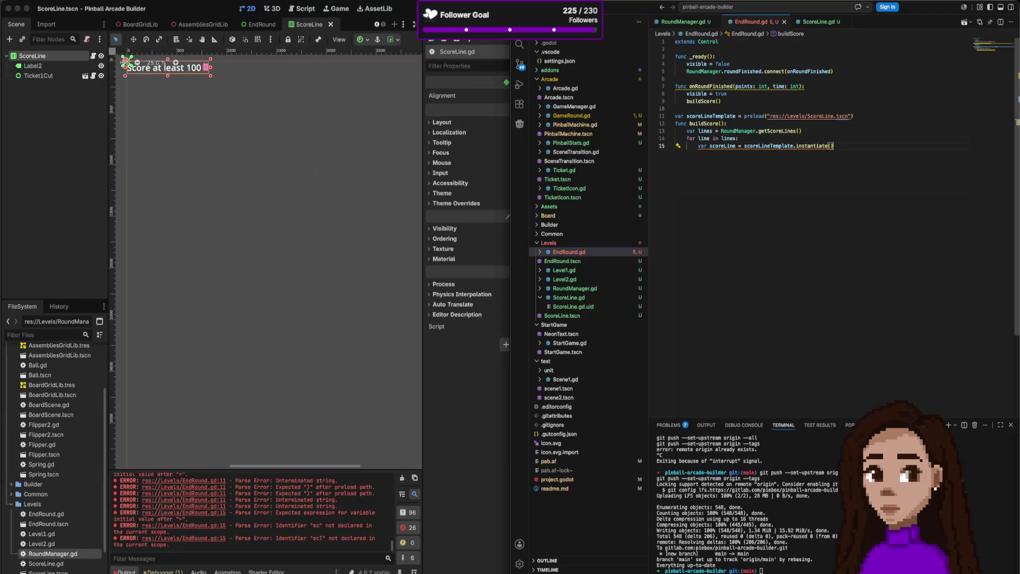
{"action": "key", "text": "Return"}
{"action": "left_click", "coordinate": [260, 25]}
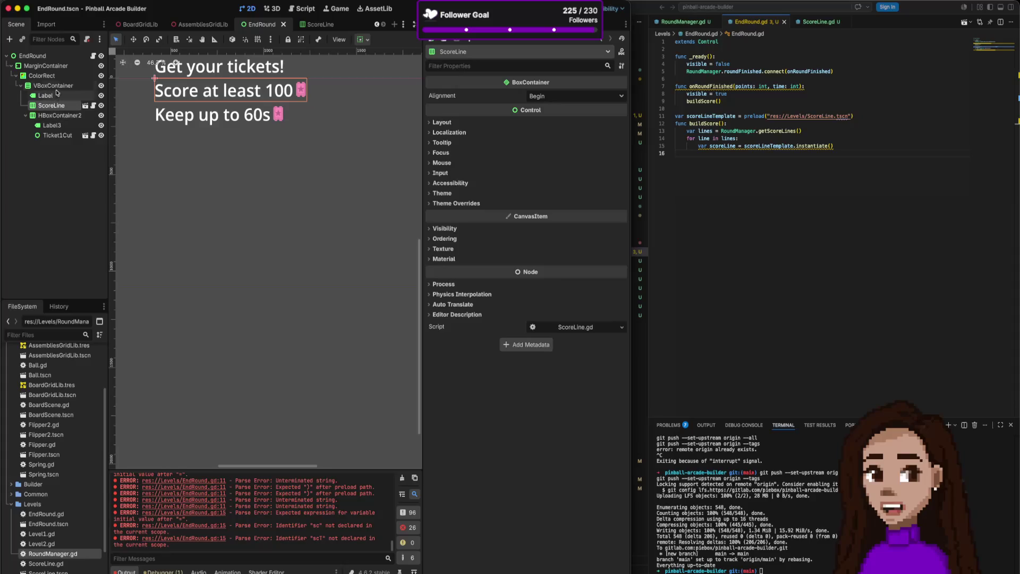
{"action": "left_click", "coordinate": [770, 140]}
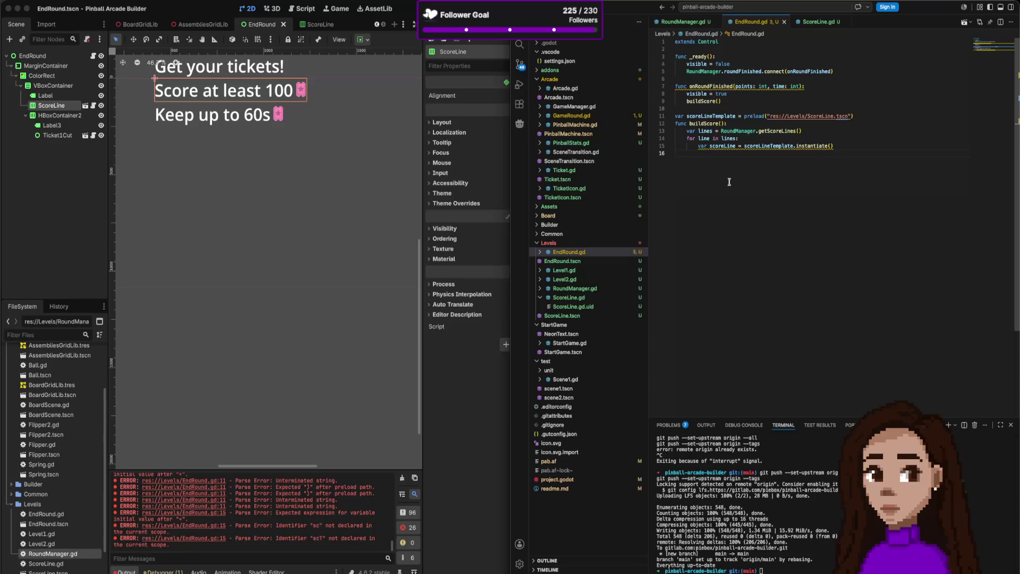
{"action": "key", "text": "Up"}
{"action": "key", "text": "Up"}
{"action": "key", "text": "Up"}
{"action": "key", "text": "Return"}
{"action": "key", "text": "Return"}
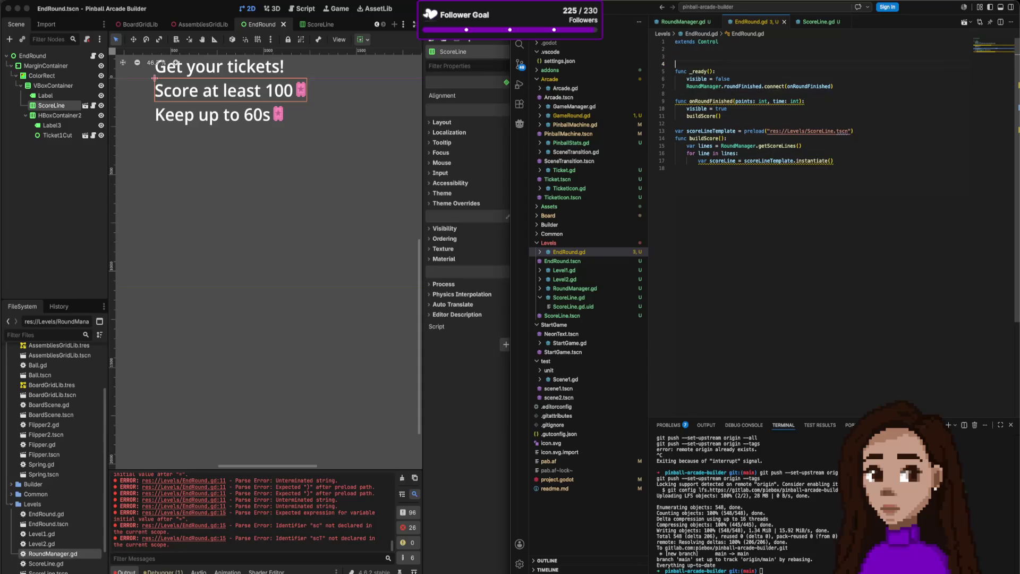
{"action": "type", "text": "@on"}
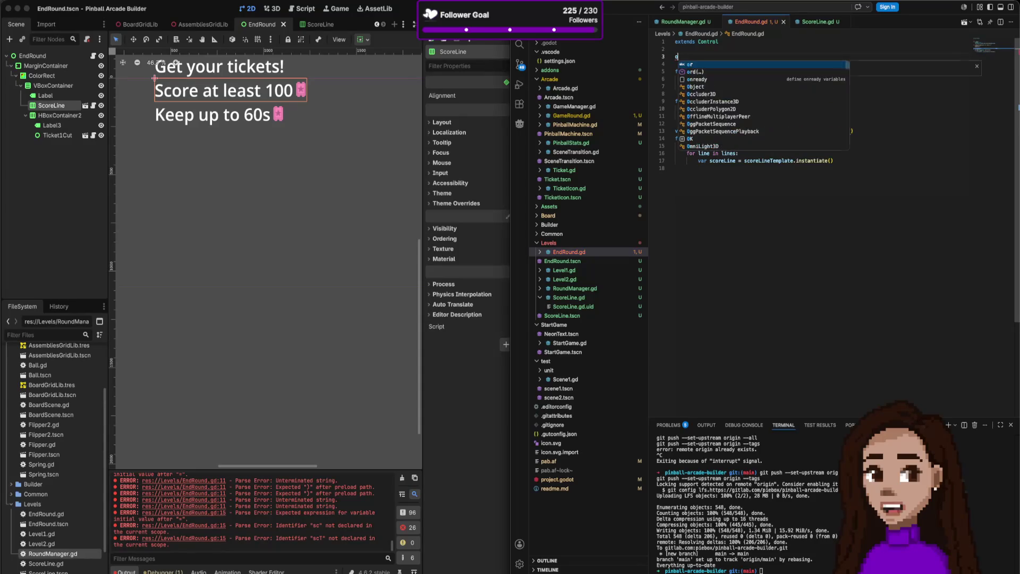
{"action": "type", "text": "var"}
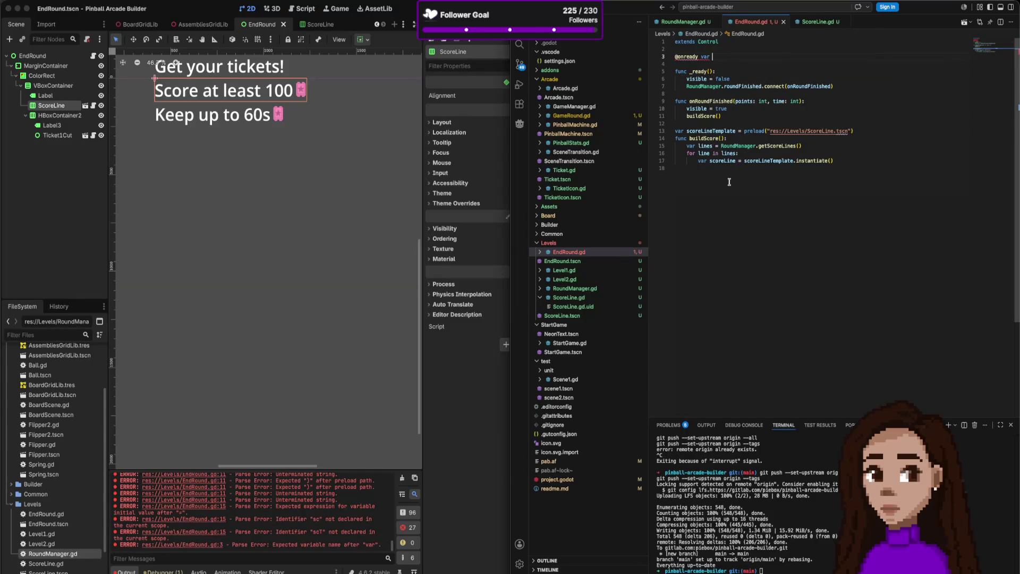
{"action": "type", "text": " score"}
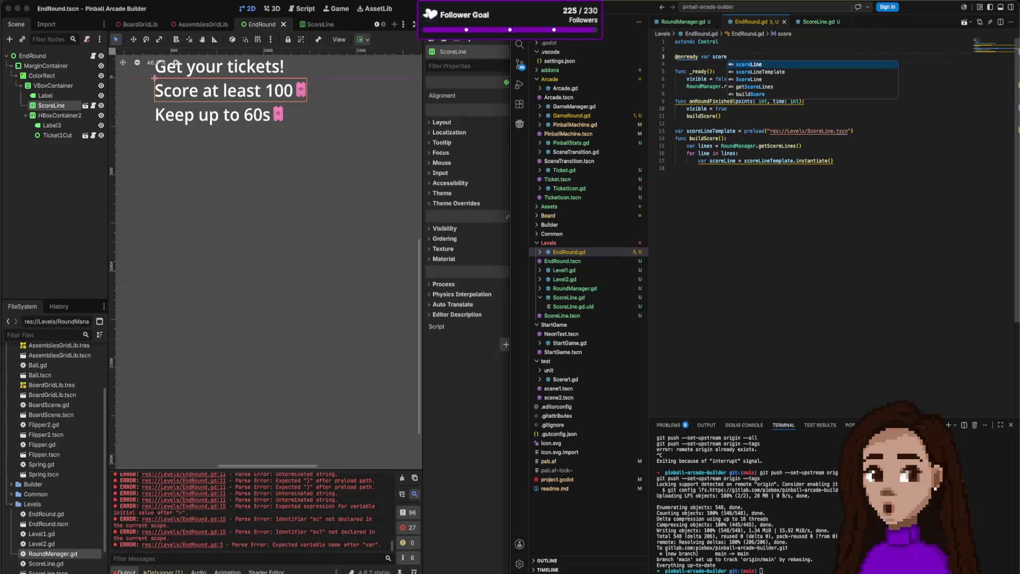
{"action": "key", "text": "Escape"}
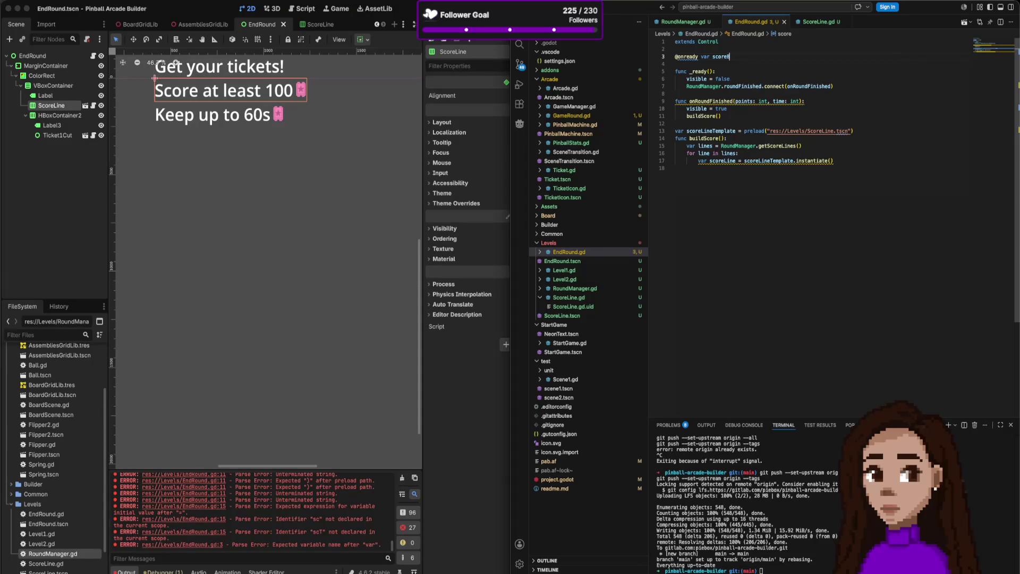
{"action": "type", "text": "V"}
{"action": "type", "text": "Box = "}
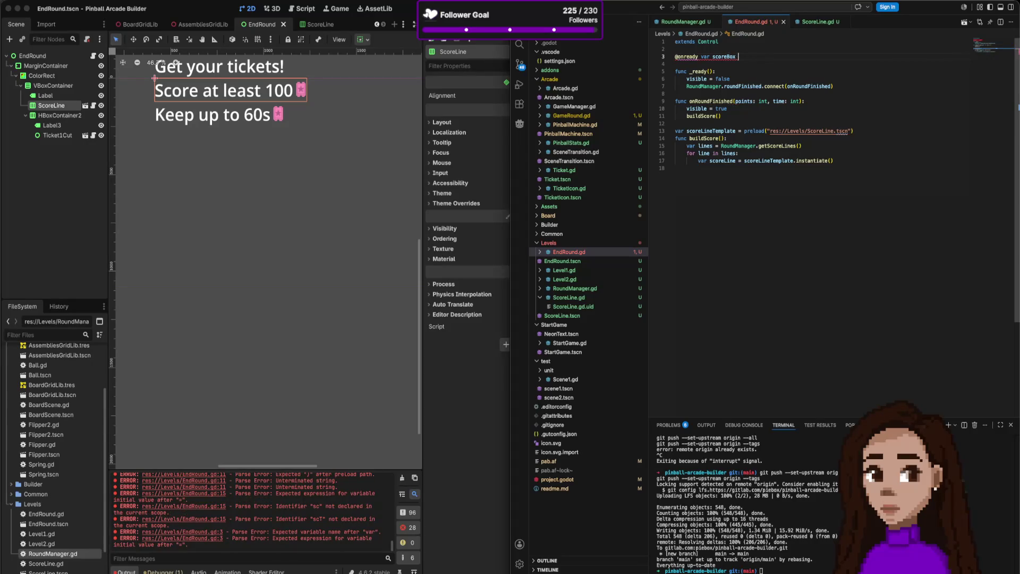
{"action": "type", "text": ": VCo"}
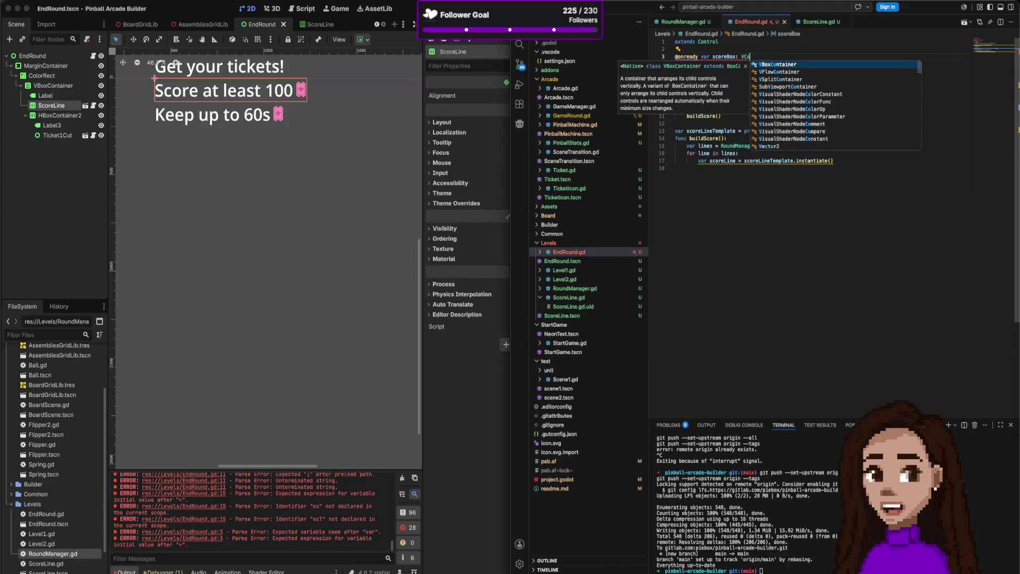
{"action": "key", "text": "Tab"}
{"action": "type", "text": "= $"}
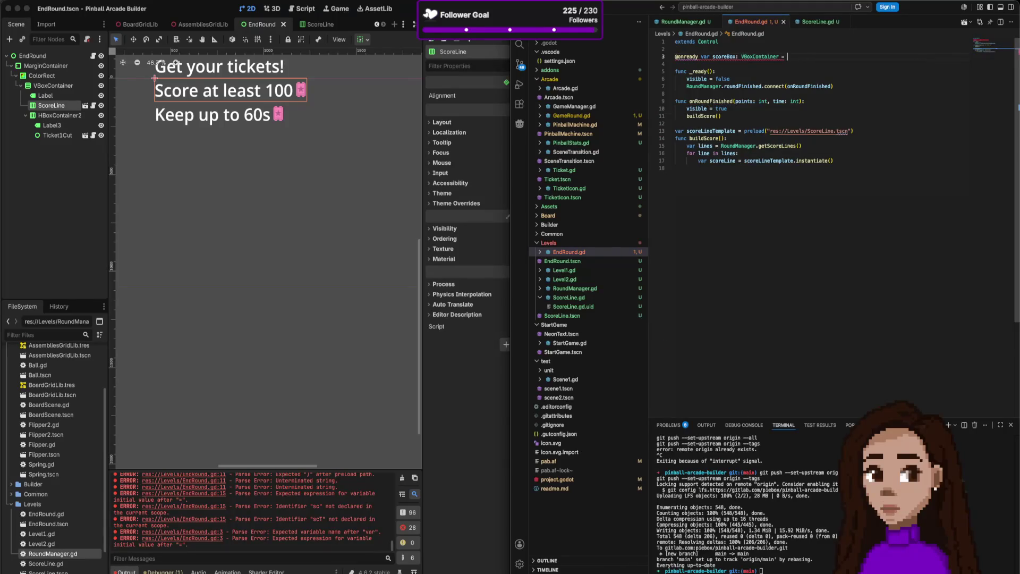
{"action": "type", "text": "V"}
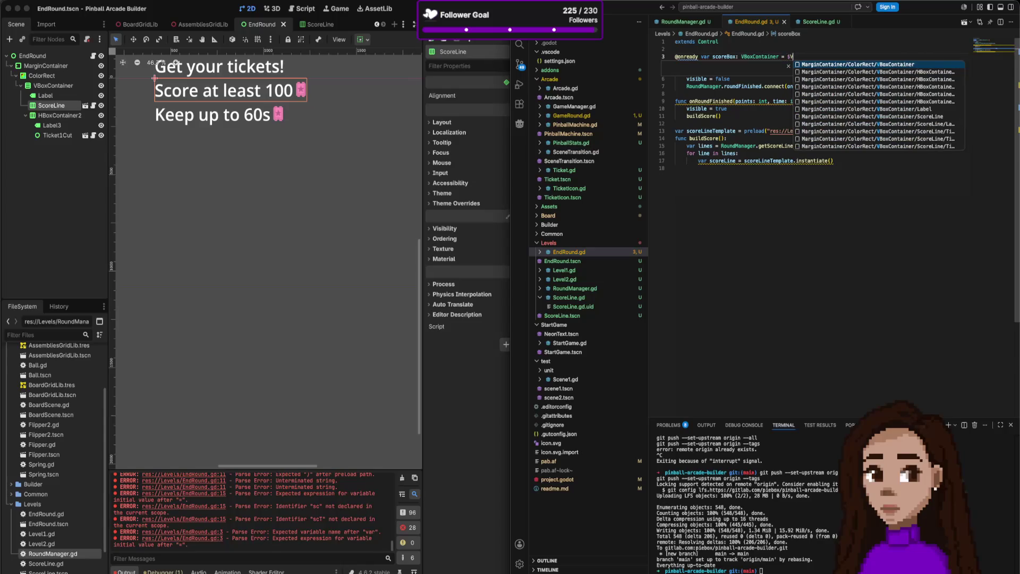
{"action": "key", "text": "Tab"}
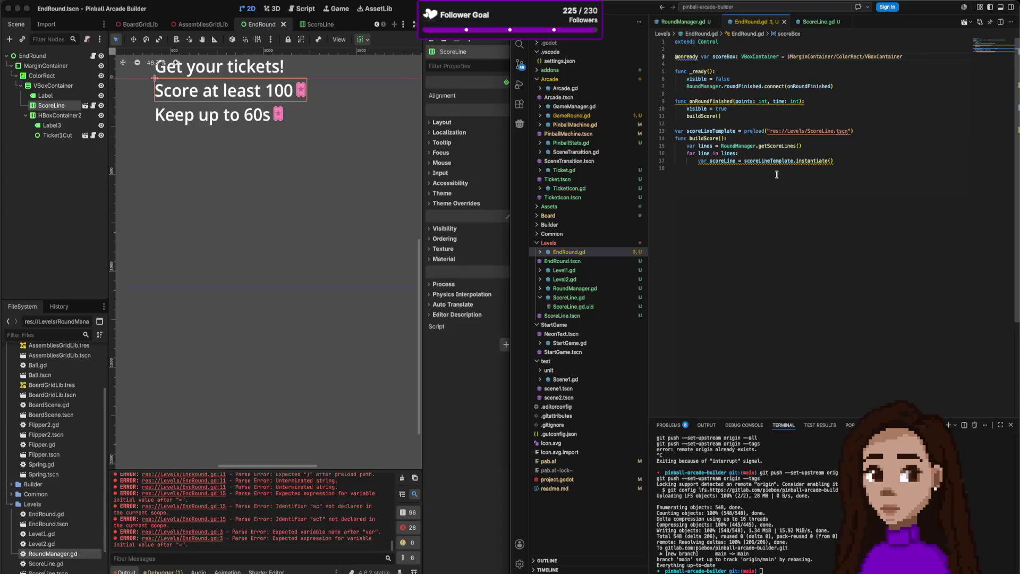
{"action": "double_click", "coordinate": [732, 57]}
In the loop, set scoreLine.text and scoreLine.reached from line, then scoreBox.add_child(scoreLine)
{"action": "left_click", "coordinate": [761, 168]}
{"action": "key", "text": "super+bracketright"}
{"action": "key", "text": "super+bracketright"}
{"action": "type", "text": ",.add_child(s"}
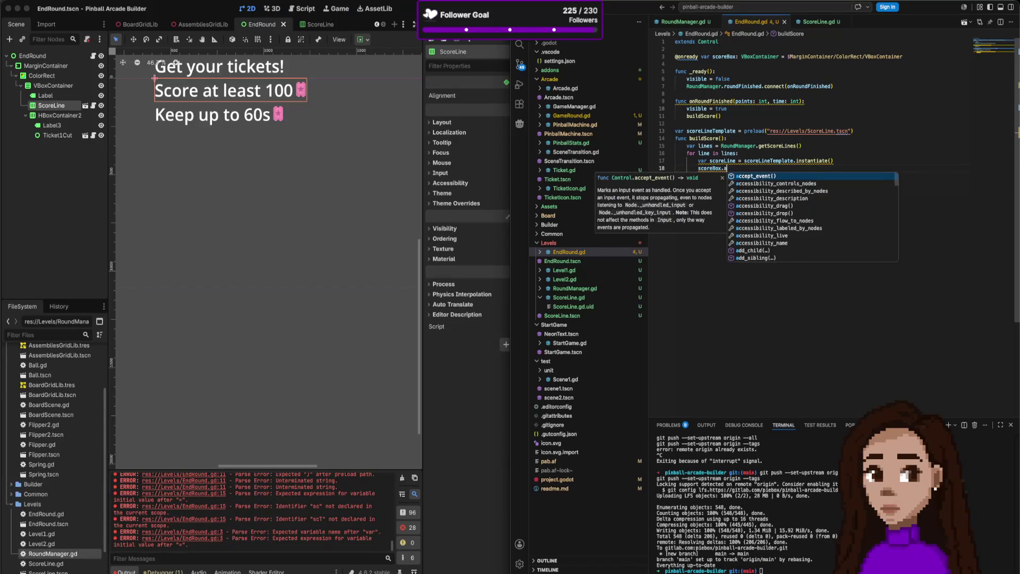
{"action": "type", "text": "coreL"}
{"action": "key", "text": "Return"}
{"action": "type", "text": ")"}
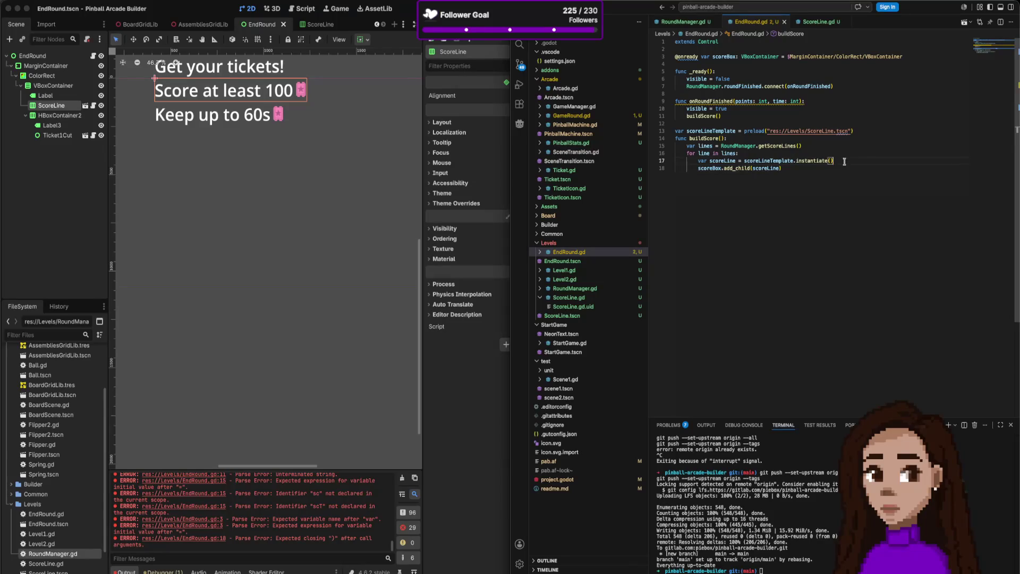
{"action": "key", "text": "super+BackSpace"}
{"action": "type", "text": "scoreLine.tex"}
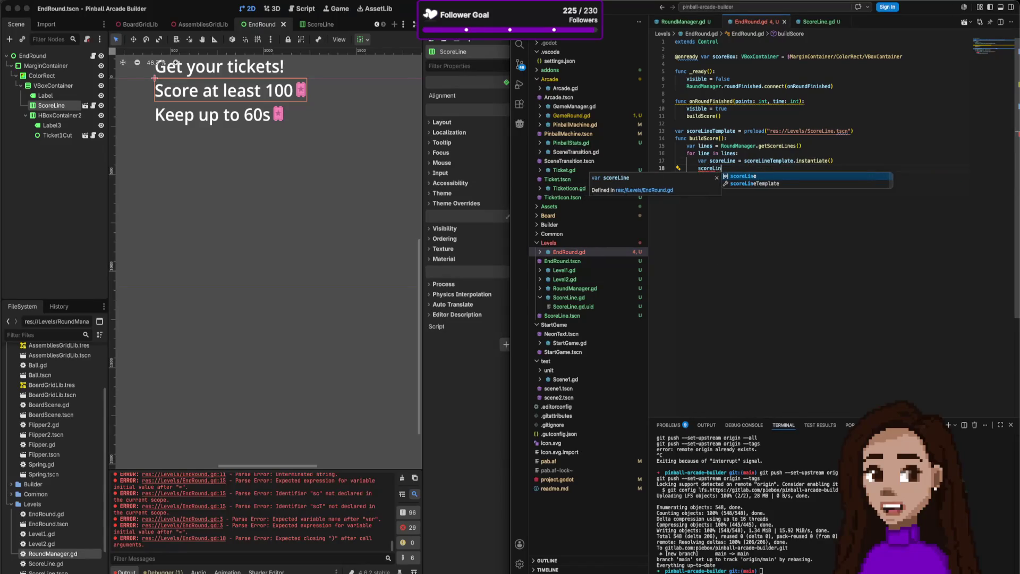
{"action": "type", "text": "t = line.te"}
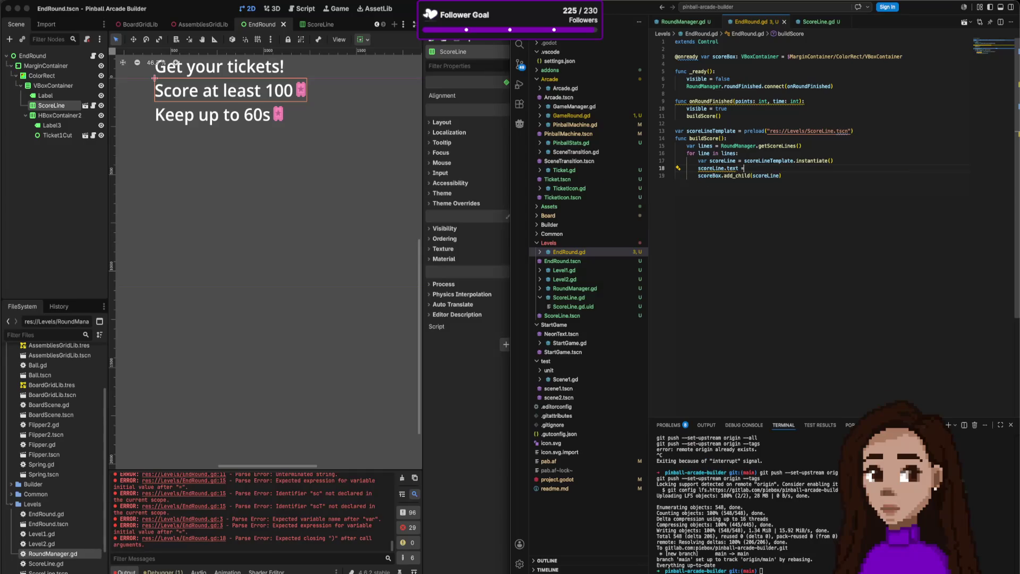
{"action": "type", "text": "xt"}
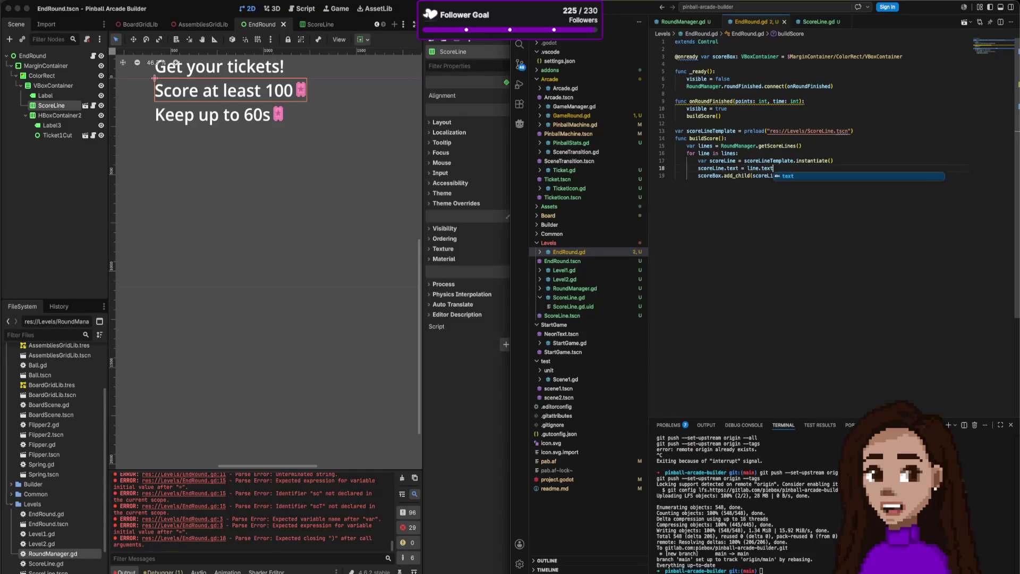
{"action": "key", "text": "Return"}
{"action": "type", "text": "sco"}
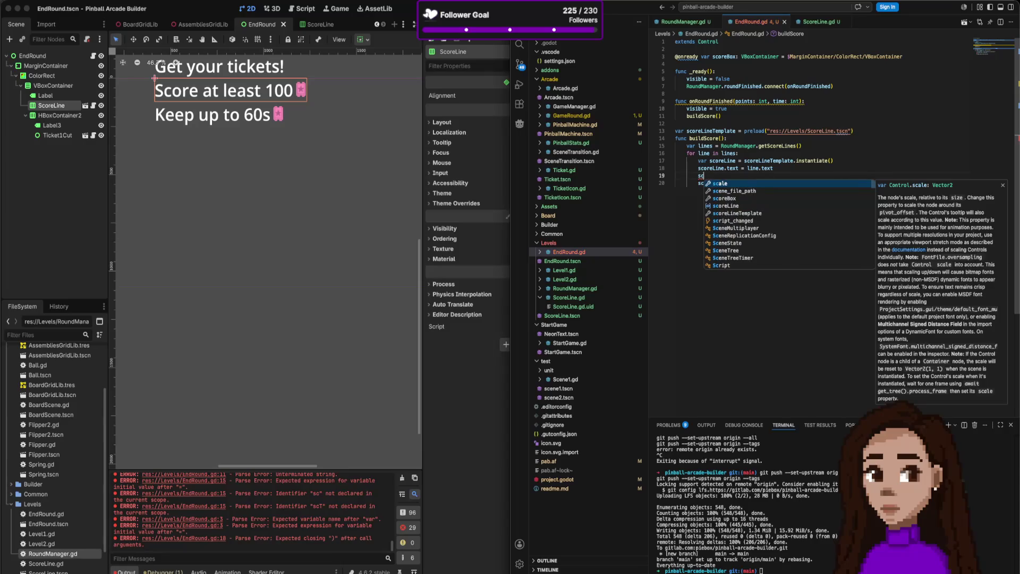
{"action": "key", "text": "Return"}
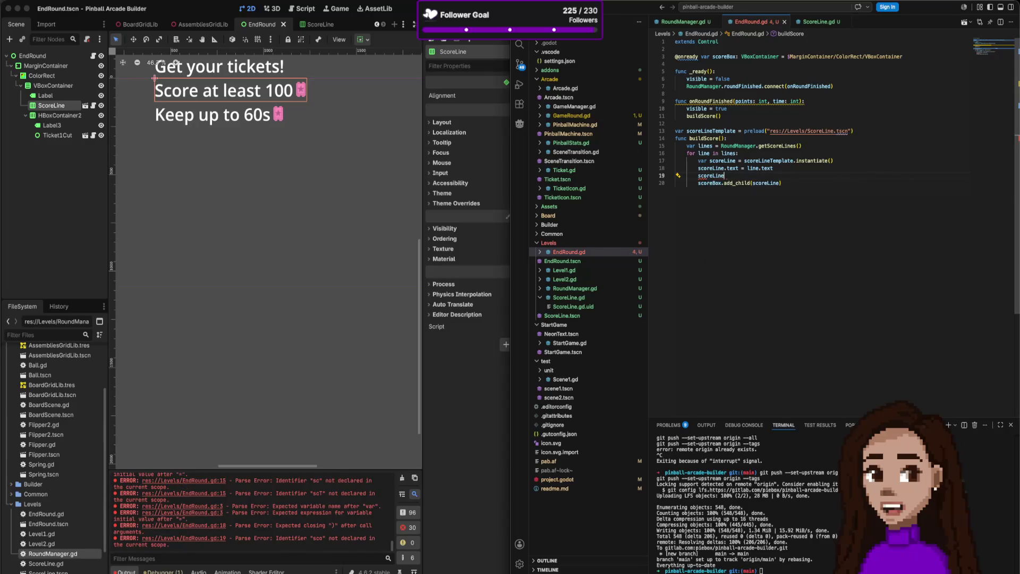
{"action": "type", "text": "."}
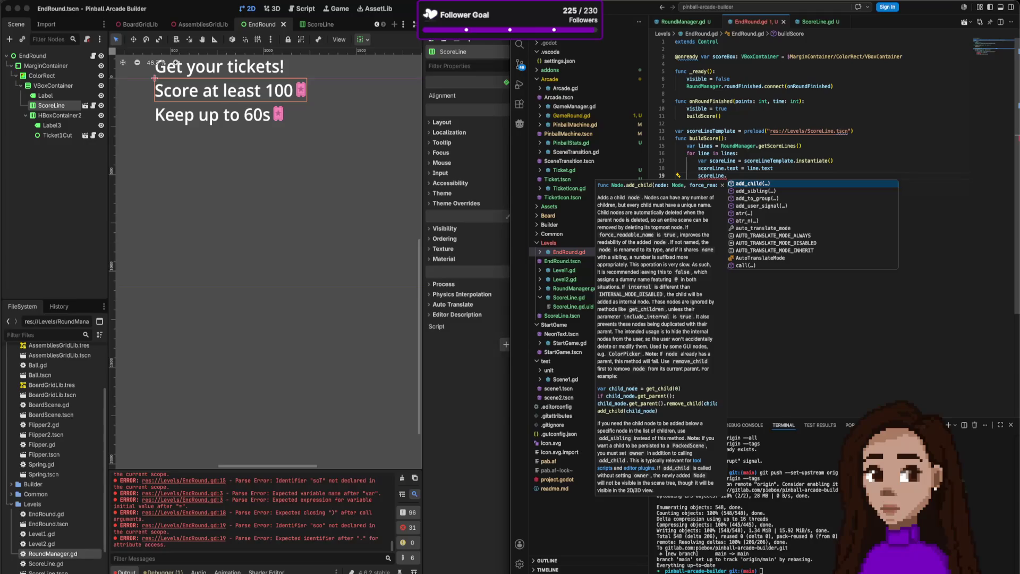
{"action": "type", "text": "reached"}
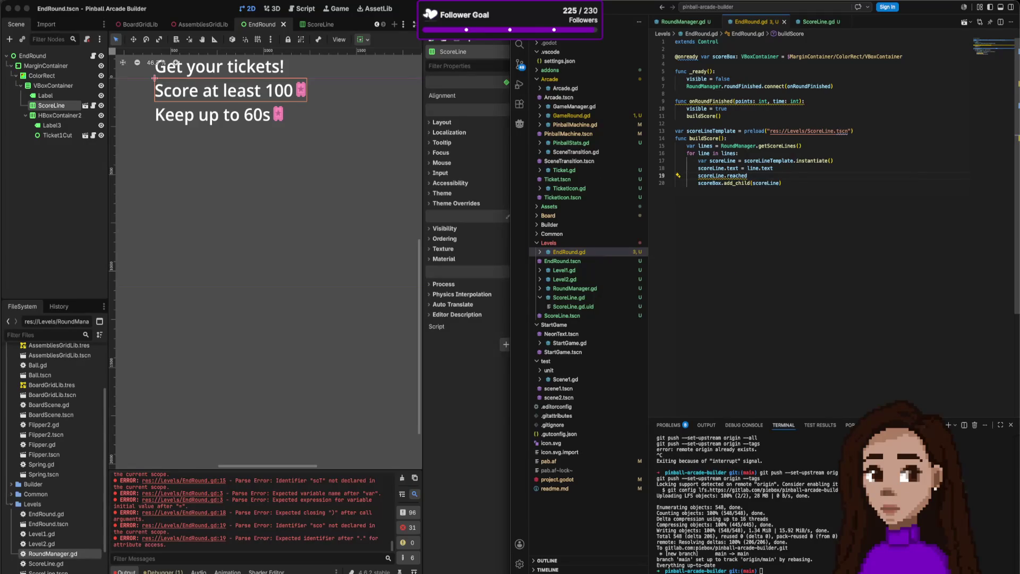
{"action": "type", "text": " = line.reached"}
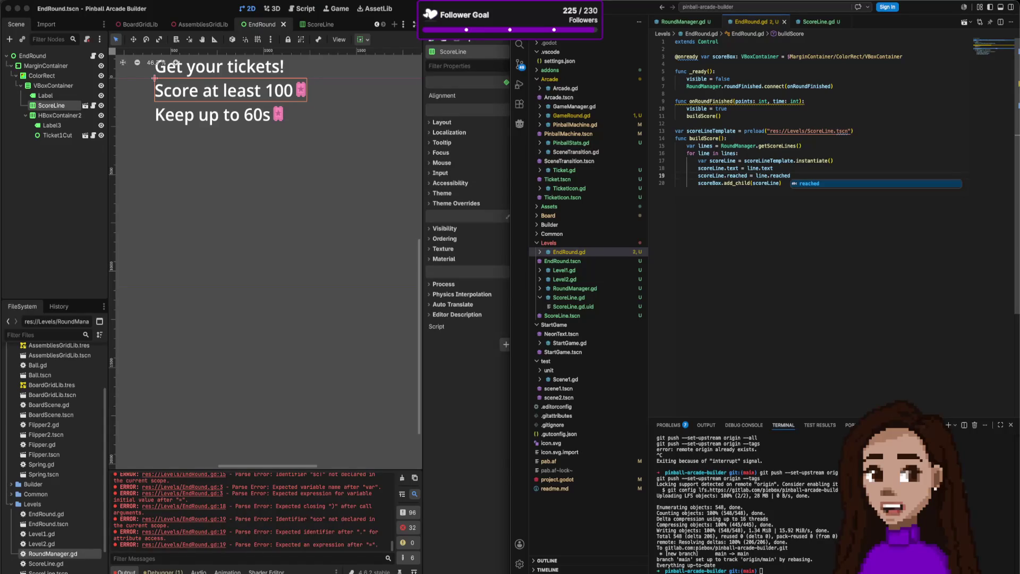
{"action": "left_click", "coordinate": [840, 159]}
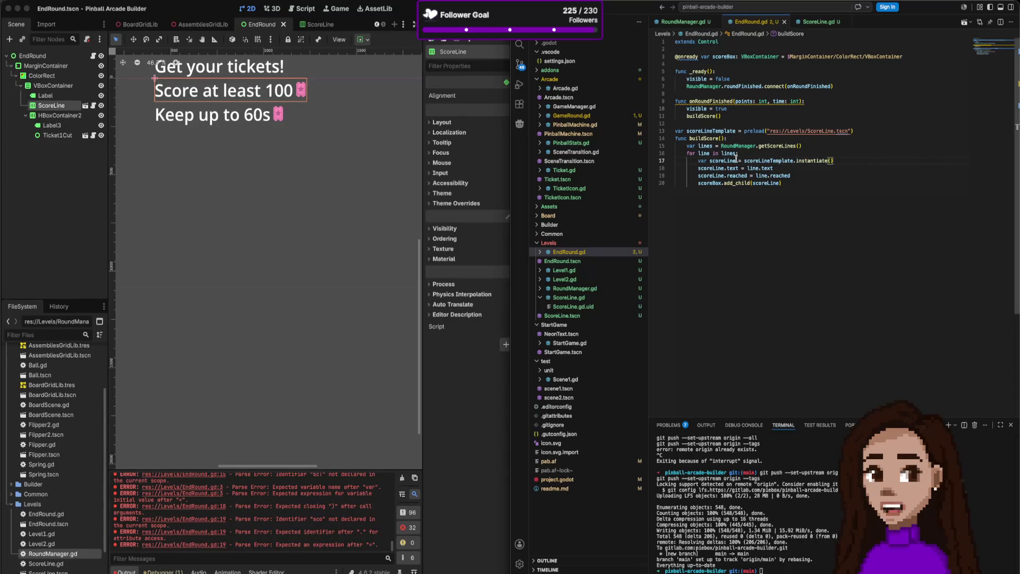
{"action": "left_click", "coordinate": [813, 21]}
{"action": "key", "text": "Return"}
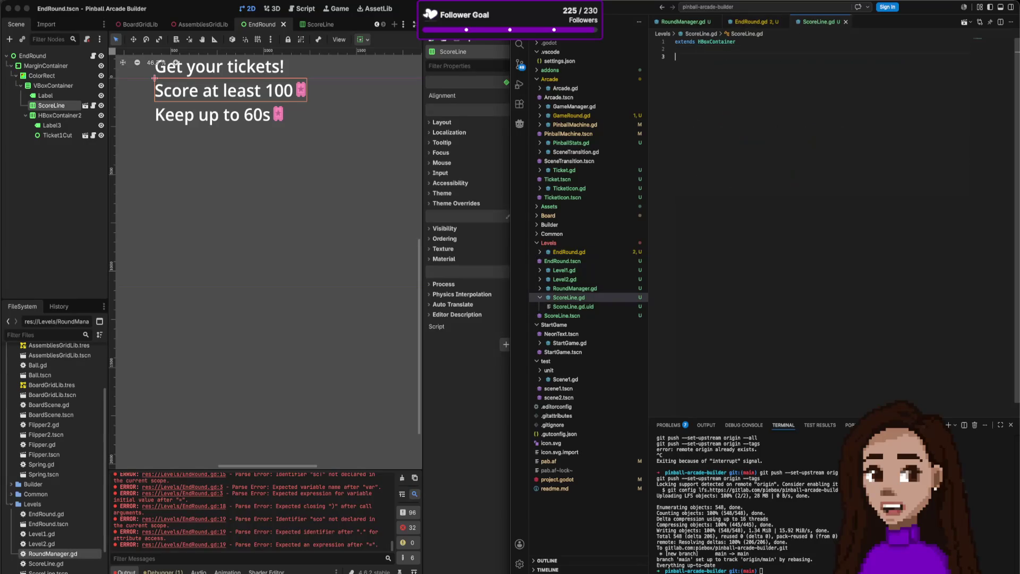
{"action": "type", "text": "@export text"}
{"action": "type", "text": " : string"}
{"action": "key", "text": "BackSpace"}
{"action": "key", "text": "BackSpace"}
{"action": "key", "text": "BackSpace"}
{"action": "type", "text": "String = \""}
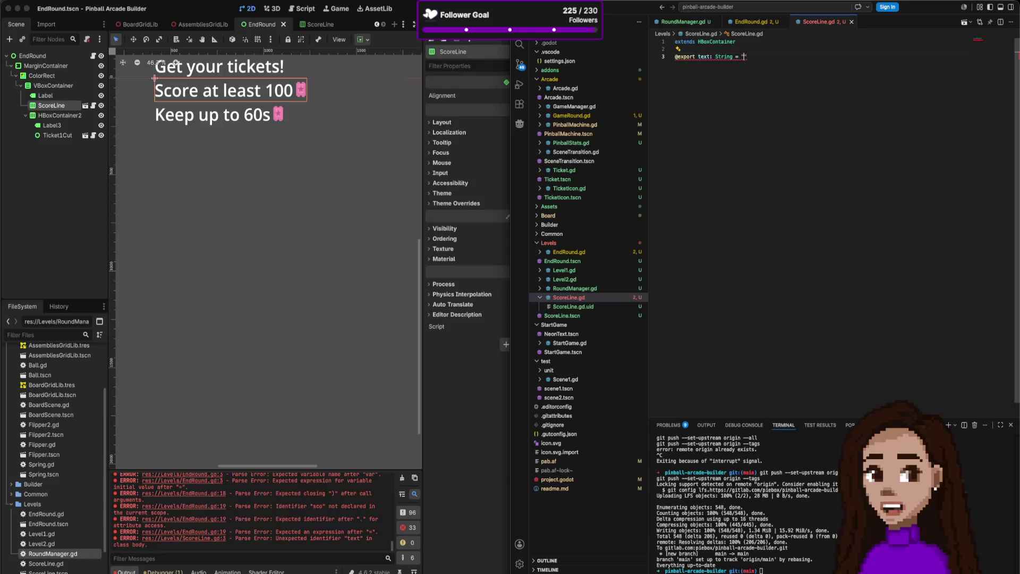
{"action": "key", "text": "BackSpace"}
{"action": "key", "text": "Return"}
{"action": "type", "text": "set("}
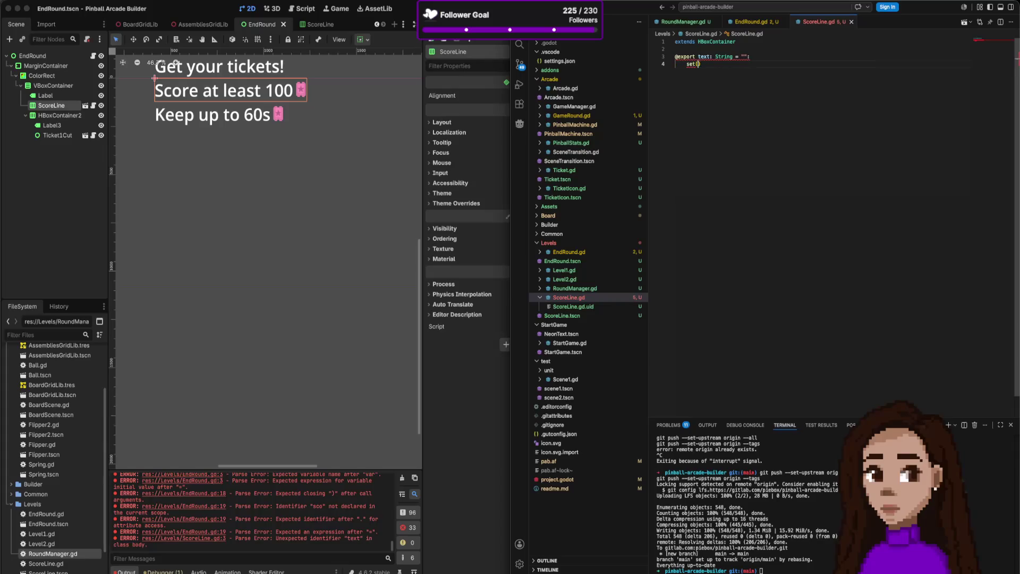
{"action": "type", "text": "value): \t\t"}
{"action": "type", "text": "text = "}
{"action": "type", "text": "value \t\tu"}
{"action": "type", "text": "pdateText("}
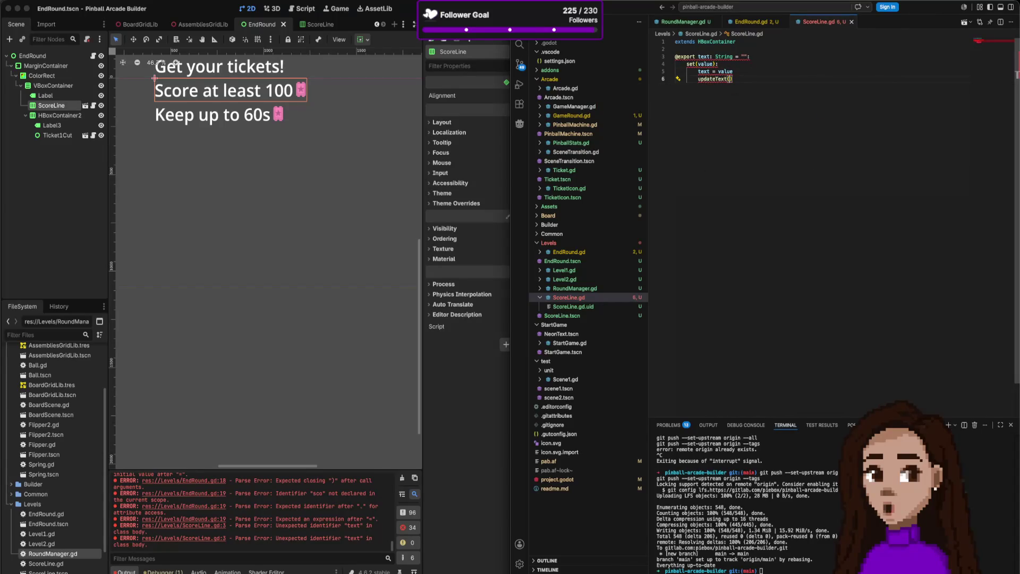
{"action": "left_click", "coordinate": [699, 56]}
{"action": "type", "text": "var"}
Delete the updateText call and unfinished func stub, then begin a $ node reference
{"action": "left_click", "coordinate": [700, 109]}
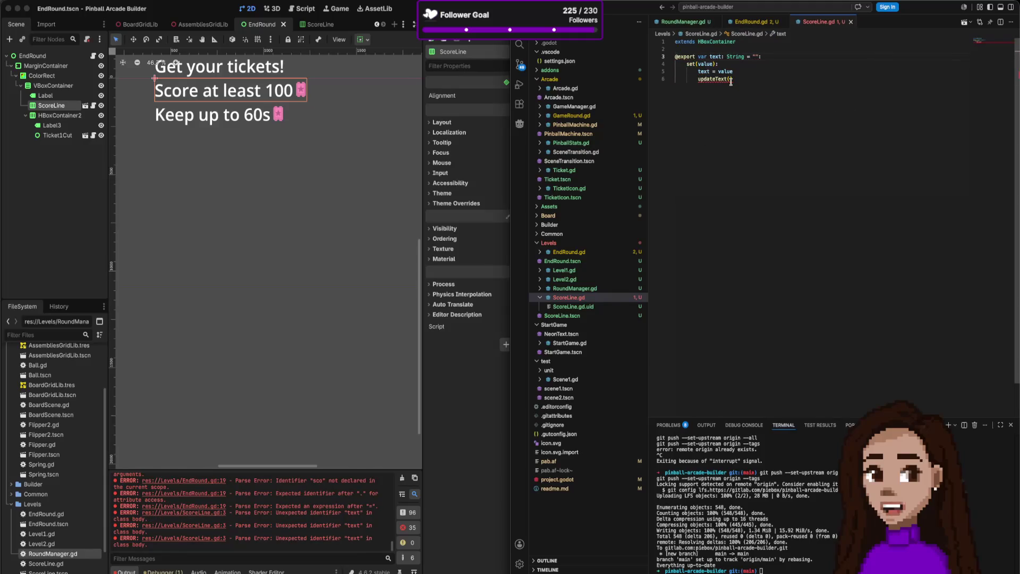
{"action": "key", "text": "Return"}
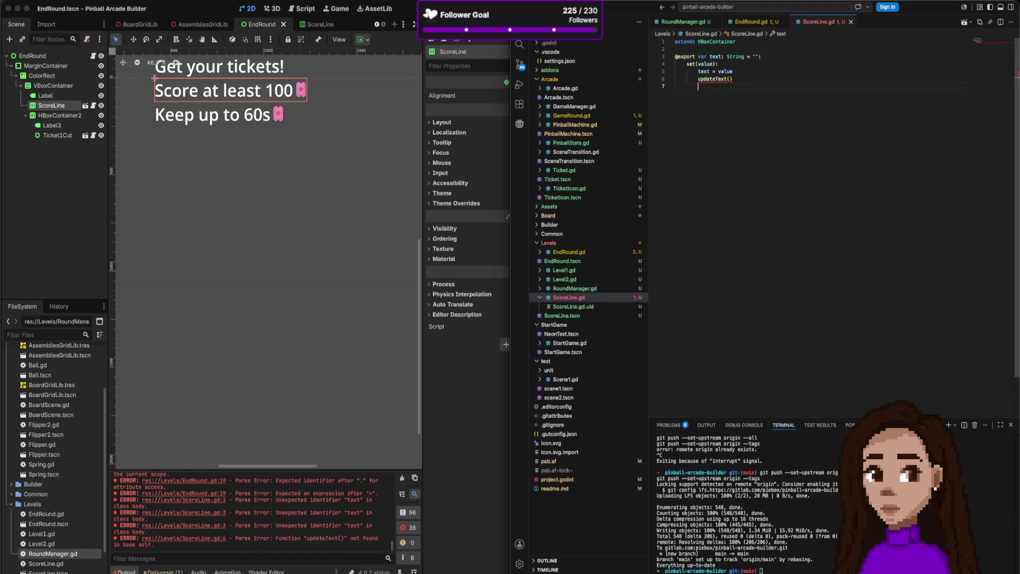
{"action": "type", "text": "func upda"}
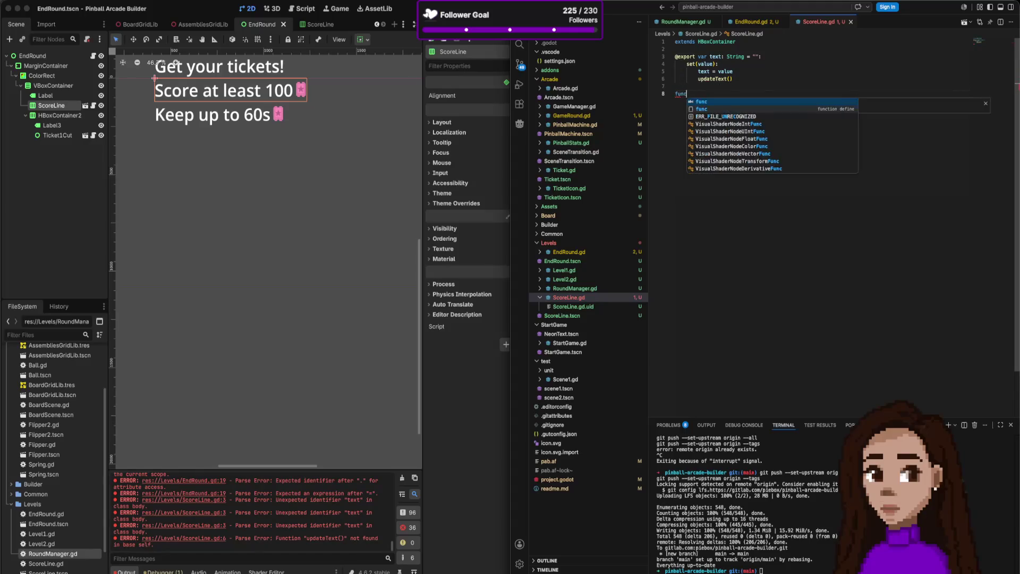
{"action": "type", "text": "teText"}
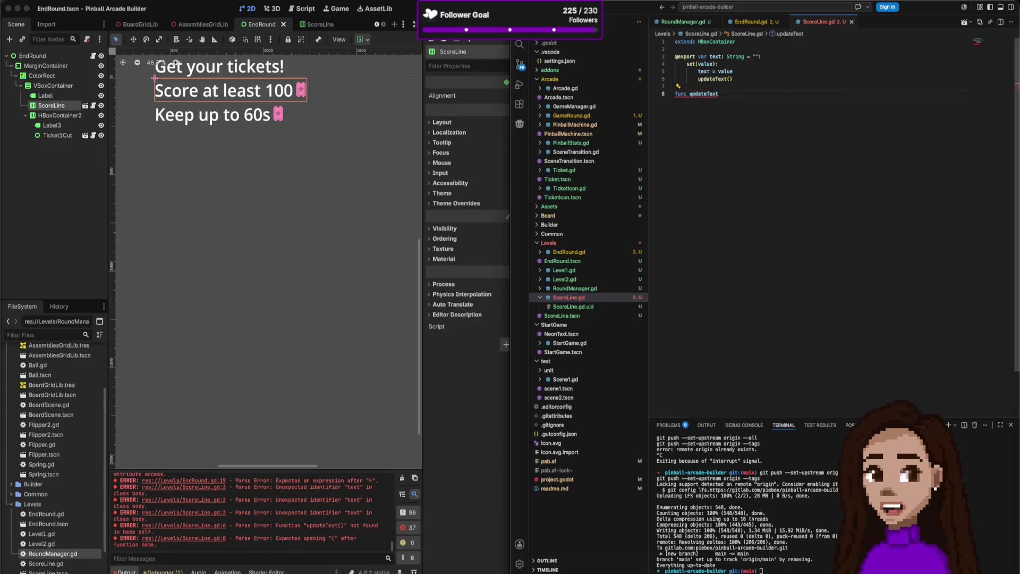
{"action": "key", "text": "shift+Up"}
{"action": "key", "text": "shift+Up"}
{"action": "key", "text": "alt+shift+Left"}
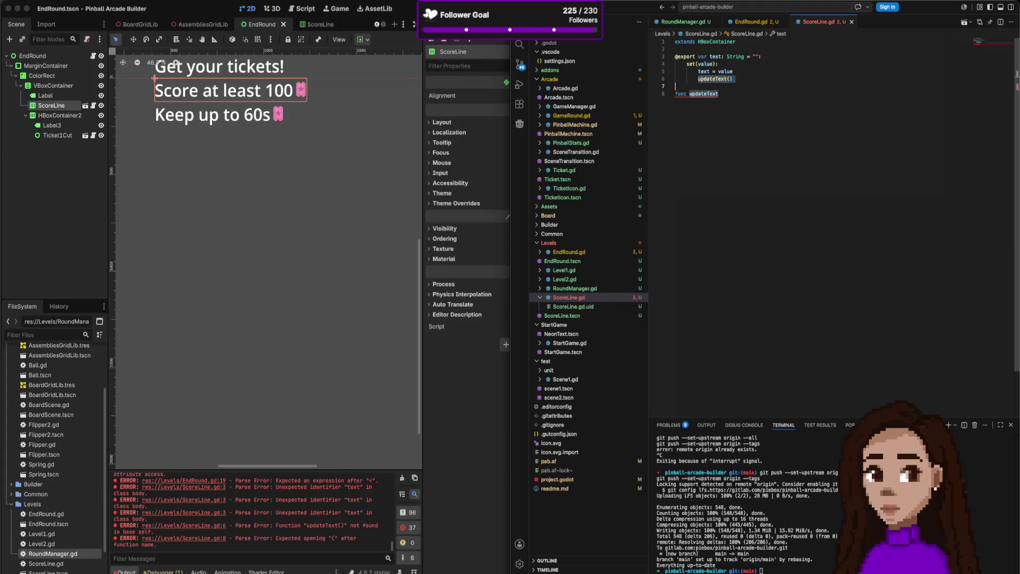
{"action": "key", "text": "BackSpace"}
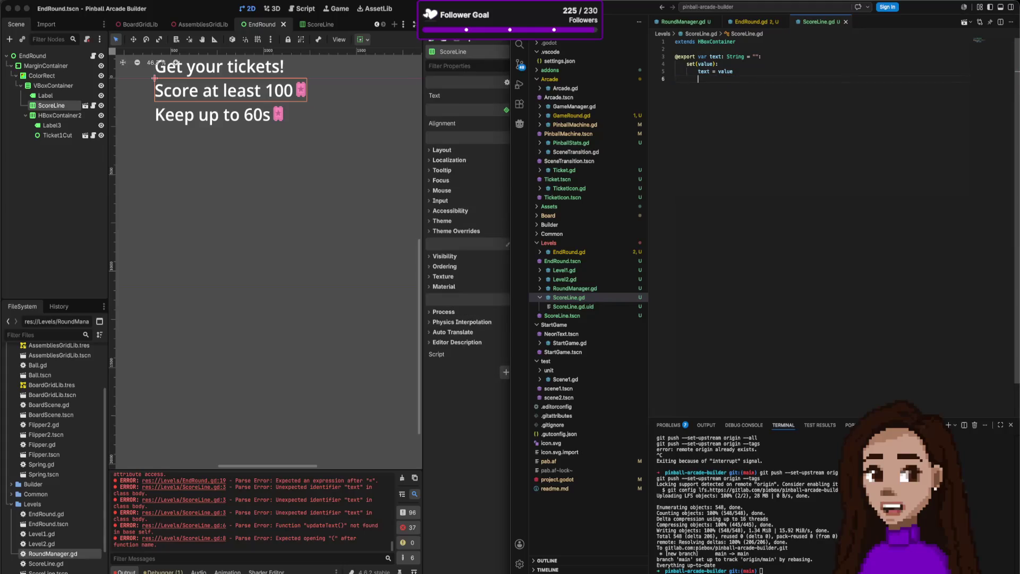
{"action": "type", "text": "$"}
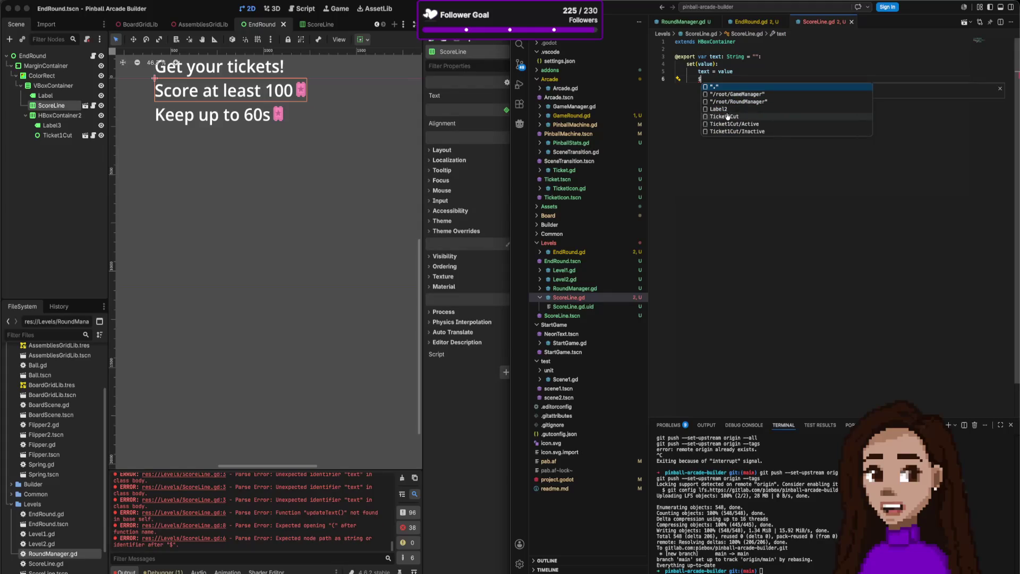
{"action": "left_click", "coordinate": [93, 105]}
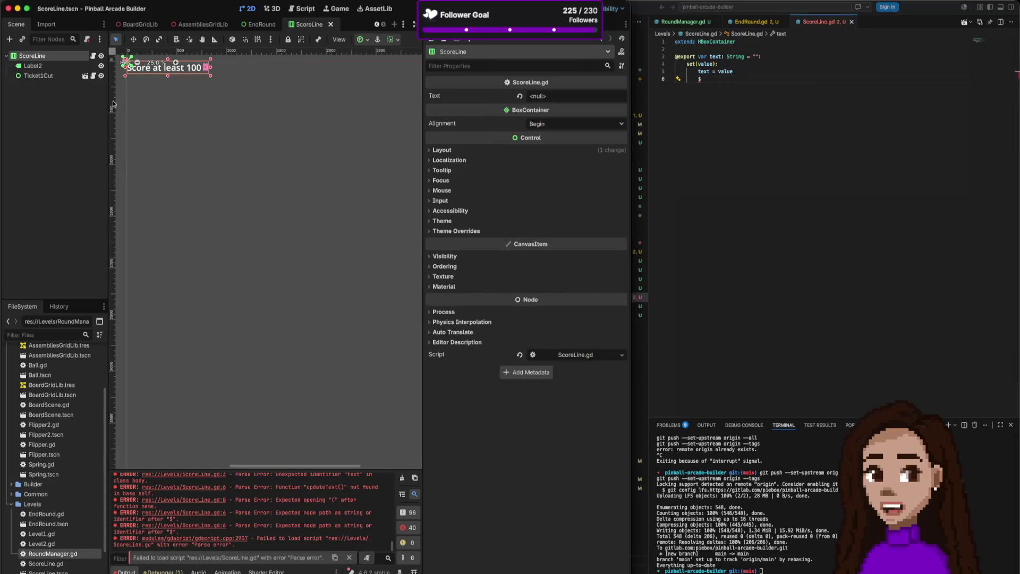
Rename the Label2 node to Label
{"action": "right_click", "coordinate": [50, 68]}
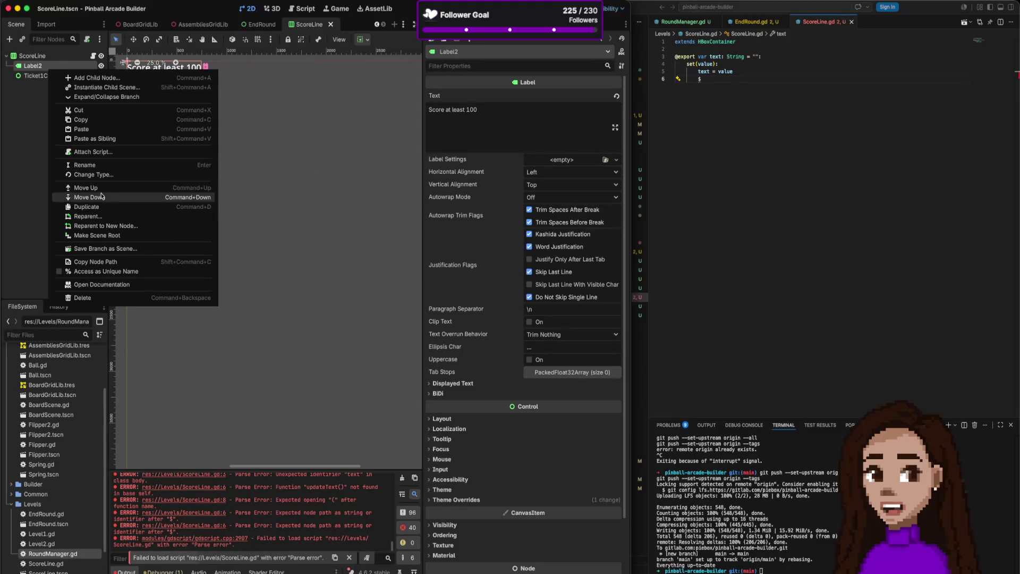
{"action": "left_click", "coordinate": [106, 165]}
{"action": "key", "text": "Escape"}
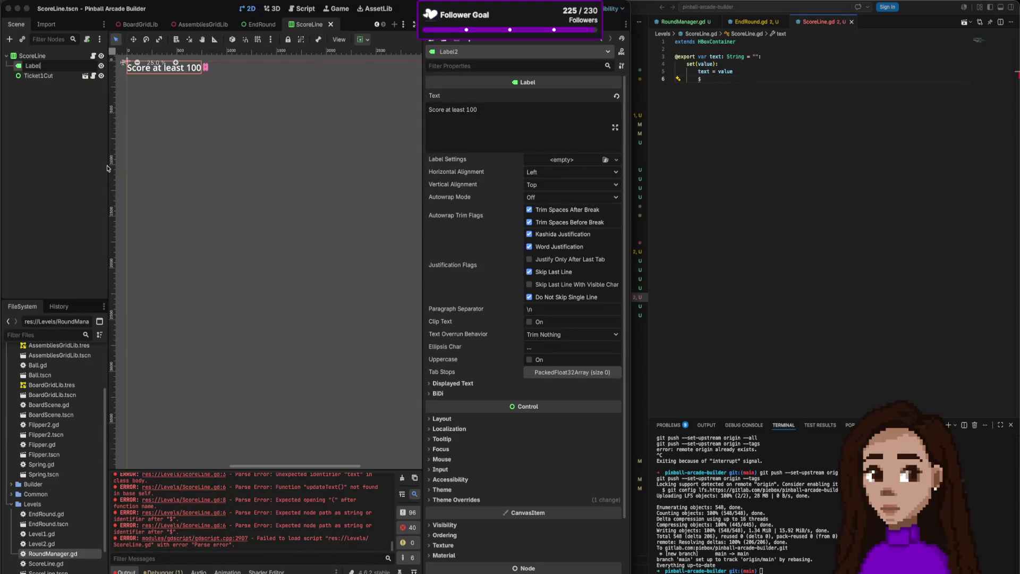
{"action": "key", "text": "Return"}
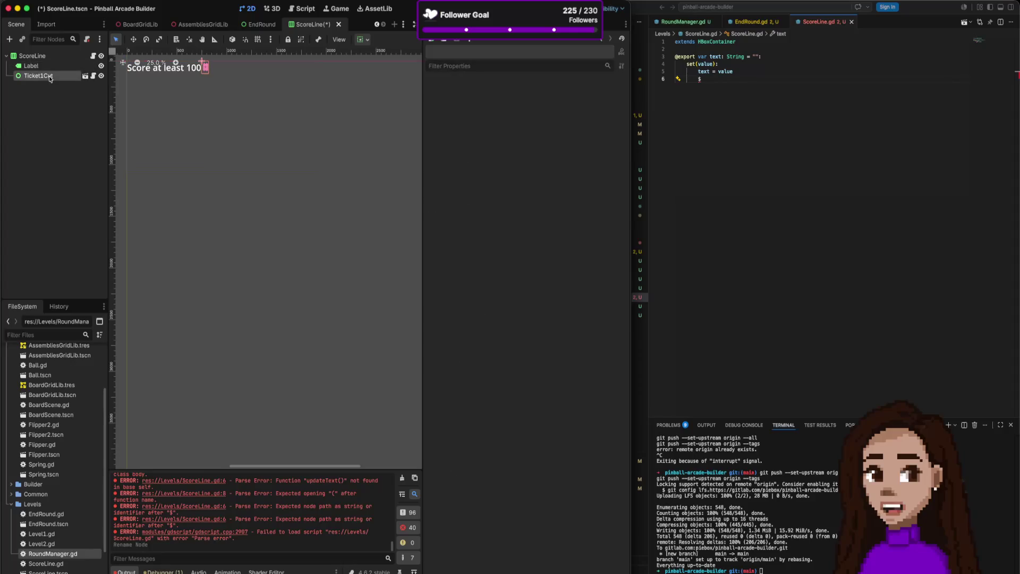
Rename Ticket1Cut to Ticket and save ScoreLine.tscn
{"action": "right_click", "coordinate": [50, 78]}
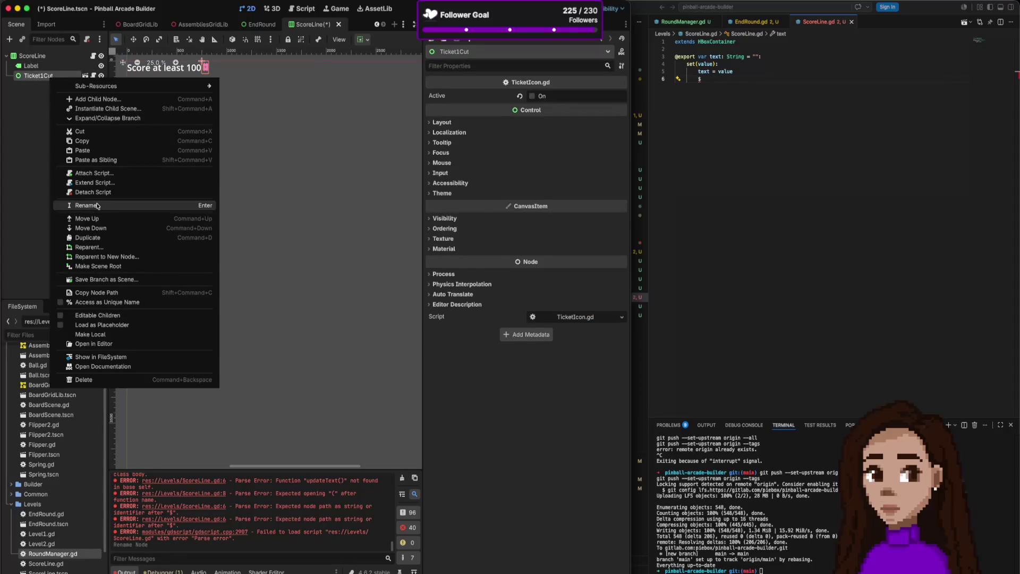
{"action": "left_click", "coordinate": [97, 205]}
{"action": "key", "text": "BackSpace"}
{"action": "key", "text": "Return"}
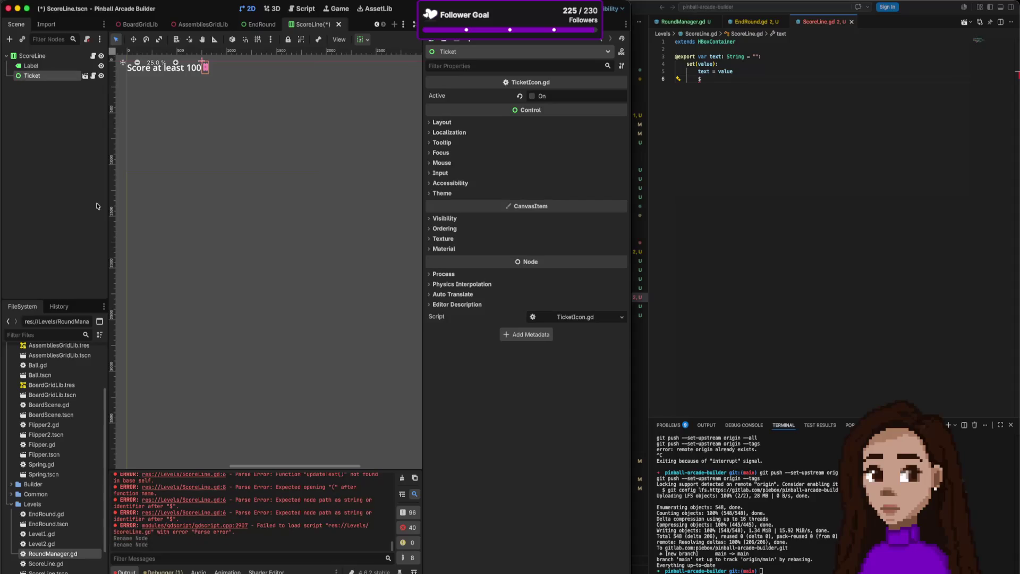
{"action": "key", "text": "ctrl+s"}
{"action": "left_click", "coordinate": [726, 76]}
Make the text setter assign $Label.text = text
{"action": "type", "text": "La"}
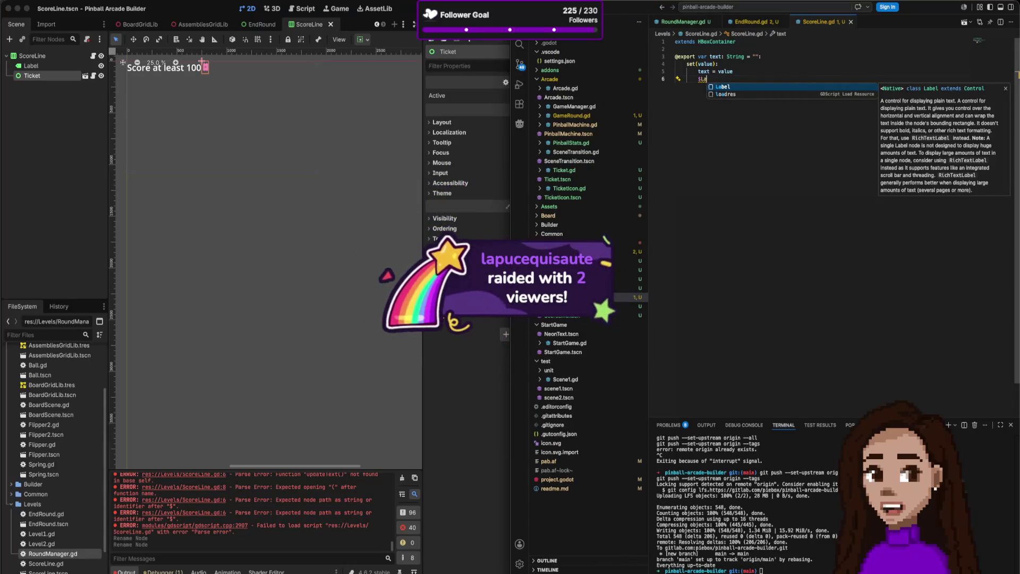
{"action": "key", "text": "Return"}
{"action": "type", "text": ".text = t"}
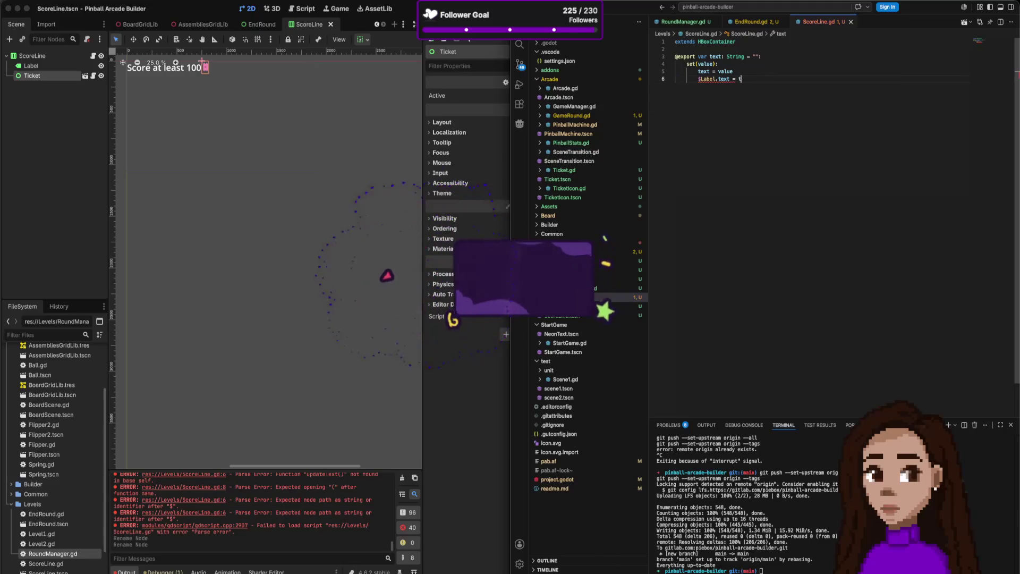
{"action": "type", "text": "ex"}
{"action": "key", "text": "Return"}
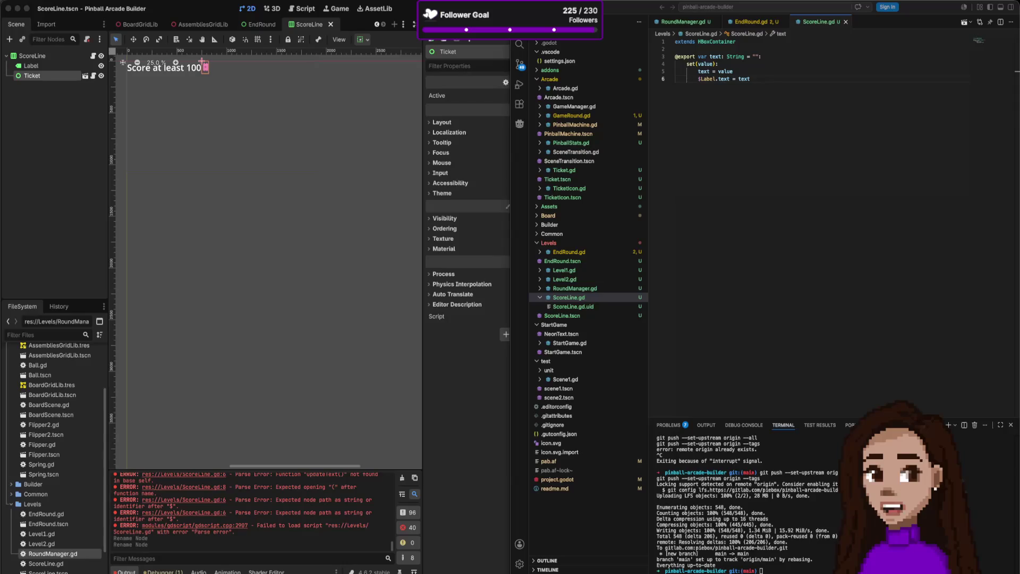
{"action": "left_click", "coordinate": [758, 84]}
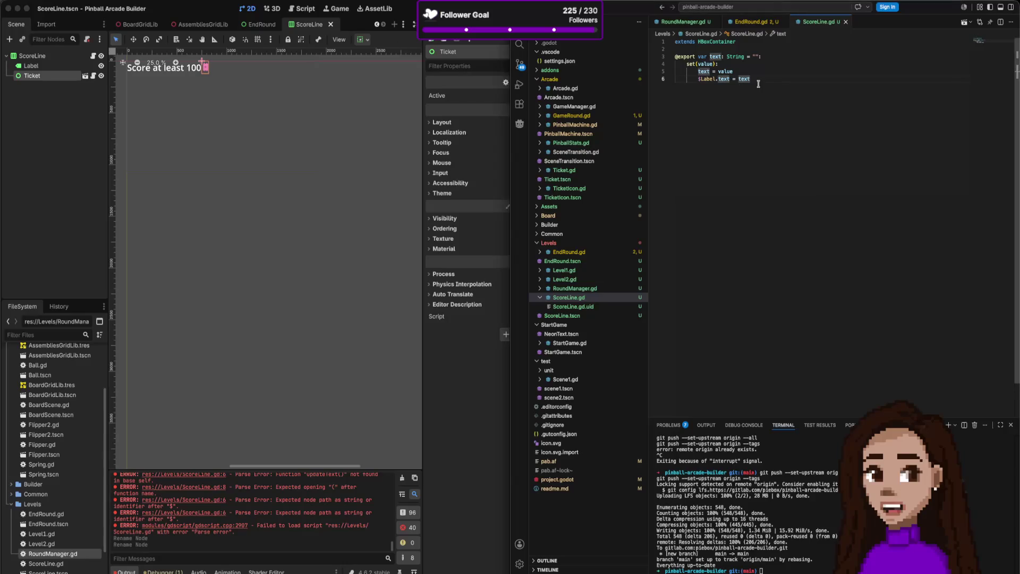
{"action": "key", "text": "Return"}
{"action": "key", "text": "Return"}
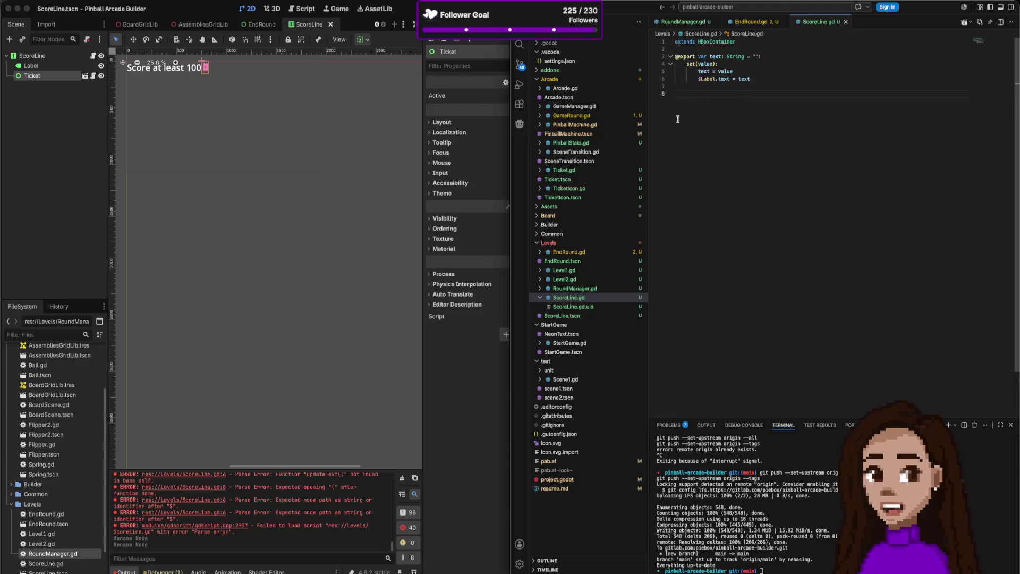
{"action": "type", "text": "export"}
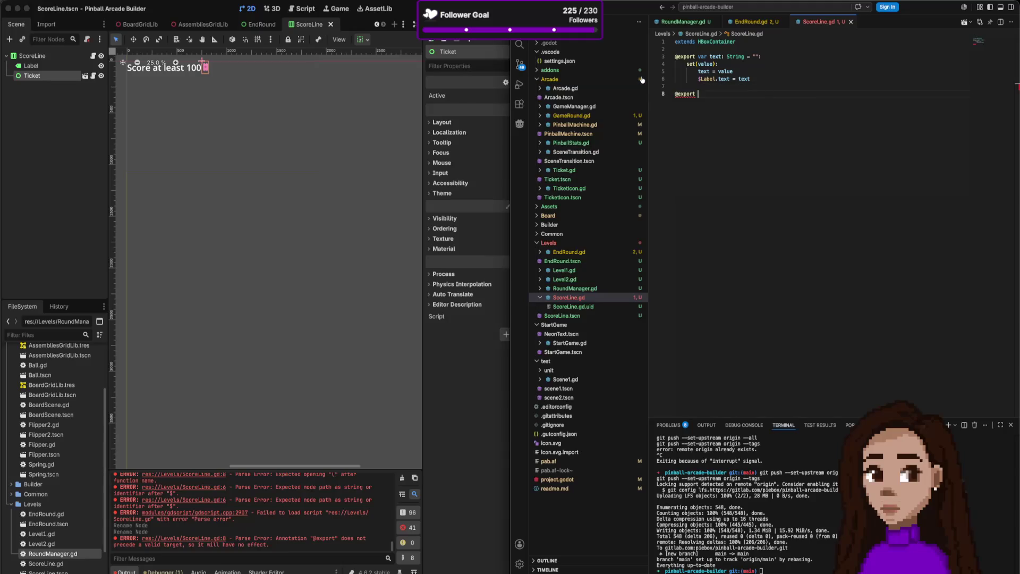
{"action": "key", "text": "super+Tab"}
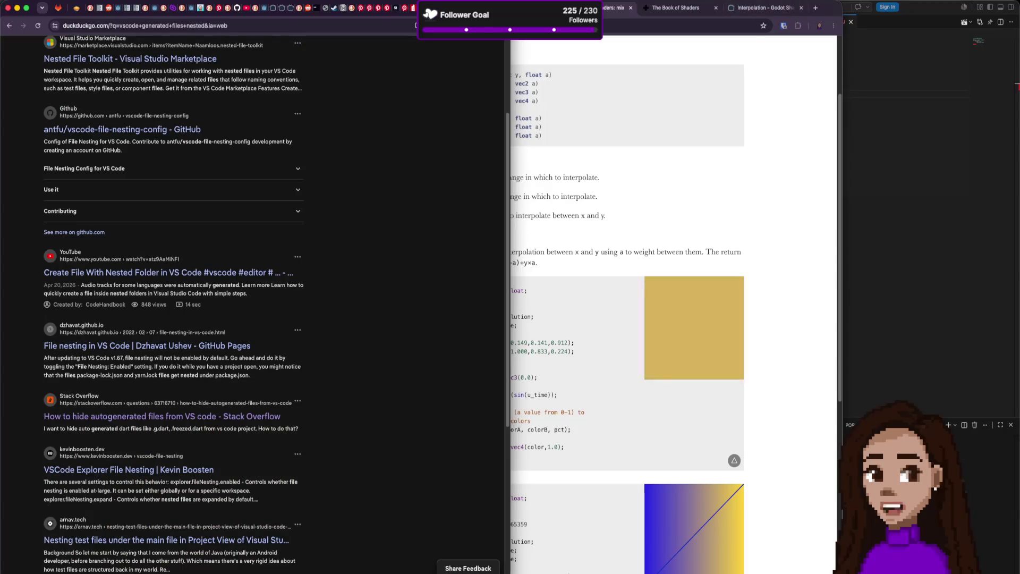
Load the Capyvarias Steam store page in a new browser tab, then return to Godot
{"action": "key", "text": "super+t"}
{"action": "type", "text": "store.steampowered.com/app/4072340/Capyvarias/"}
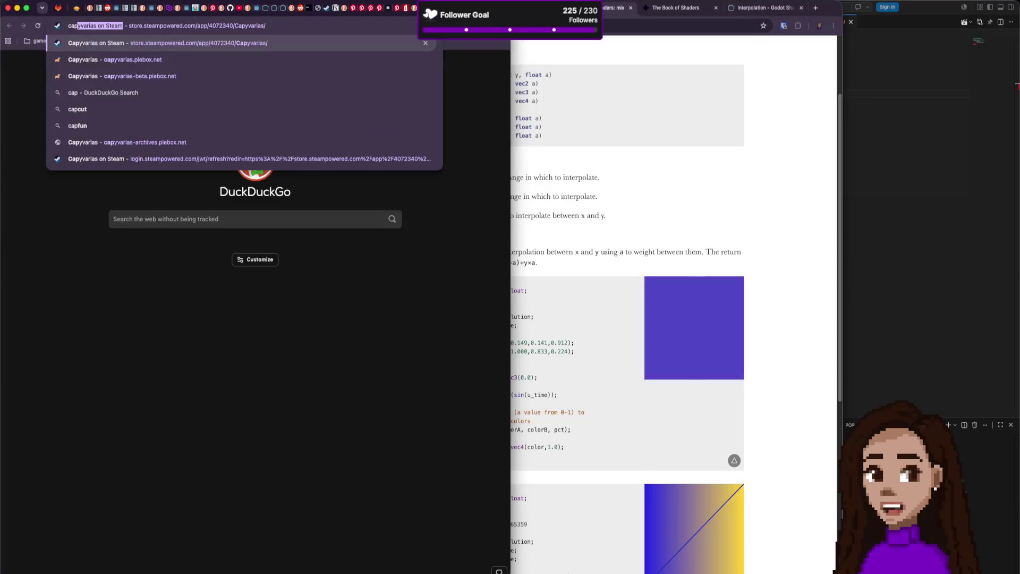
{"action": "key", "text": "Return"}
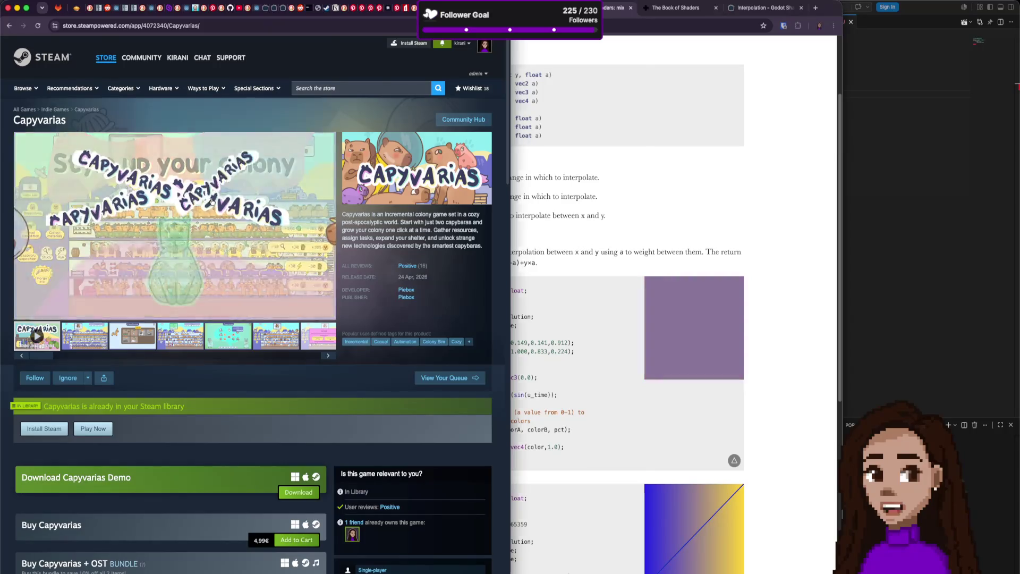
{"action": "key", "text": "super+Tab"}
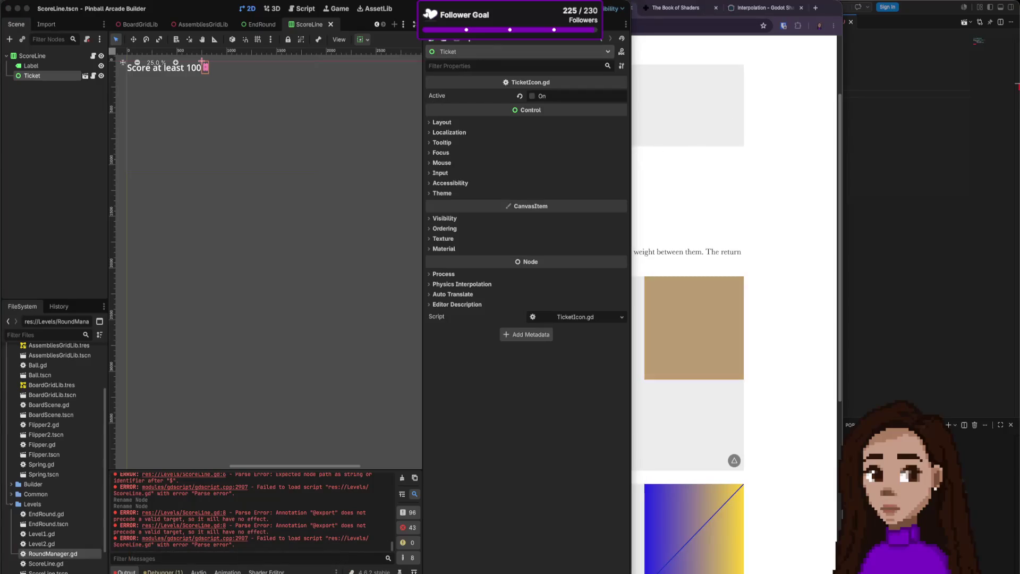
{"action": "key", "text": "super+b"}
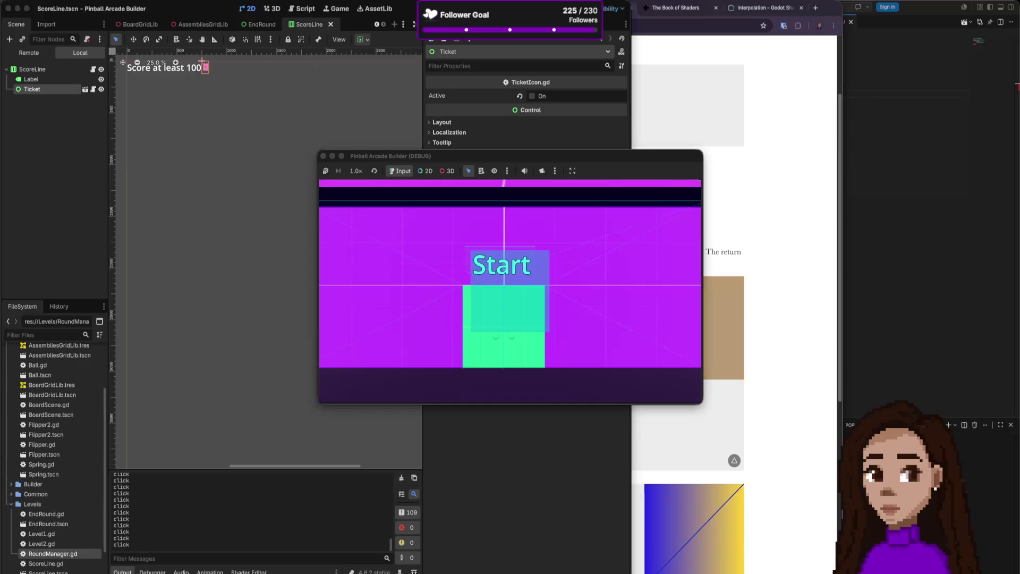
{"action": "left_click", "coordinate": [513, 270]}
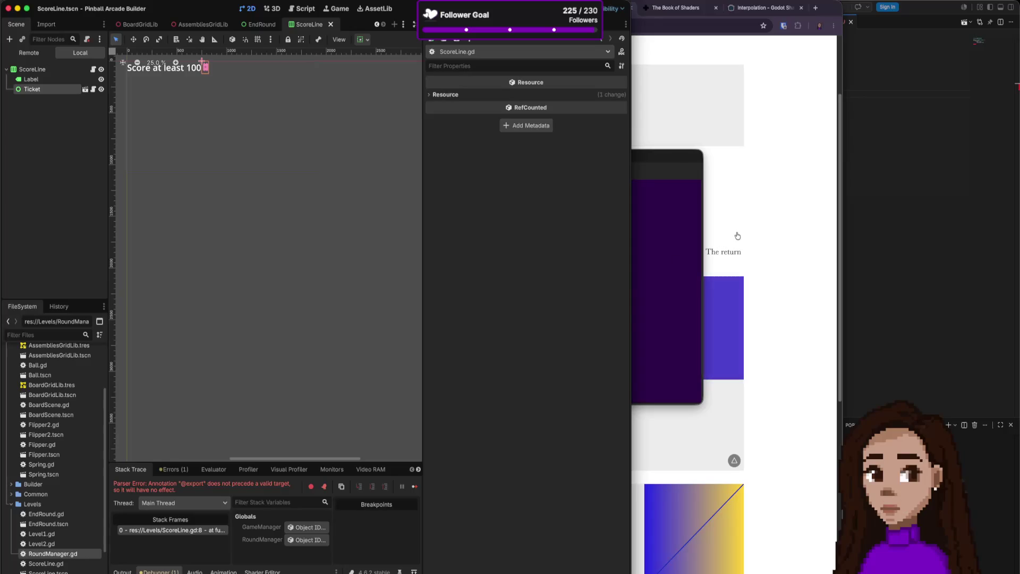
{"action": "key", "text": "Return"}
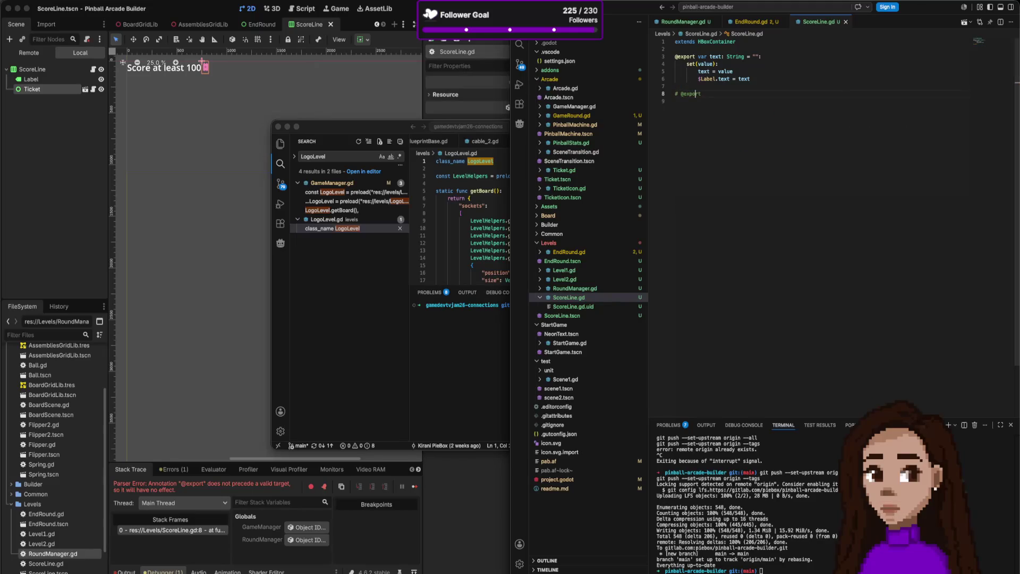
Rerun the game and play a pinball round using space and arrow-key flippers
{"action": "key", "text": "F5"}
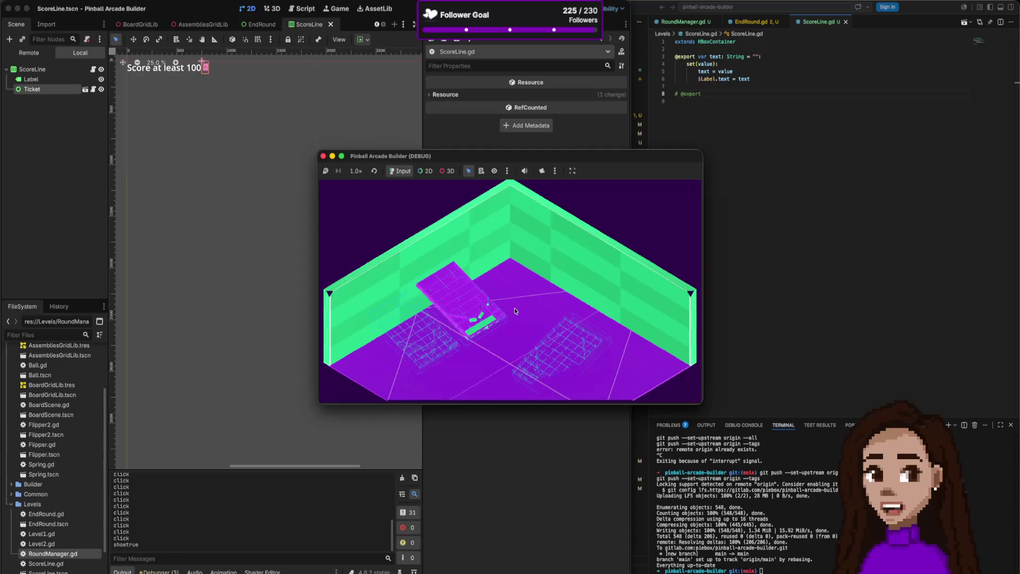
{"action": "left_click", "coordinate": [471, 304]}
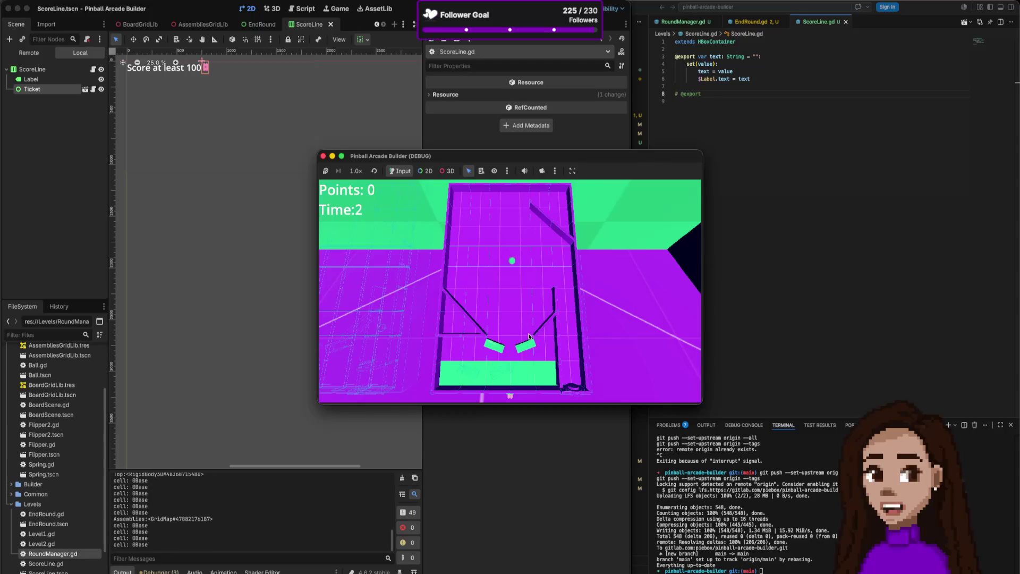
{"action": "key", "text": "space"}
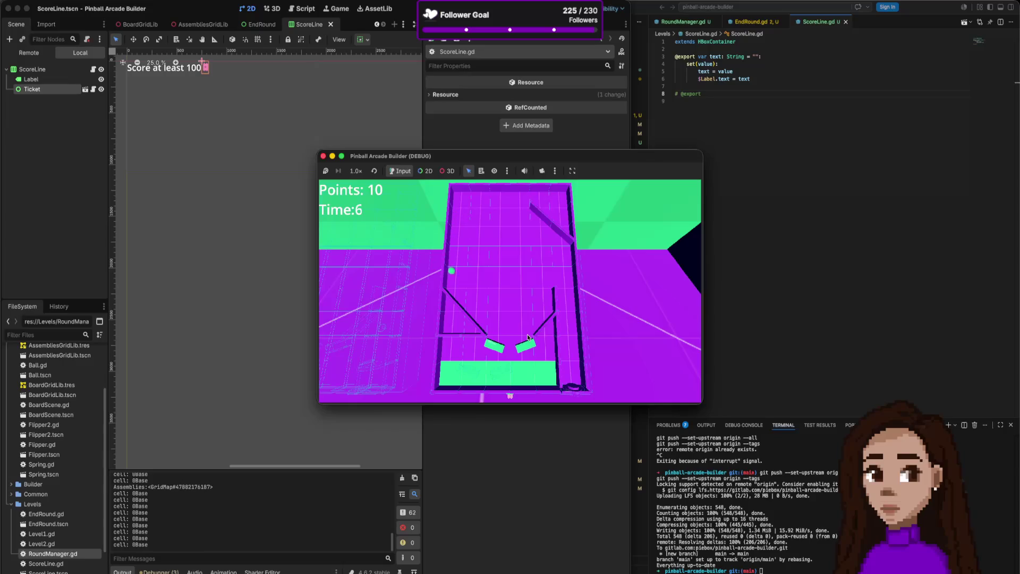
{"action": "key", "text": "space"}
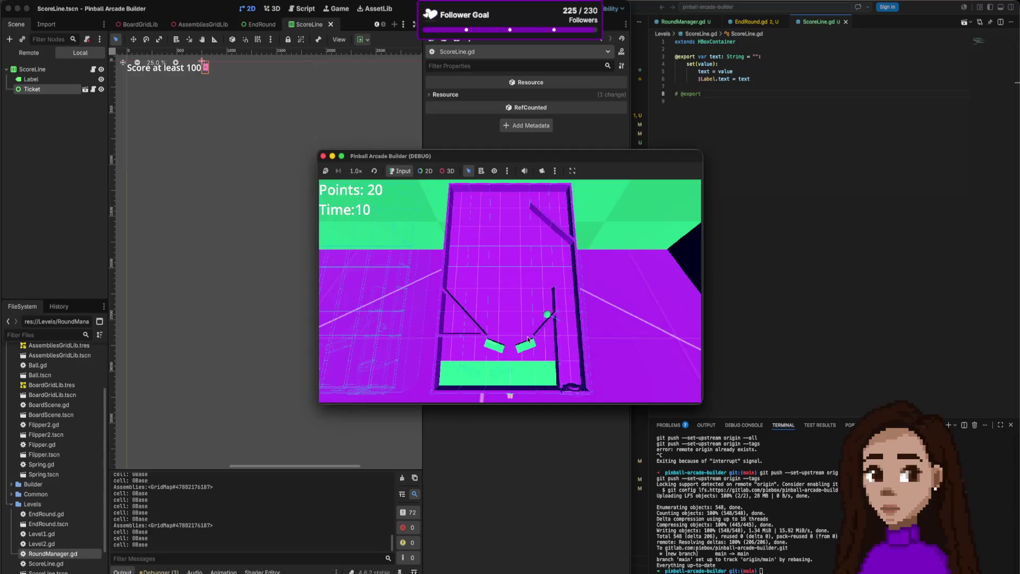
{"action": "key", "text": "space"}
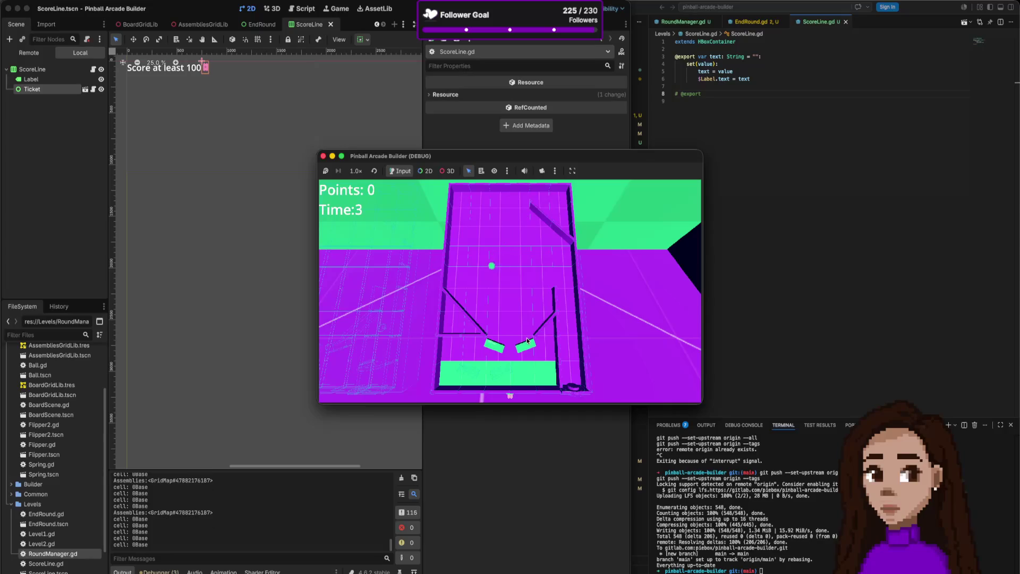
{"action": "key", "text": "Left"}
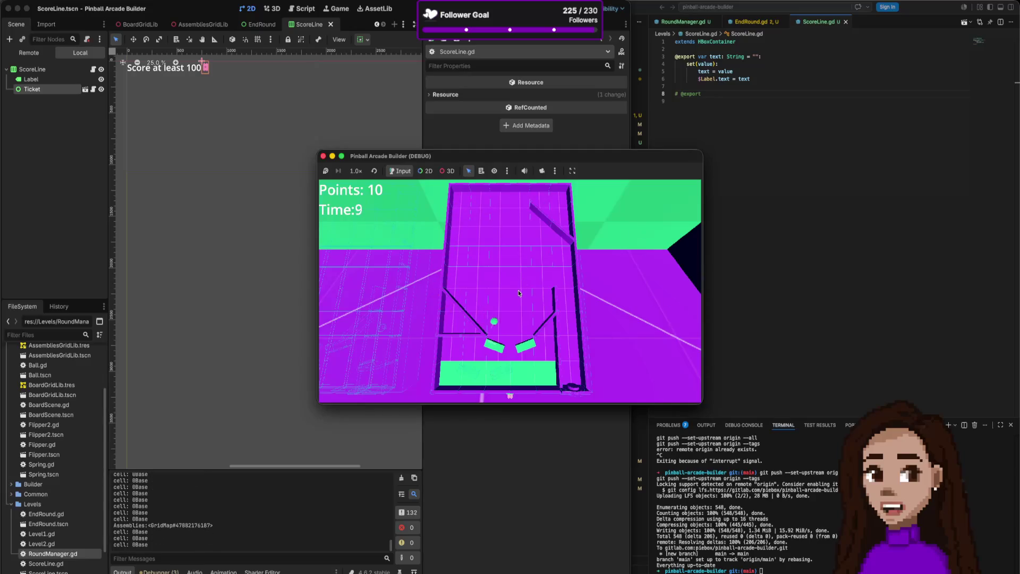
{"action": "key", "text": "Right"}
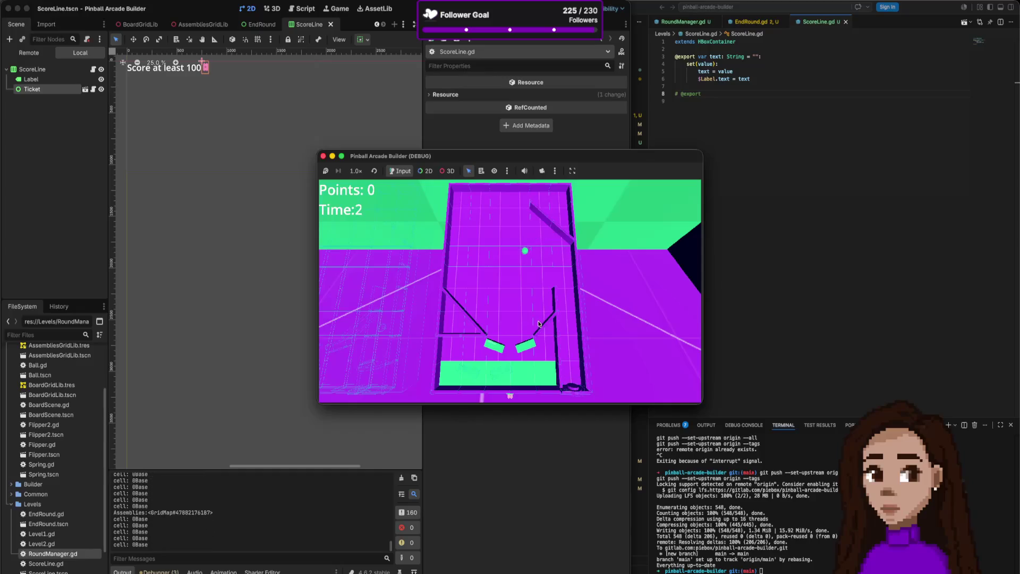
{"action": "key", "text": "space"}
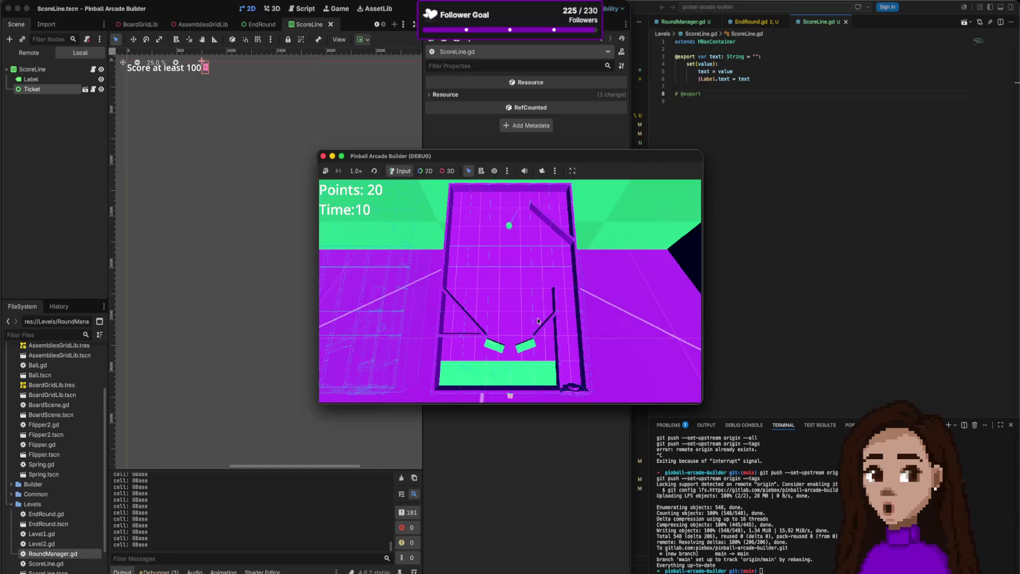
{"action": "key", "text": "Right"}
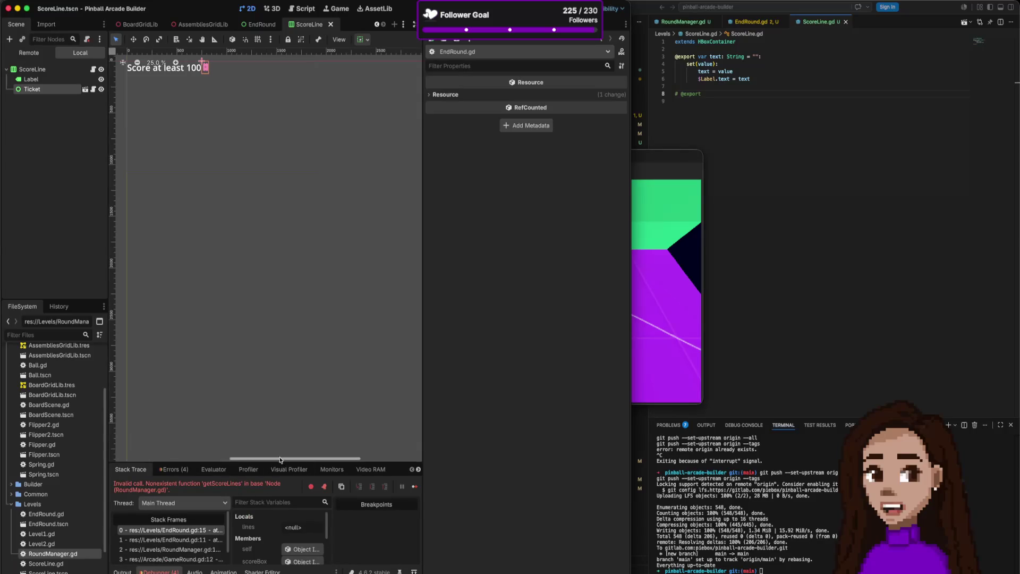
Open the EndRound scene, centre the results text, and select the EndRound root node
{"action": "left_click", "coordinate": [786, 221]}
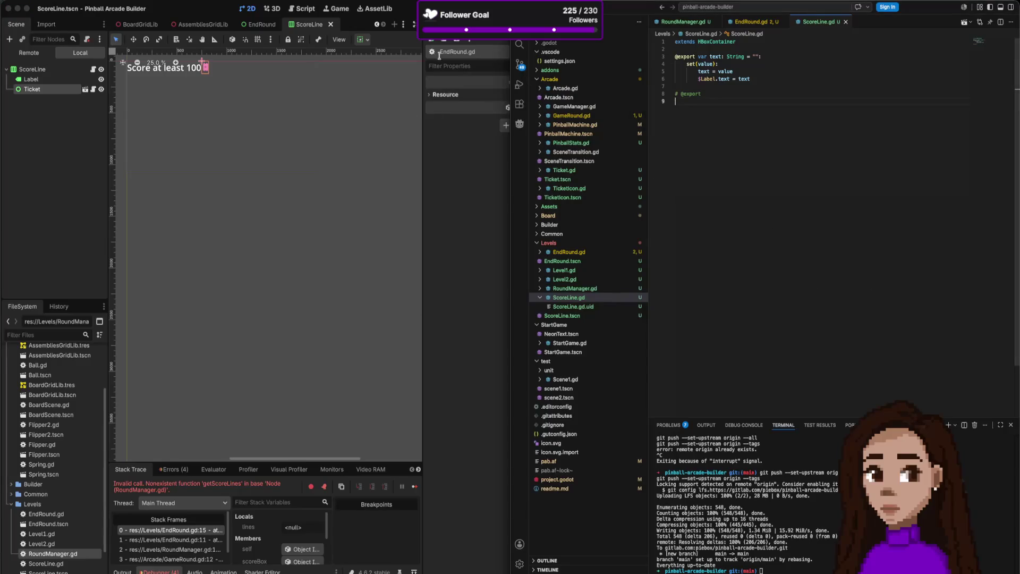
{"action": "left_click", "coordinate": [259, 25]}
{"action": "scroll", "coordinate": [208, 141], "scroll_direction": "down", "scroll_amount": 5}
{"action": "left_click_drag", "start_coordinate": [240, 88], "coordinate": [271, 161]}
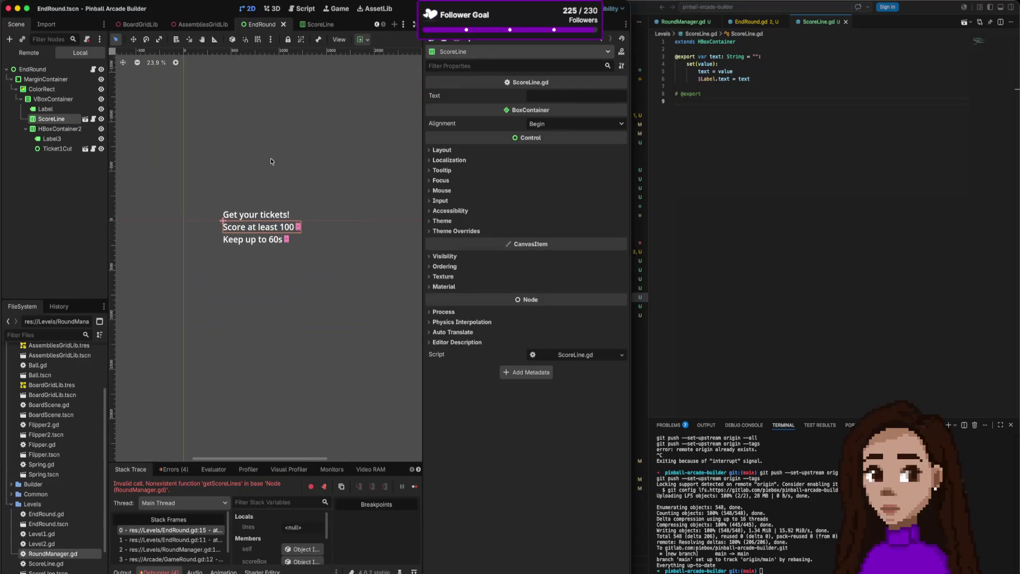
{"action": "scroll", "coordinate": [196, 24], "scroll_direction": "up", "scroll_amount": 3}
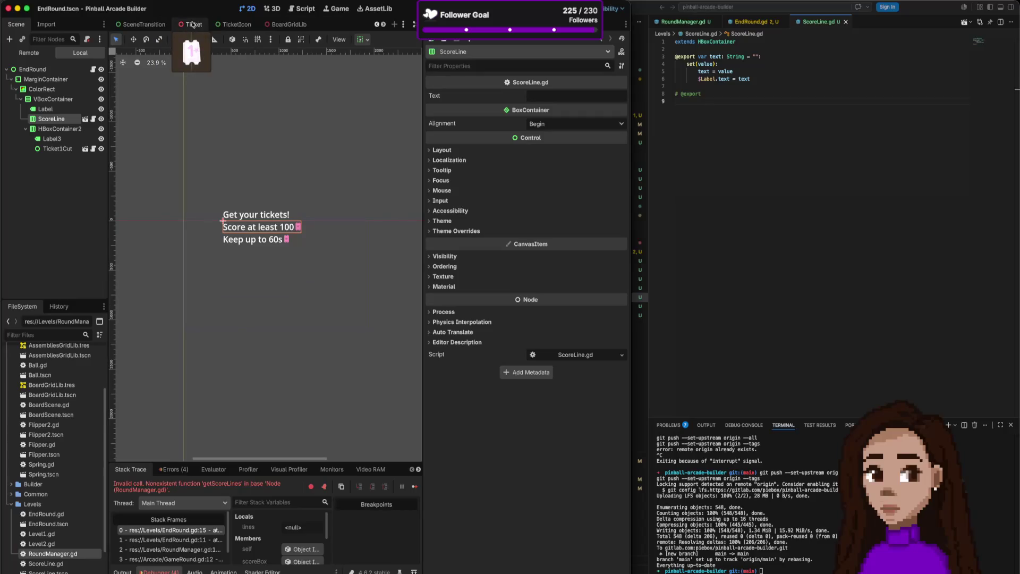
{"action": "scroll", "coordinate": [198, 23], "scroll_direction": "down", "scroll_amount": 3}
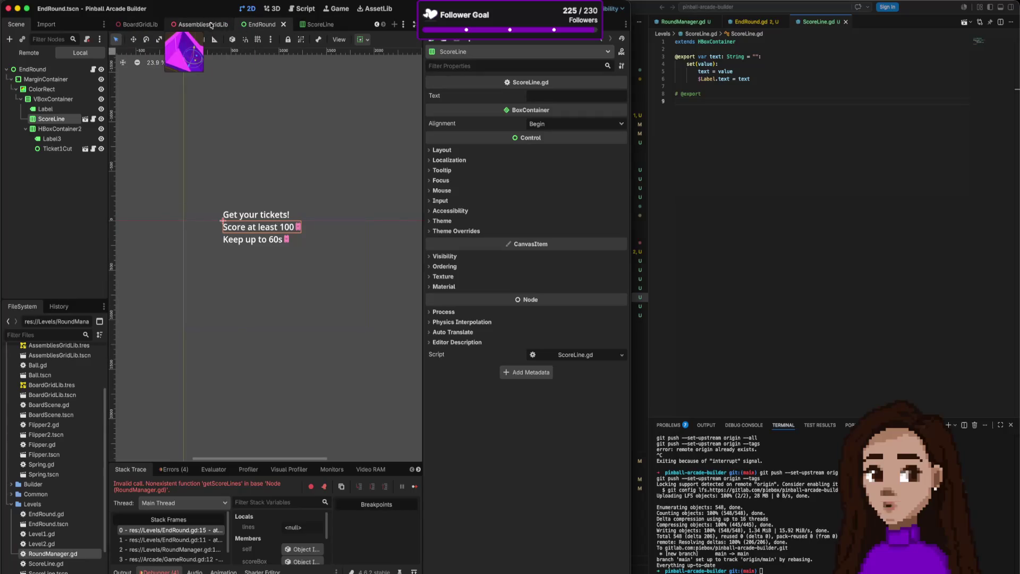
{"action": "left_click", "coordinate": [60, 92]}
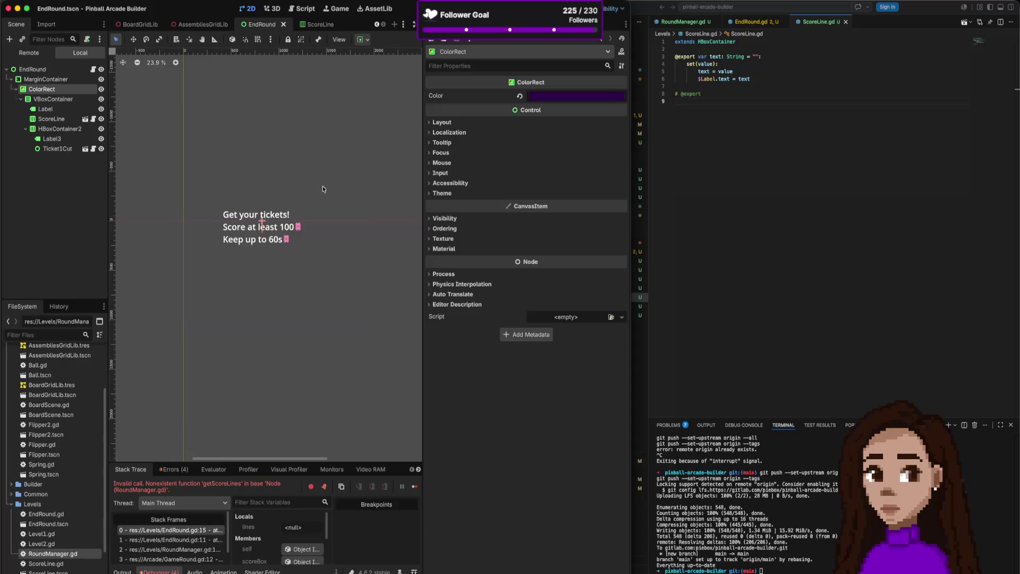
{"action": "left_click", "coordinate": [365, 41]}
{"action": "left_click", "coordinate": [68, 79]}
{"action": "left_click", "coordinate": [68, 70]}
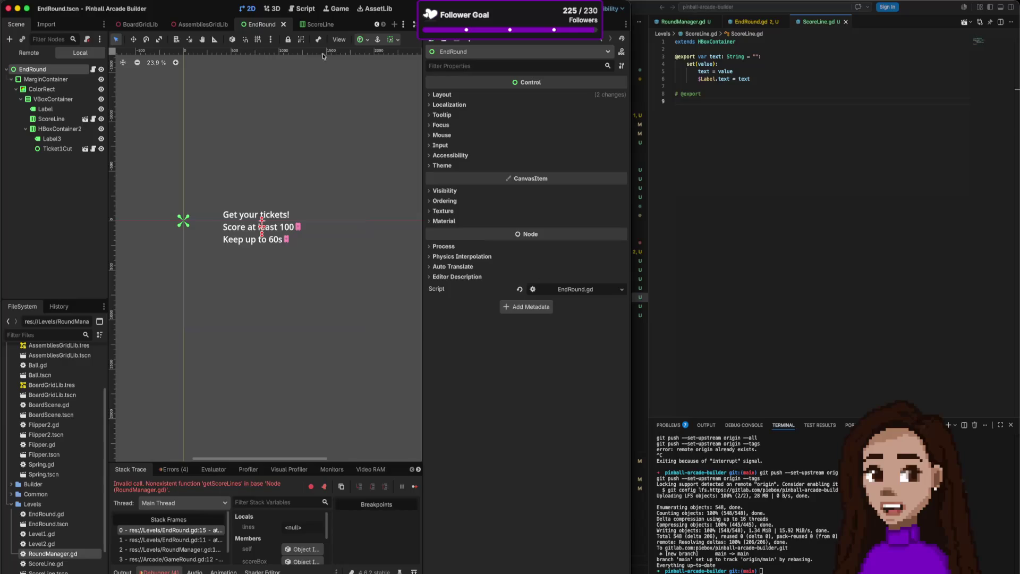
Apply the Full Rect anchor preset to EndRound's root and save the scene
{"action": "left_click", "coordinate": [365, 41]}
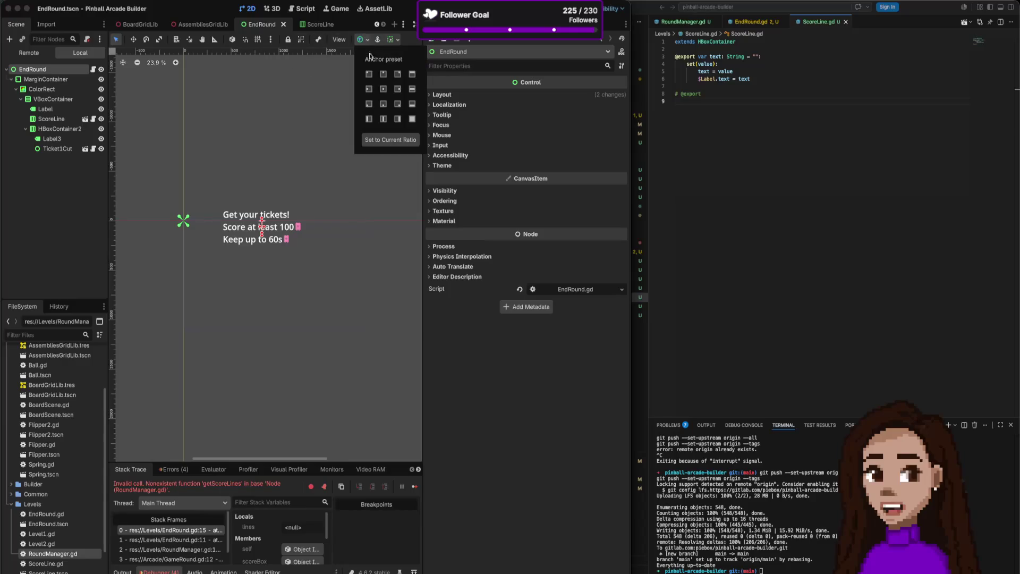
{"action": "left_click", "coordinate": [413, 119]}
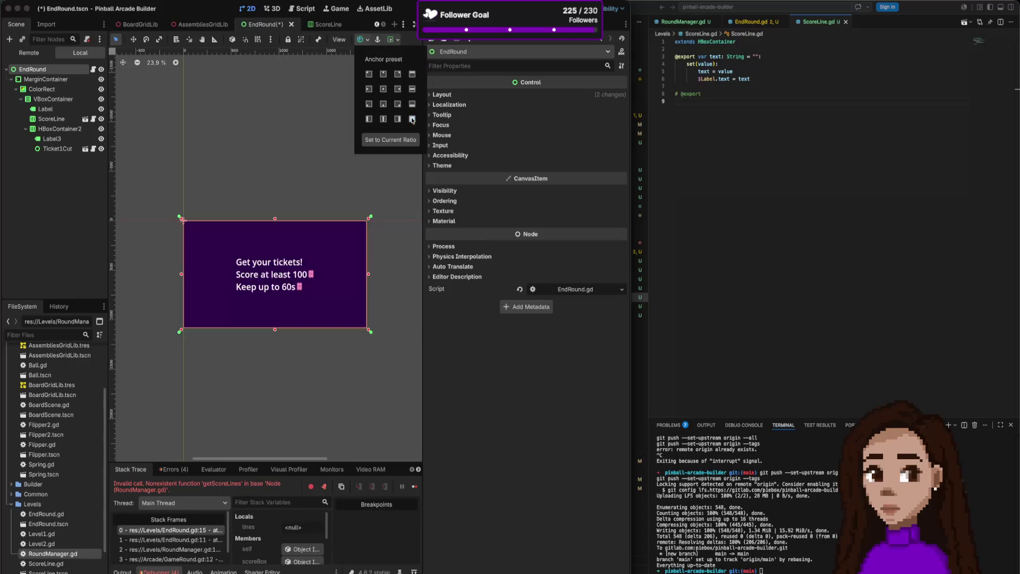
{"action": "left_click", "coordinate": [257, 147]}
{"action": "left_click", "coordinate": [253, 143]}
{"action": "key", "text": "ctrl+s"}
{"action": "scroll", "coordinate": [245, 24], "scroll_direction": "up", "scroll_amount": 3}
{"action": "scroll", "coordinate": [266, 24], "scroll_direction": "down", "scroll_amount": 1}
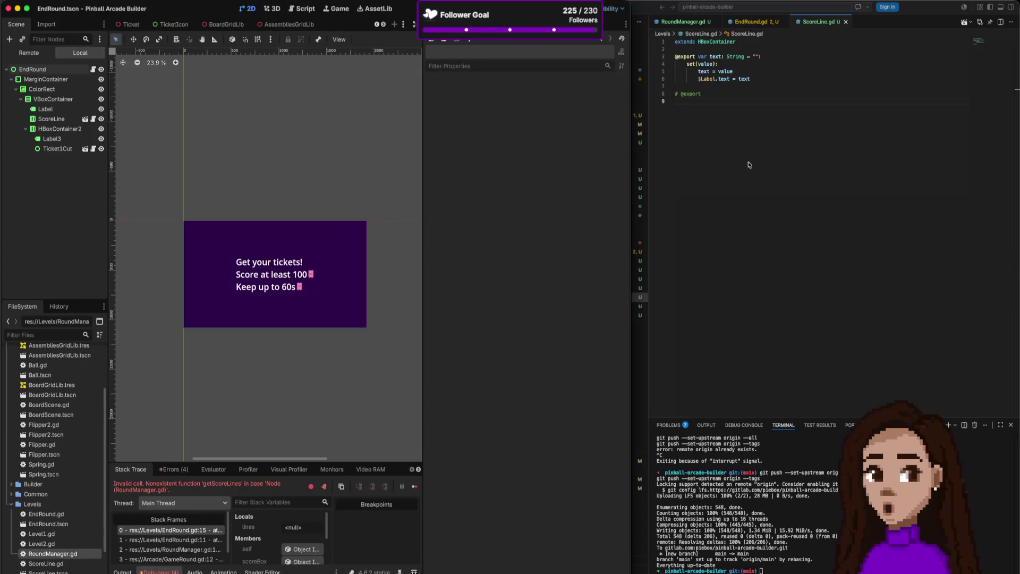
Declare 'var reached: bool = false' in ScoreLine.gd with a setter taking value
{"action": "left_click", "coordinate": [711, 101]}
{"action": "key", "text": "ctrl+slash"}
{"action": "type", "text": "var"}
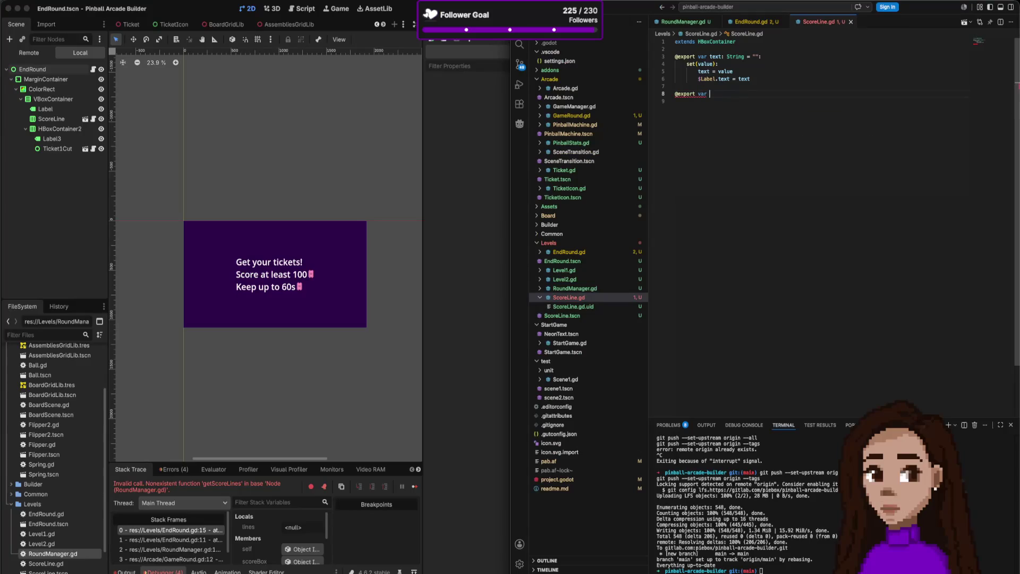
{"action": "left_click", "coordinate": [740, 23]}
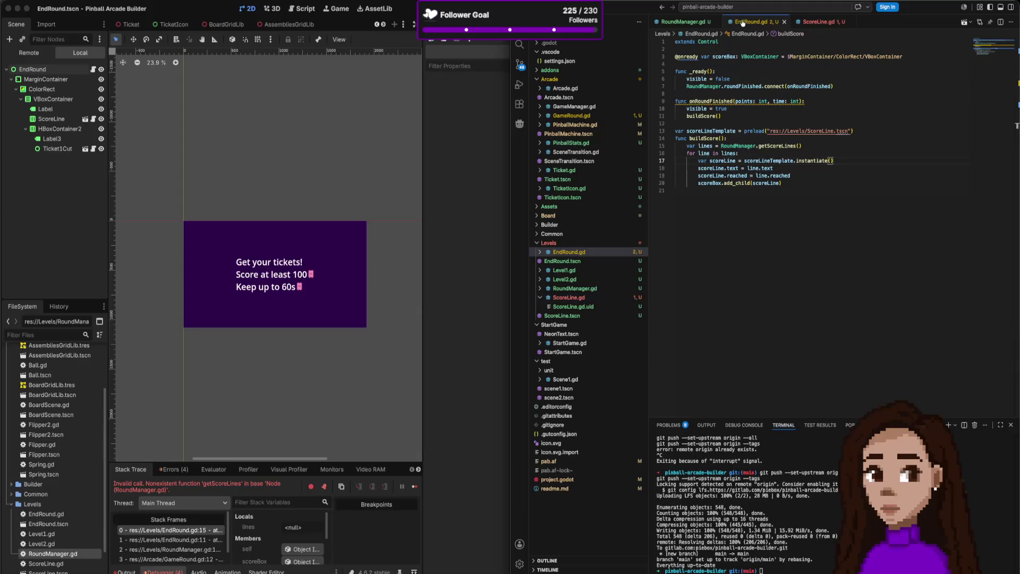
{"action": "left_click", "coordinate": [815, 26]}
{"action": "type", "text": "reached"}
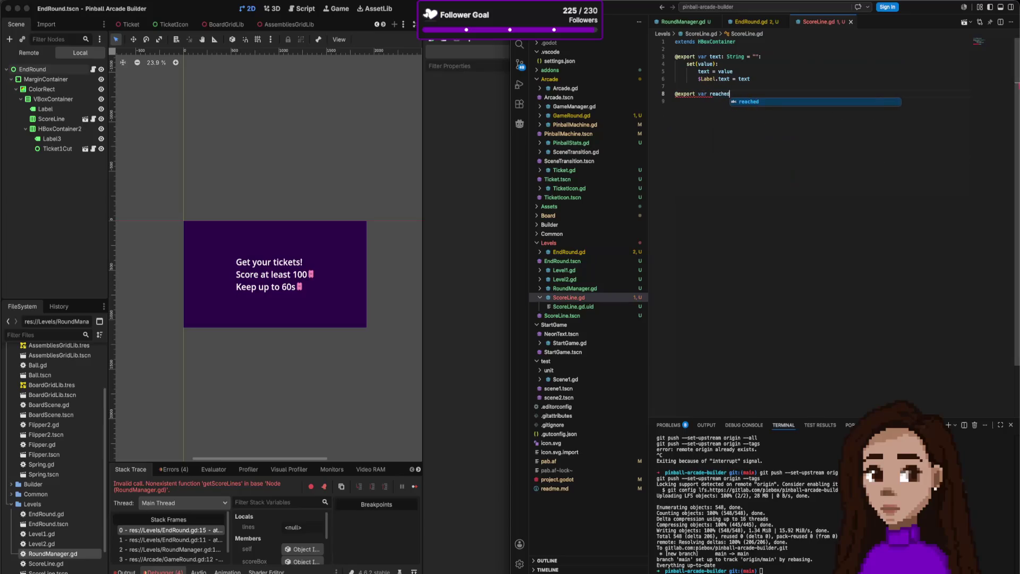
{"action": "type", "text": ": bool"}
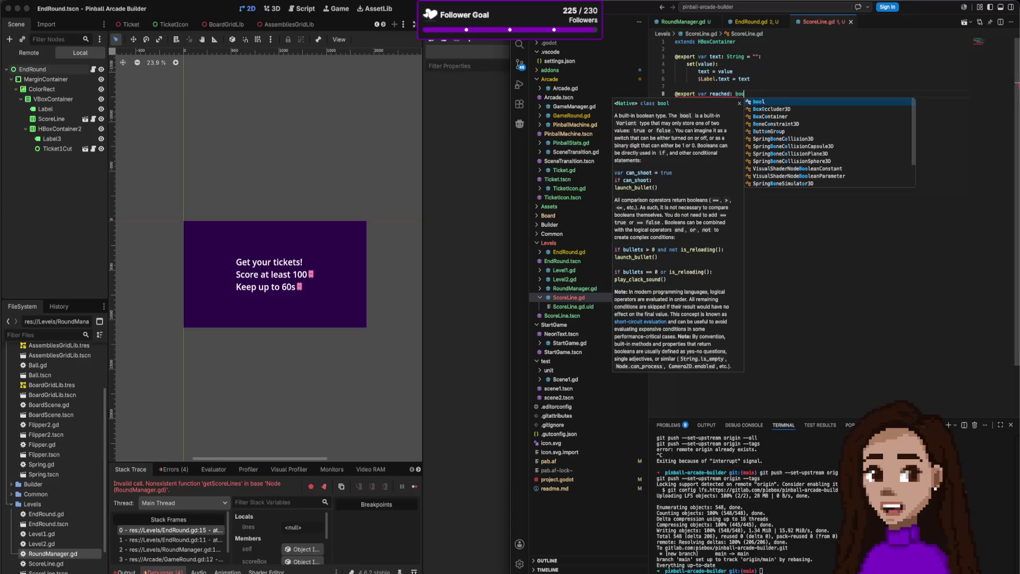
{"action": "type", "text": " =false"}
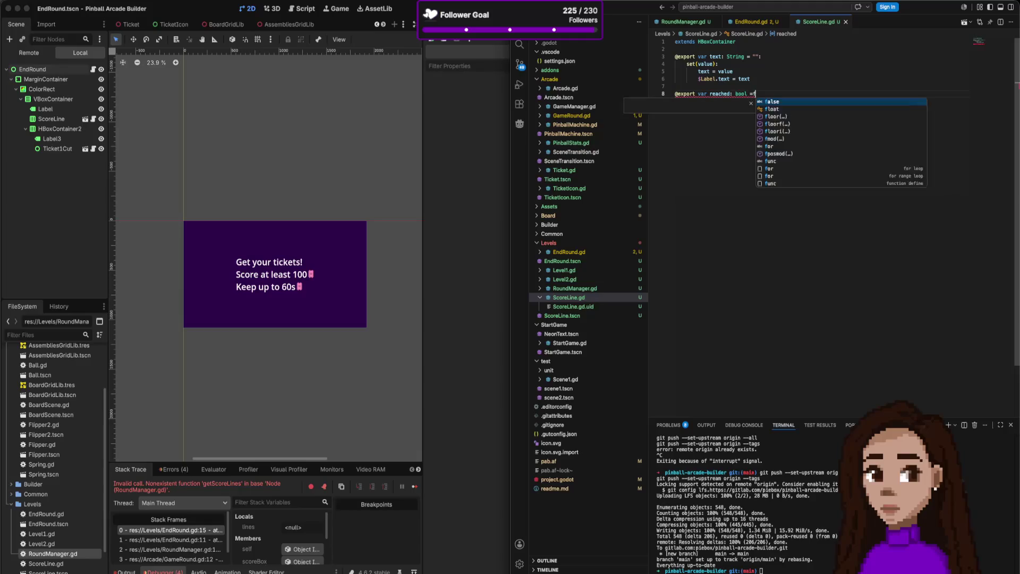
{"action": "type", "text": ":"}
{"action": "key", "text": "Return"}
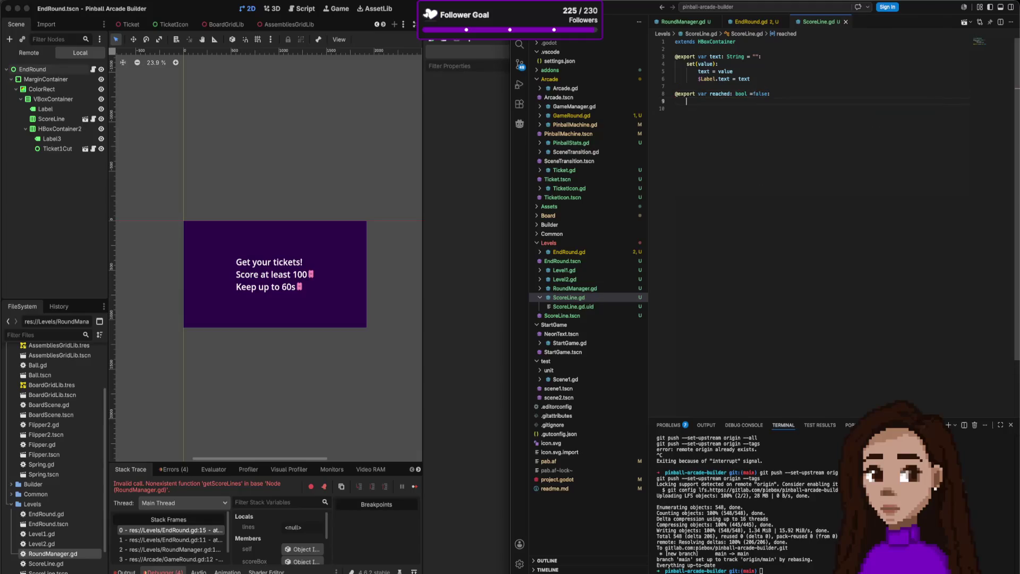
{"action": "type", "text": "(value)"}
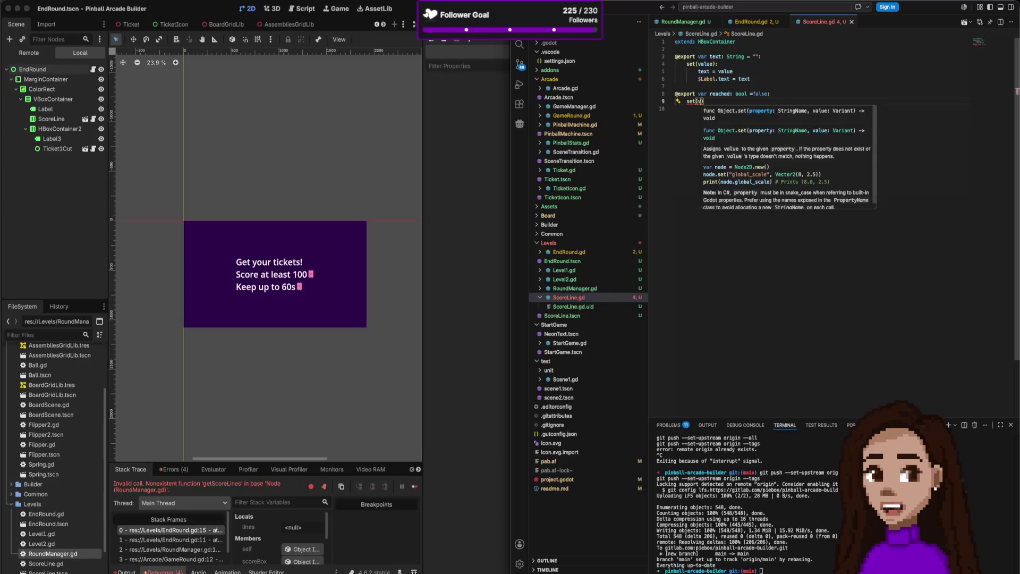
{"action": "type", "text": ":"}
{"action": "key", "text": "Return"}
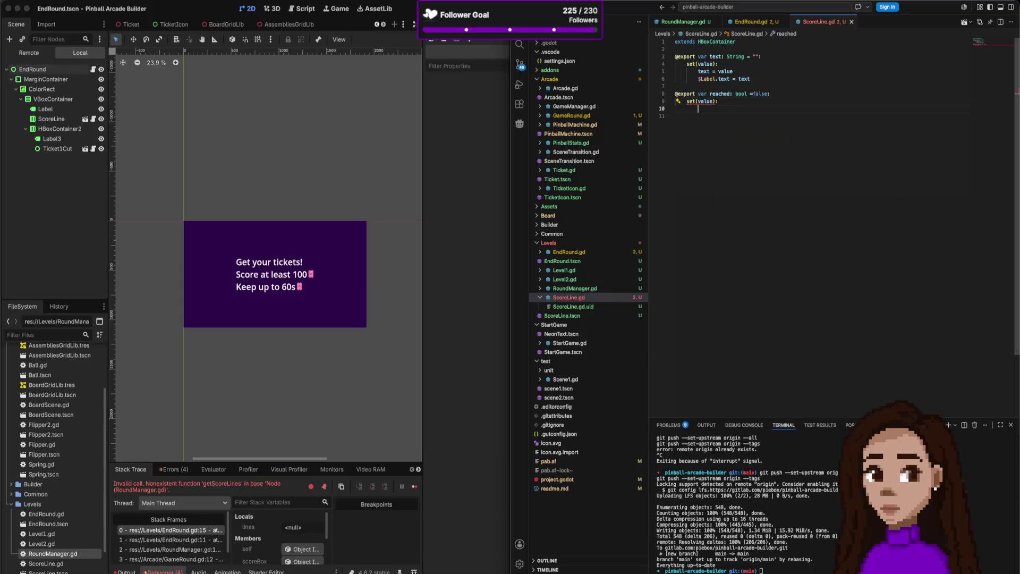
Make the setter store 'reached = value' and begin a '$Ticket.active' line
{"action": "type", "text": "t"}
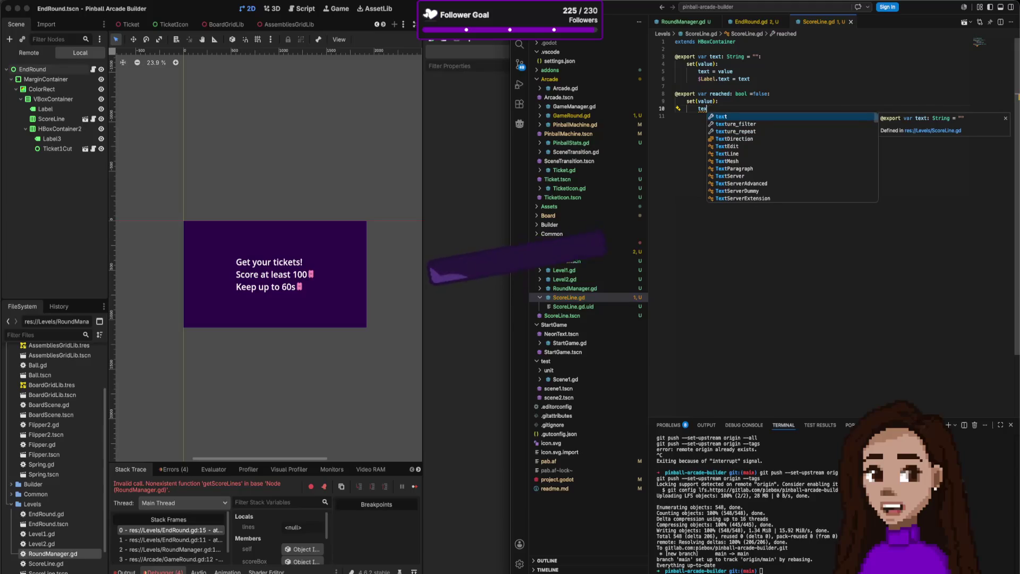
{"action": "key", "text": "BackSpace"}
{"action": "type", "text": "reached"}
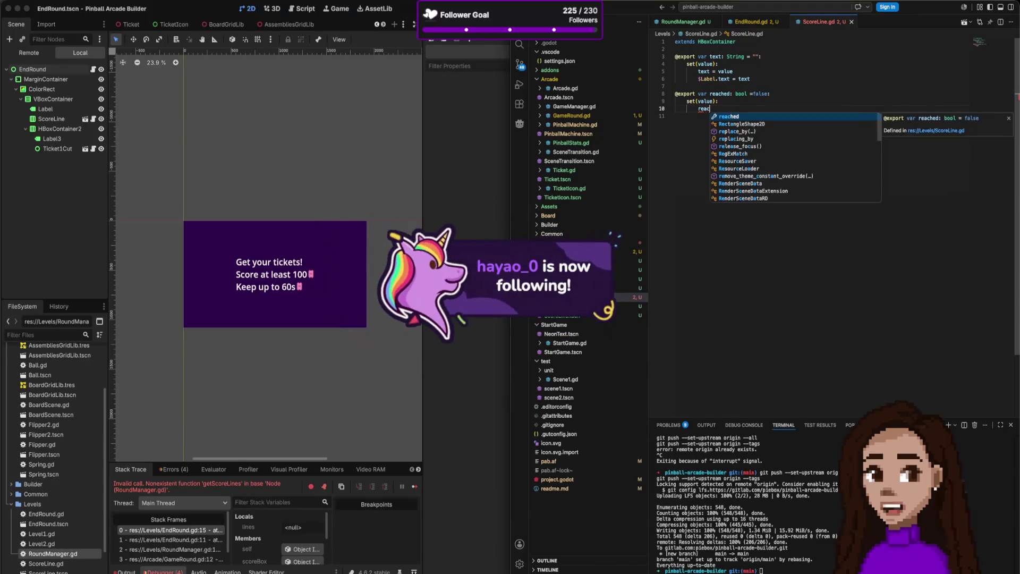
{"action": "type", "text": " = "}
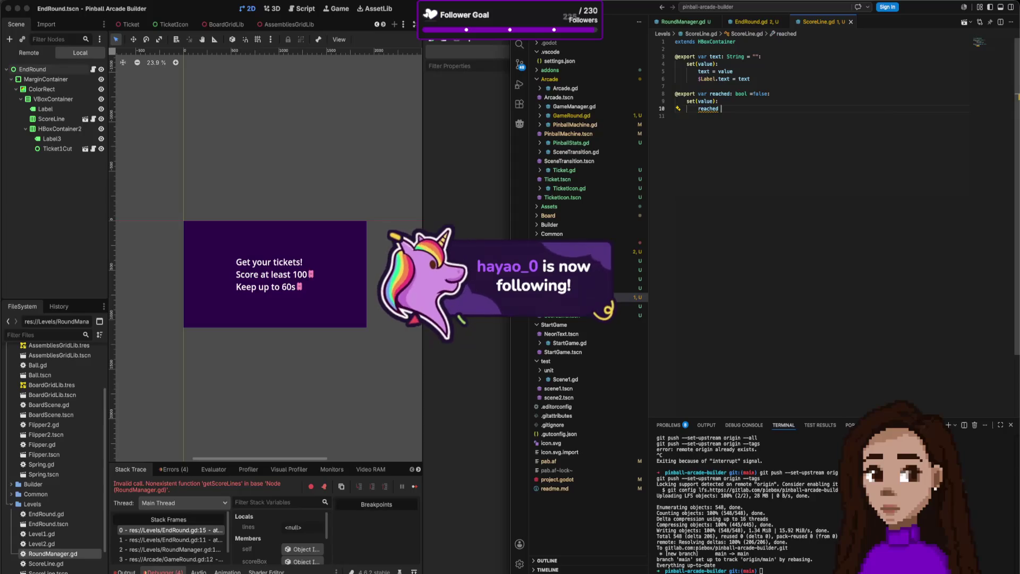
{"action": "type", "text": "value"}
{"action": "key", "text": "Return"}
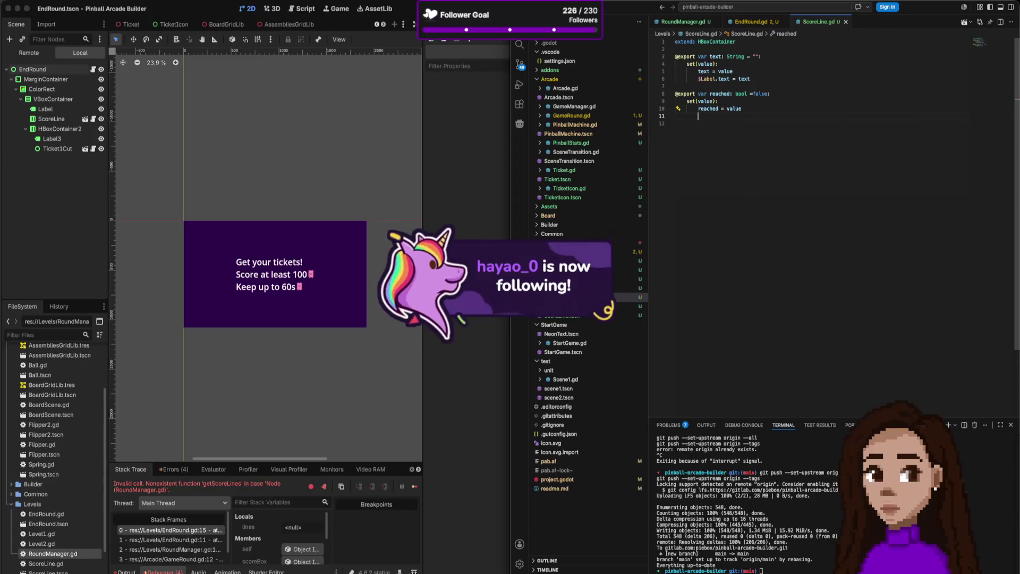
{"action": "type", "text": "$"}
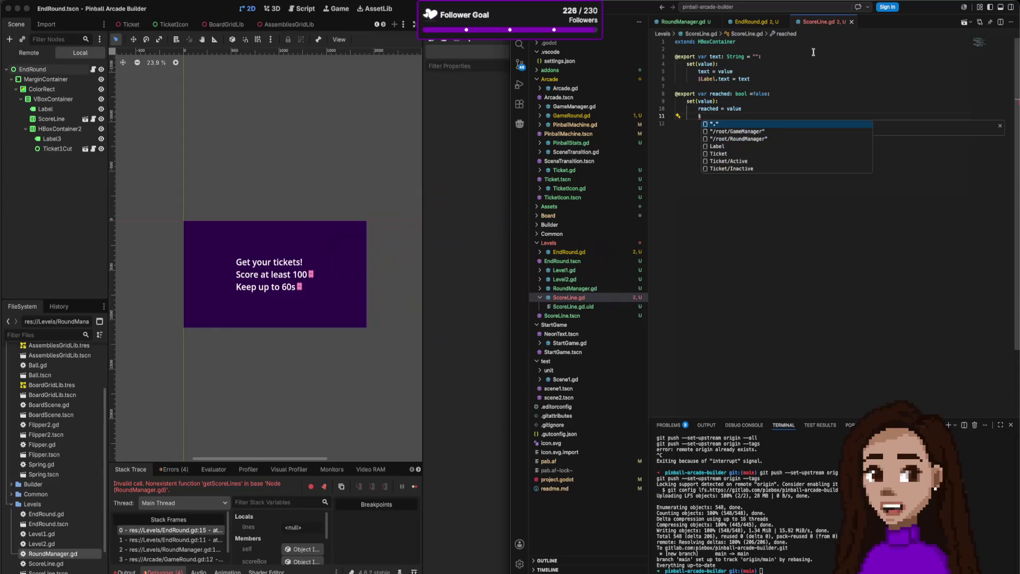
{"action": "left_click", "coordinate": [749, 153]}
{"action": "type", "text": "."}
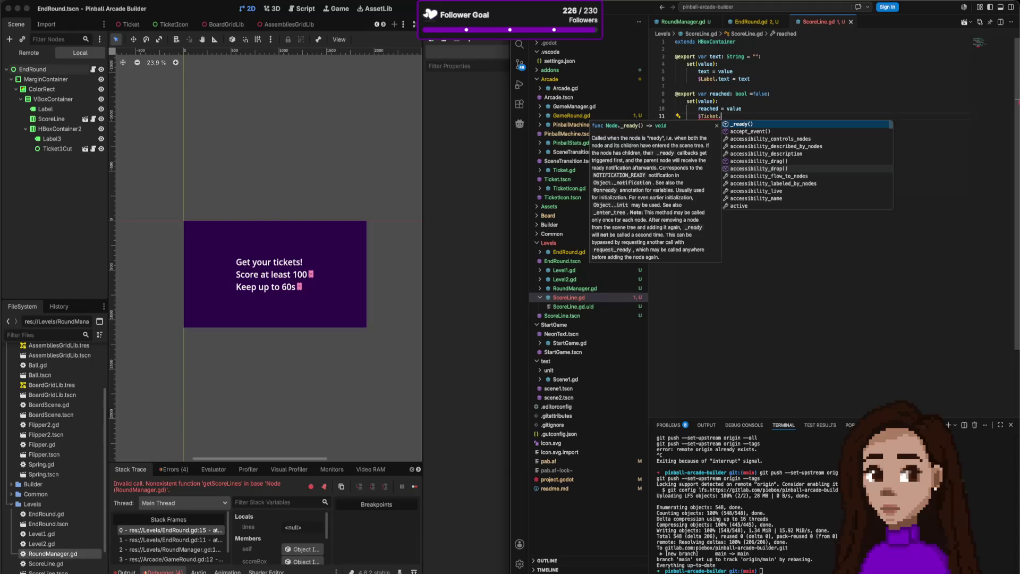
{"action": "type", "text": "ac"}
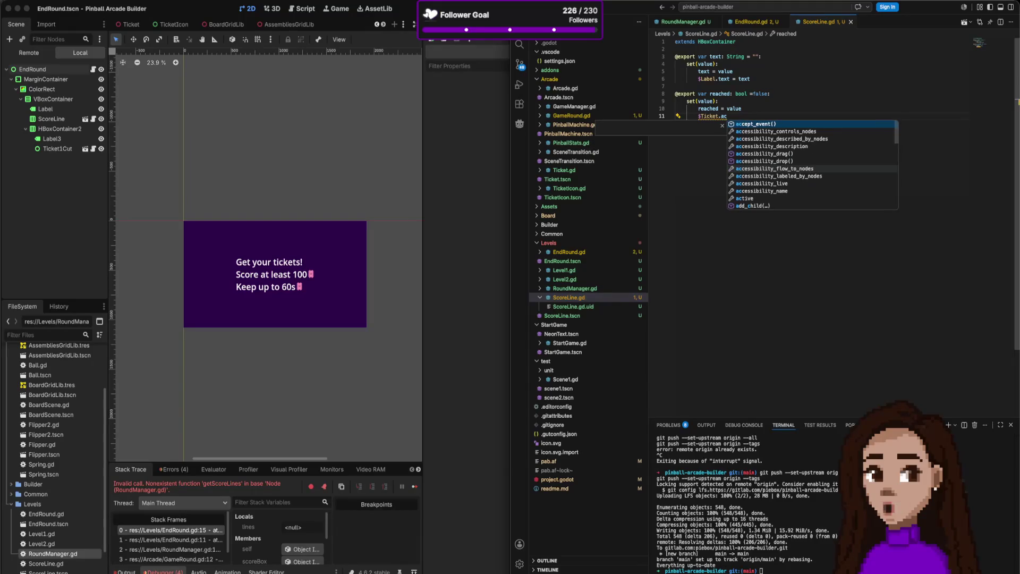
{"action": "left_click", "coordinate": [753, 198]}
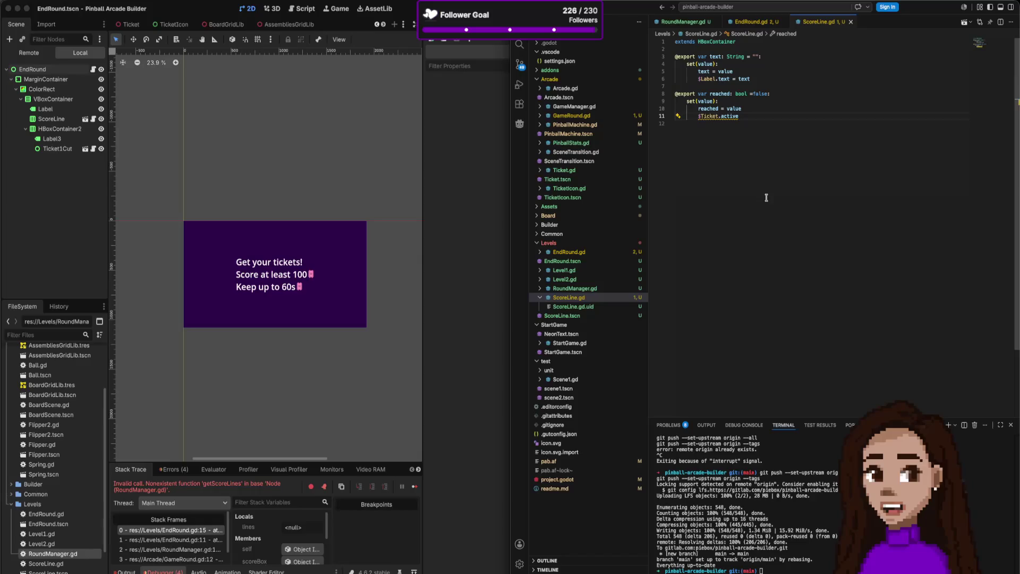
{"action": "scroll", "coordinate": [250, 25], "scroll_direction": "down", "scroll_amount": 2}
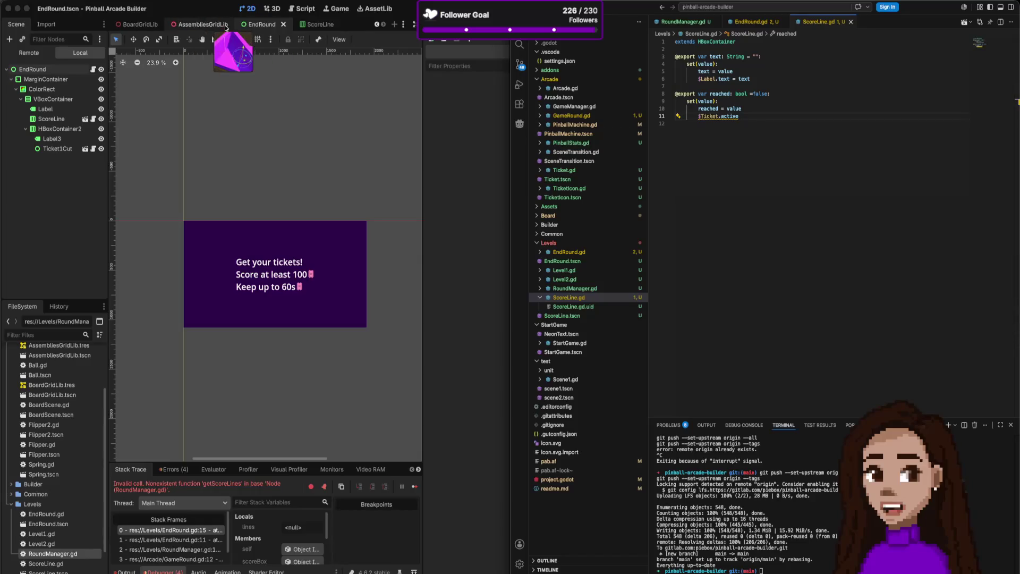
{"action": "left_click", "coordinate": [318, 25]}
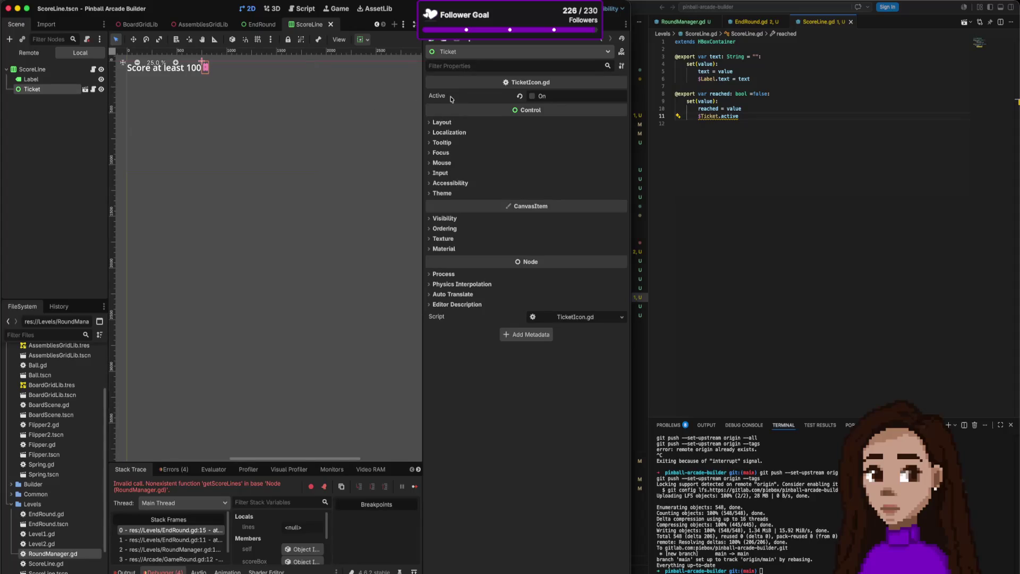
Look up the 'active' property in the ScoreLine Inspector, then return to line 11
{"action": "type", "text": "active"}
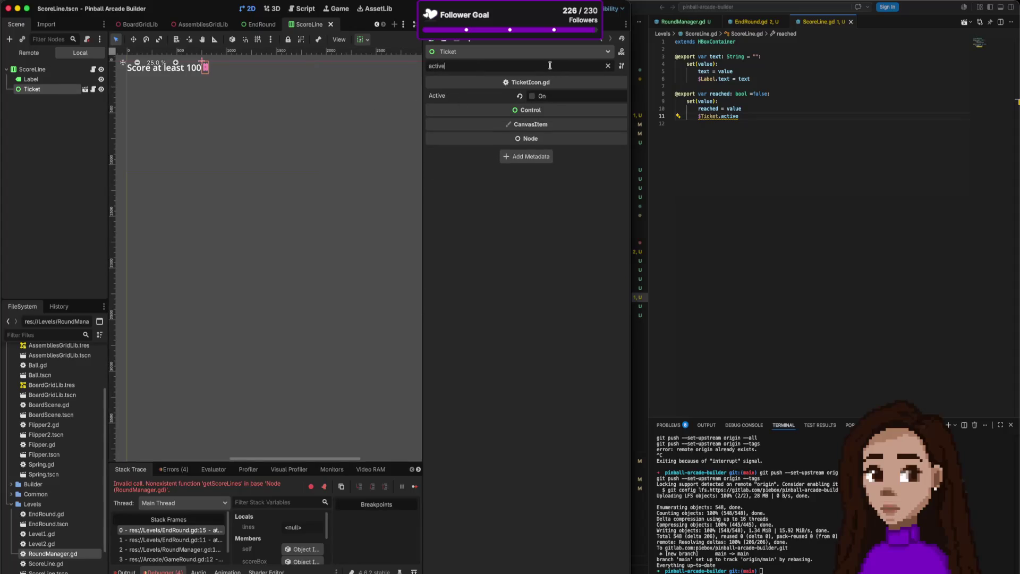
{"action": "left_click", "coordinate": [608, 66]}
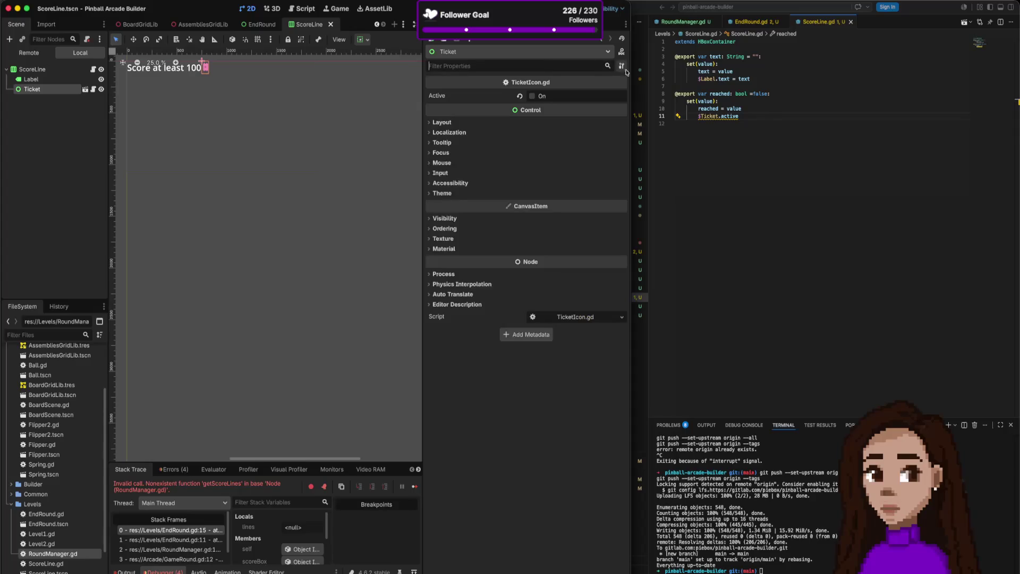
{"action": "left_click", "coordinate": [725, 71]}
{"action": "left_click", "coordinate": [763, 116]}
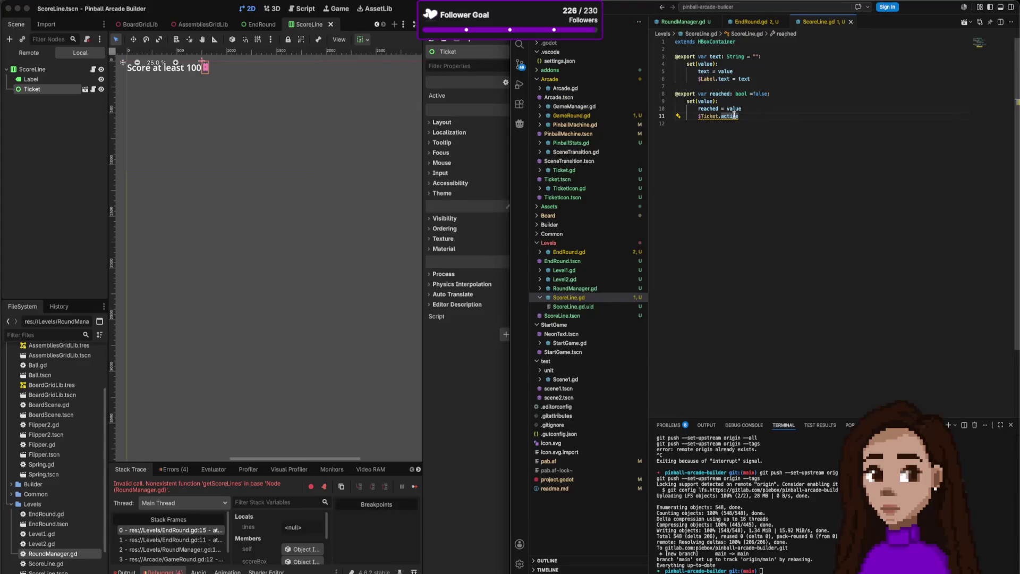
{"action": "left_click", "coordinate": [737, 116]}
Complete line 11 as '$Ticket.active = value' and add an indented line below it
{"action": "type", "text": "value"}
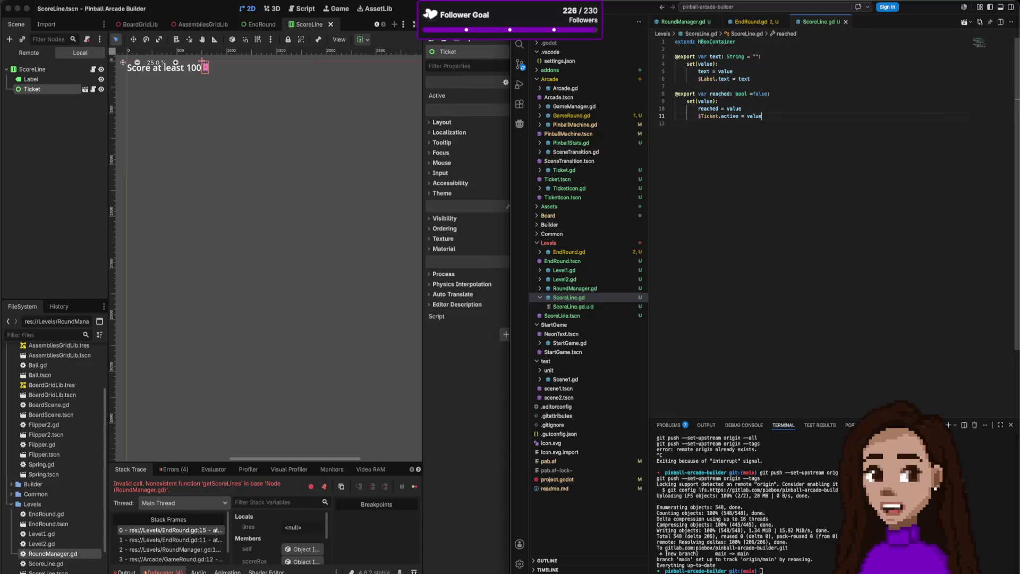
{"action": "key", "text": "Return"}
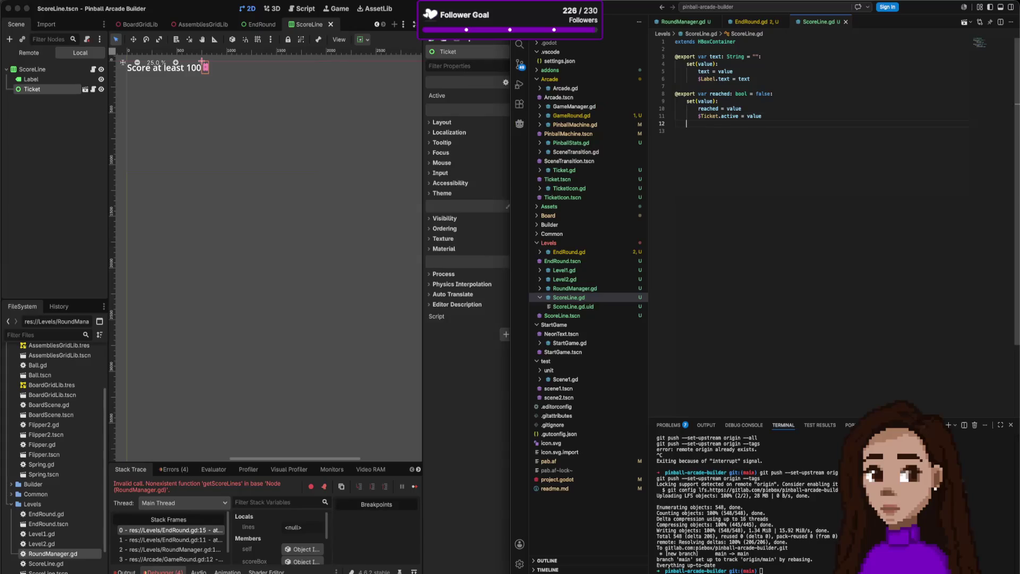
{"action": "key", "text": "Return"}
{"action": "key", "text": "BackSpace"}
{"action": "key", "text": "Up"}
{"action": "key", "text": "End"}
{"action": "key", "text": "Return"}
{"action": "left_click", "coordinate": [180, 71]}
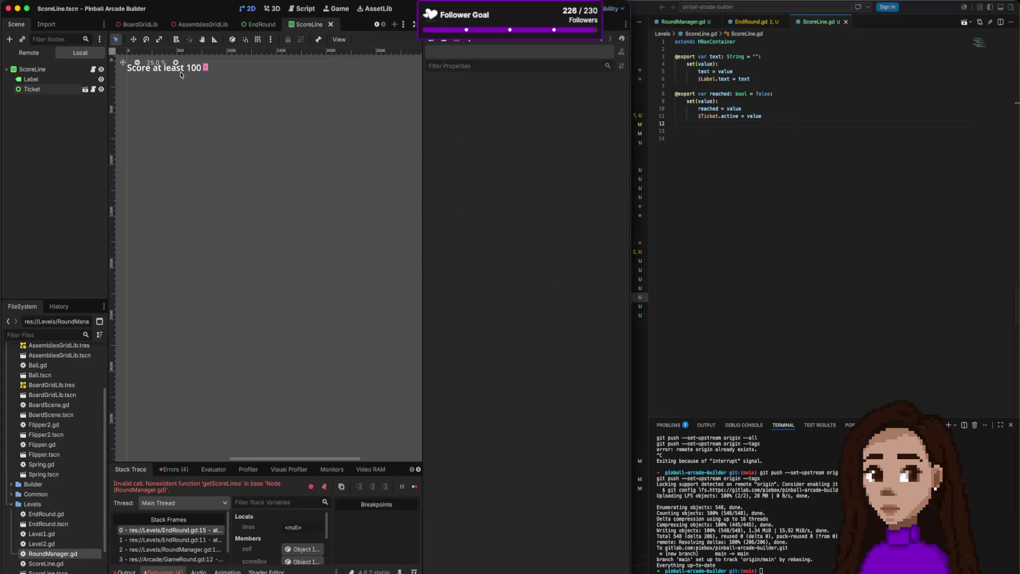
Set the Label's Theme Overrides Font Color to grey 7f7f7f
{"action": "left_click", "coordinate": [185, 72]}
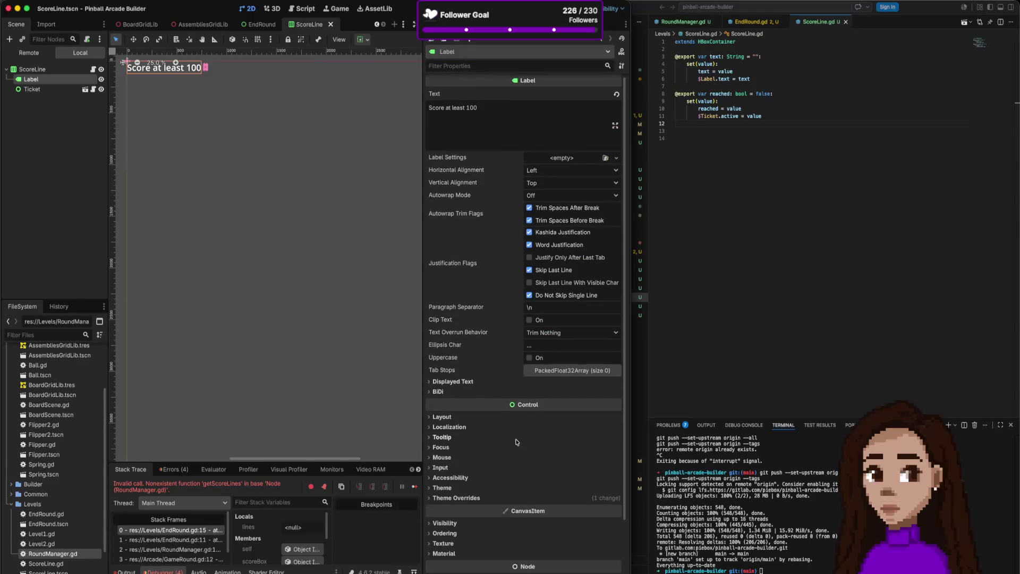
{"action": "scroll", "coordinate": [468, 502], "scroll_direction": "down", "scroll_amount": 1}
{"action": "left_click", "coordinate": [457, 484]}
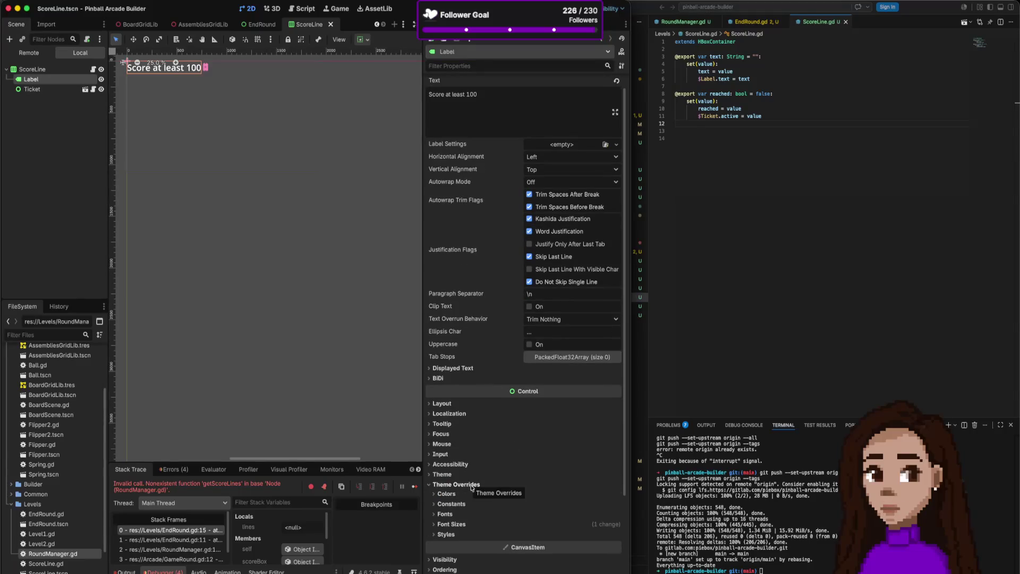
{"action": "left_click", "coordinate": [464, 494]}
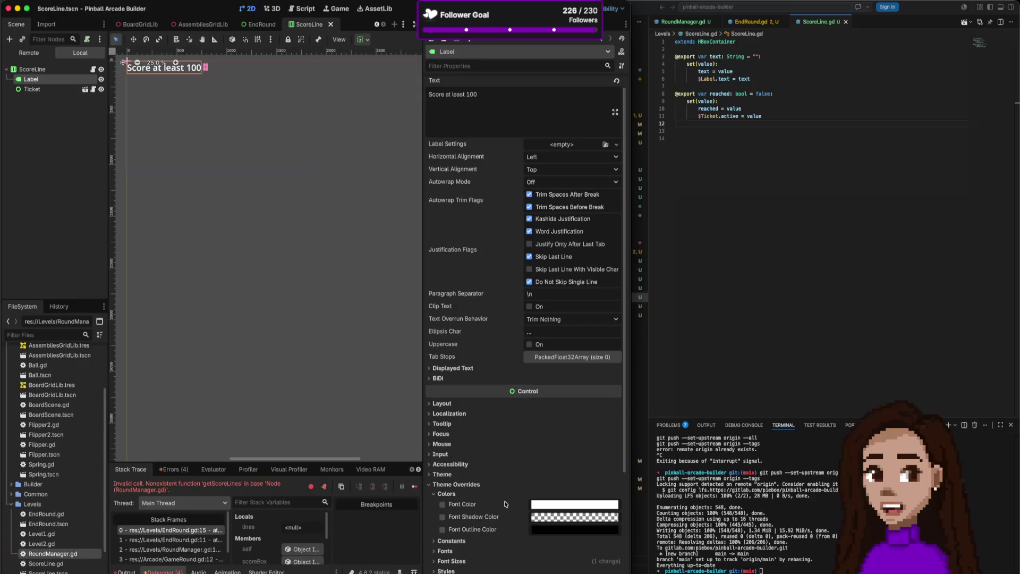
{"action": "scroll", "coordinate": [504, 500], "scroll_direction": "down", "scroll_amount": 2}
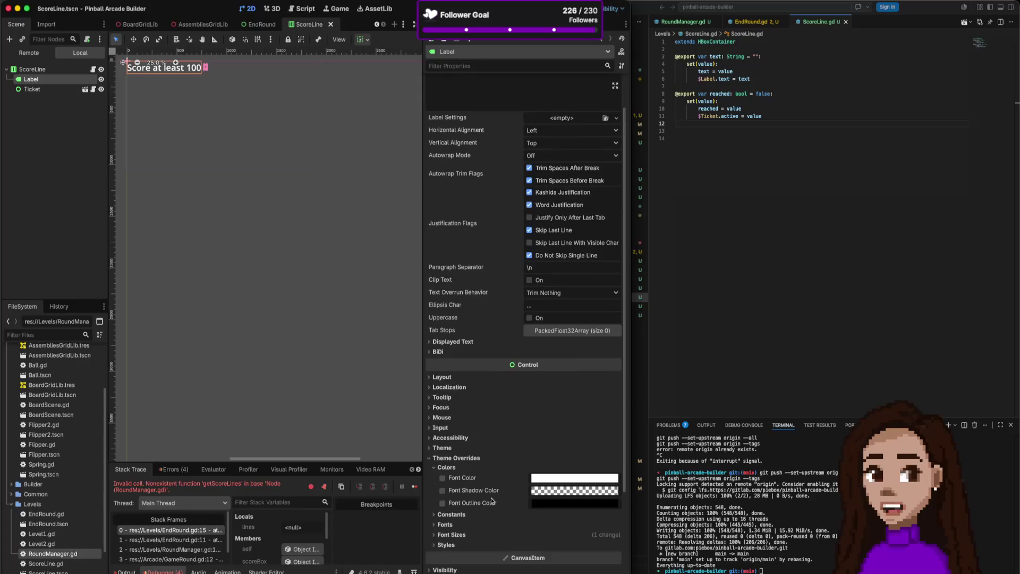
{"action": "left_click", "coordinate": [544, 481]}
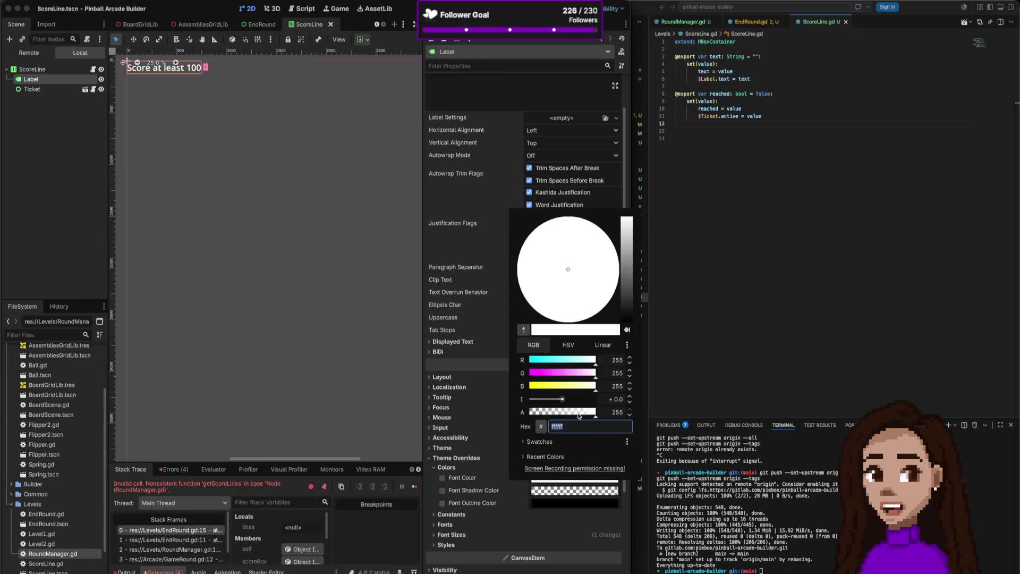
{"action": "left_click_drag", "start_coordinate": [629, 278], "coordinate": [629, 268]}
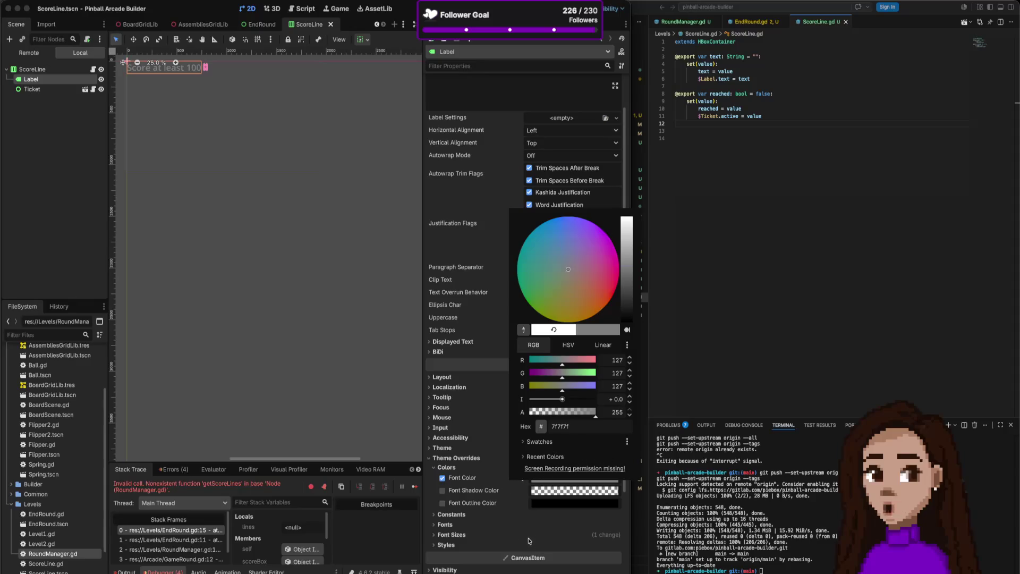
{"action": "left_click", "coordinate": [536, 511]}
Copy the Font Color property path for use in ScoreLine.gd
{"action": "right_click", "coordinate": [508, 479]}
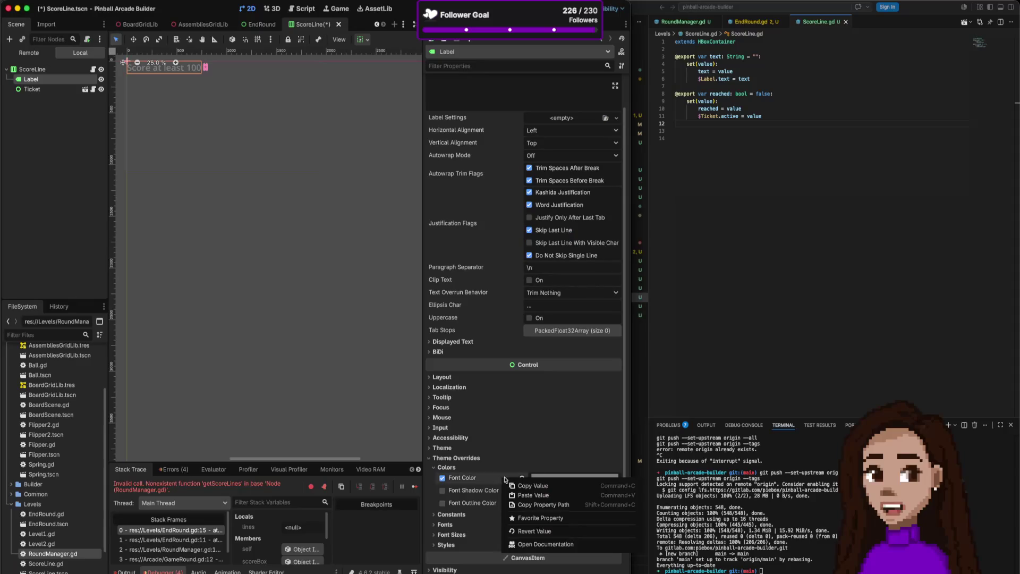
{"action": "left_click", "coordinate": [536, 505]}
{"action": "left_click", "coordinate": [834, 251]}
{"action": "key", "text": "super+b"}
Remove a stray empty line and start a '$Label.' line under the active assignment
{"action": "left_click", "coordinate": [750, 78]}
{"action": "key", "text": "Return"}
{"action": "type", "text": "$l"}
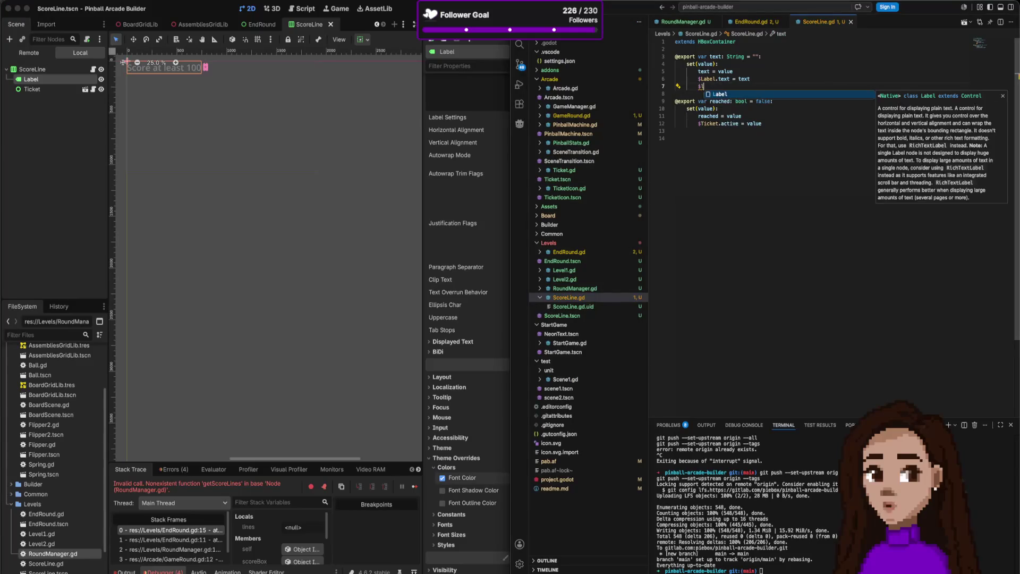
{"action": "key", "text": "BackSpace"}
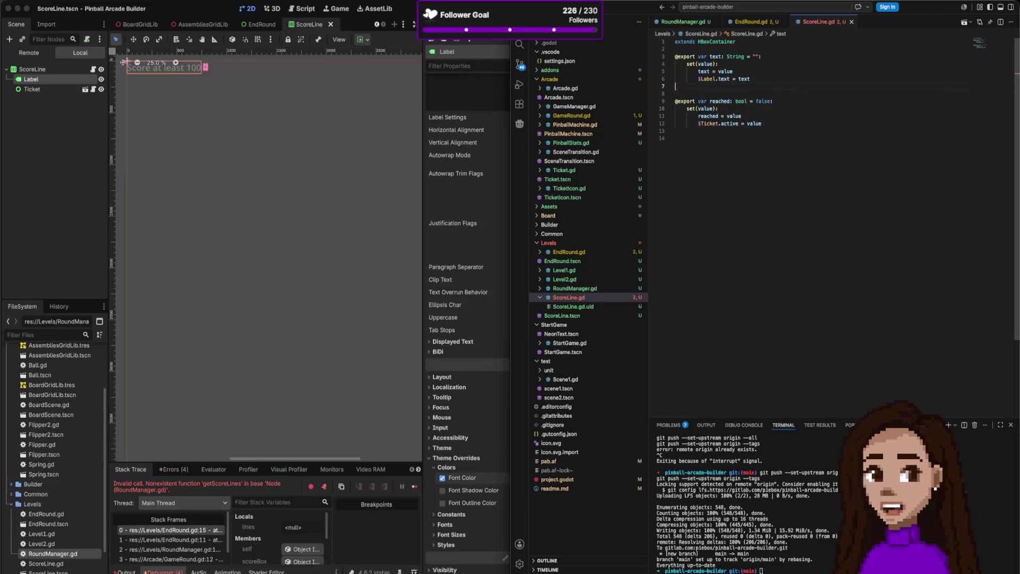
{"action": "key", "text": "BackSpace"}
{"action": "left_click", "coordinate": [762, 116]}
{"action": "key", "text": "Return"}
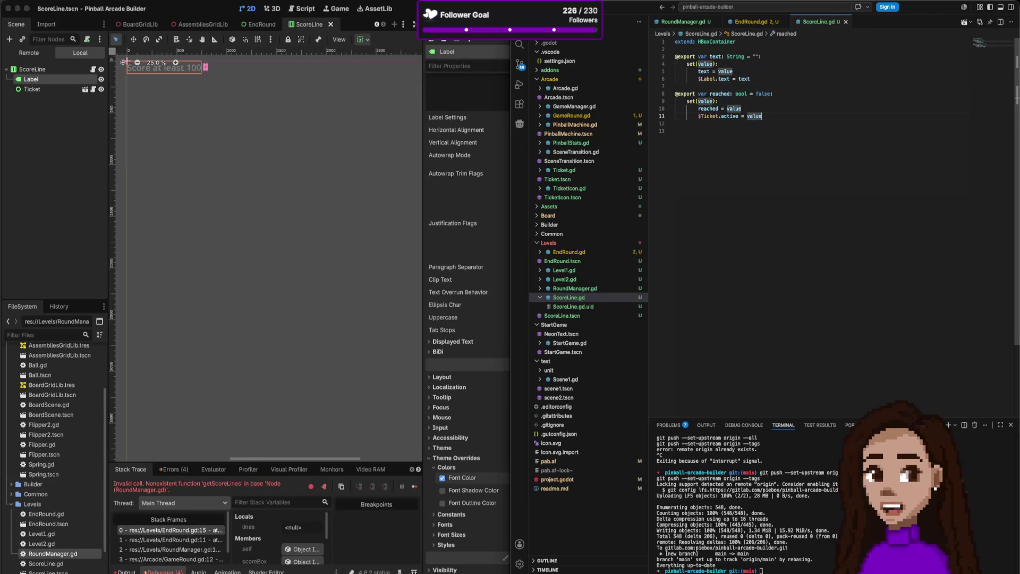
{"action": "type", "text": "$Labe"}
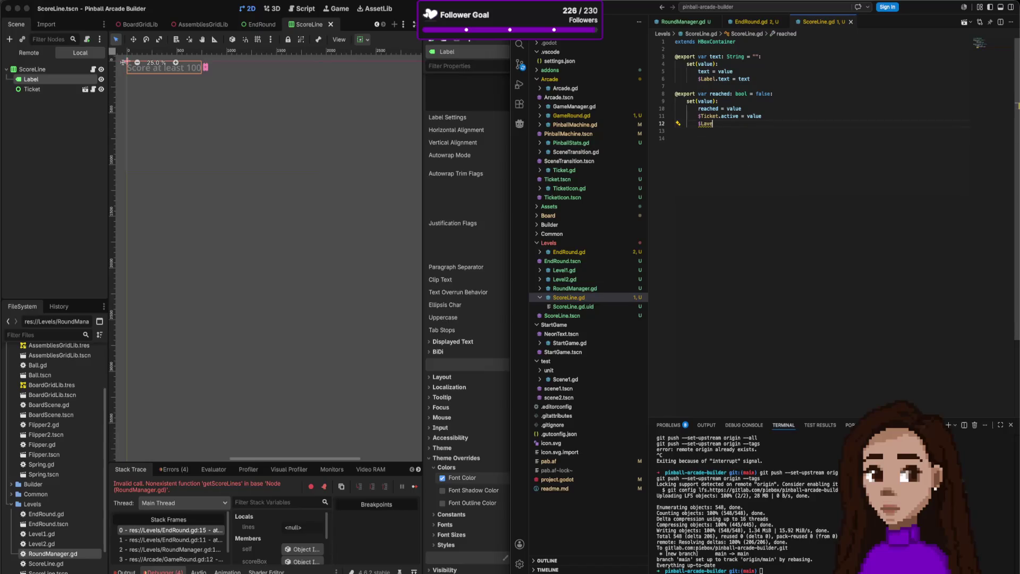
{"action": "type", "text": "l.prop"}
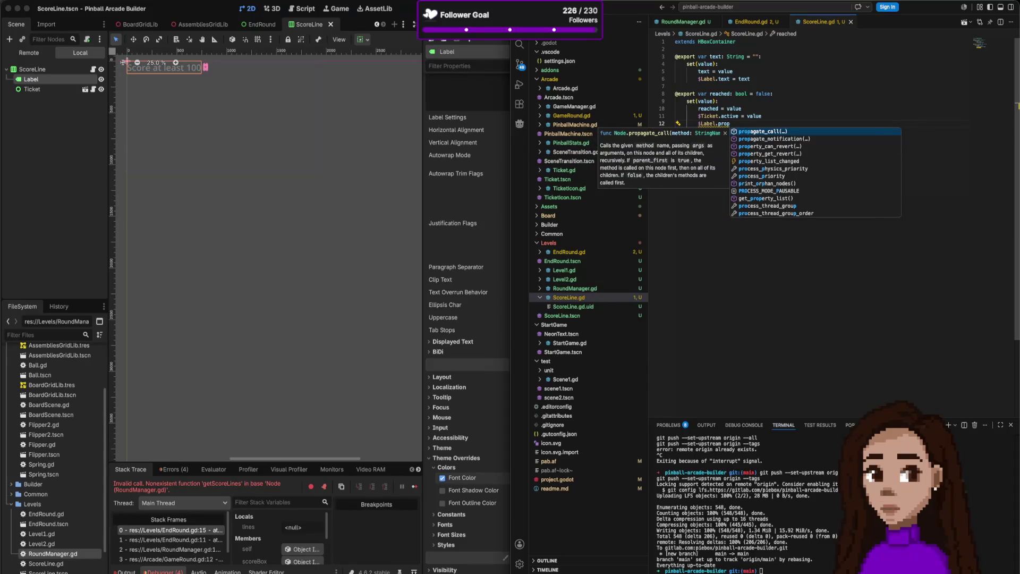
{"action": "type", "text": "er"}
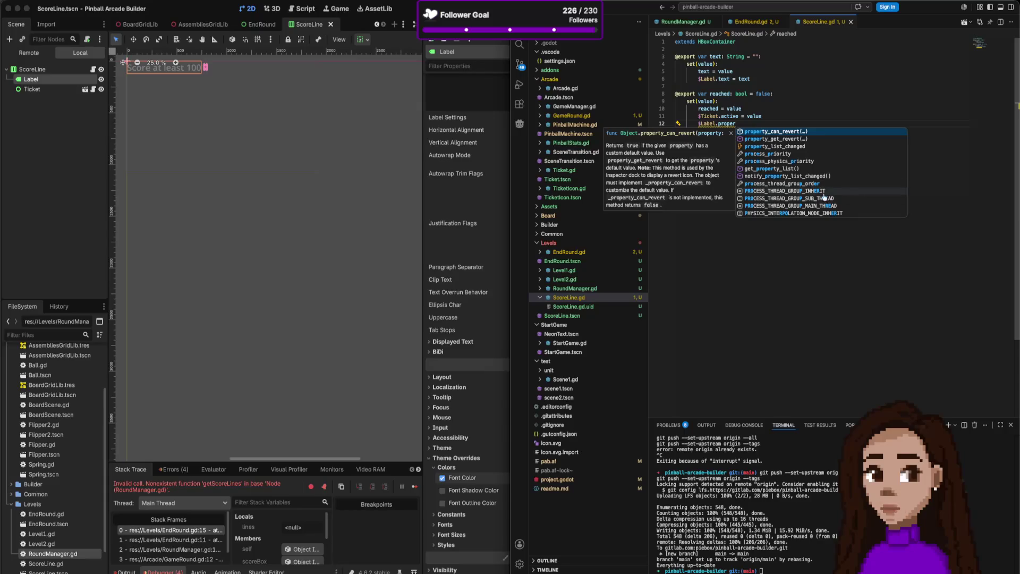
Paste the copied theme_override_colors/font_color path after '$Label.'
{"action": "key", "text": "BackSpace"}
{"action": "key", "text": "BackSpace"}
{"action": "key", "text": "BackSpace"}
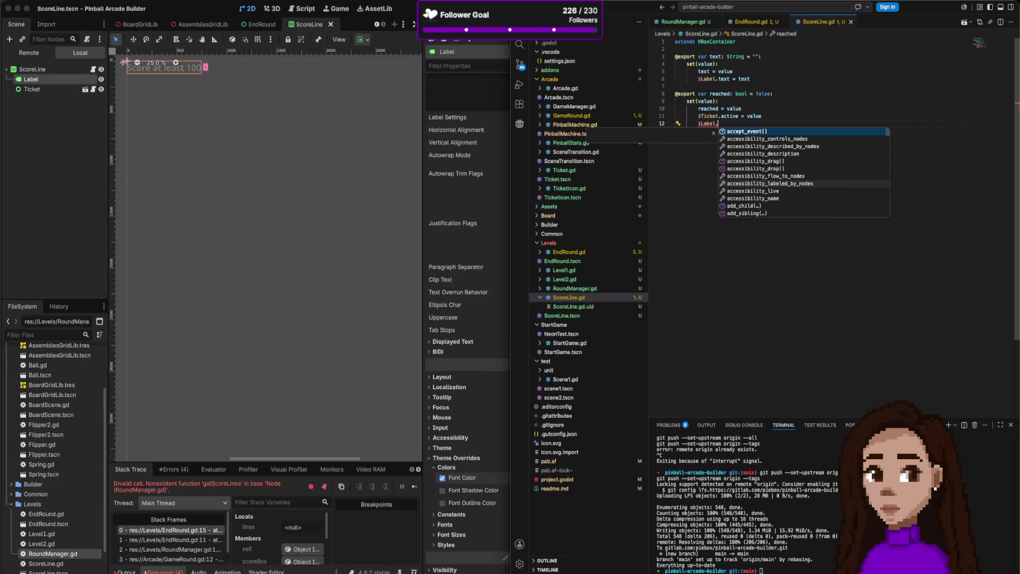
{"action": "key", "text": "Escape"}
{"action": "key", "text": "Return"}
{"action": "key", "text": "Return"}
{"action": "key", "text": "super+shift+f"}
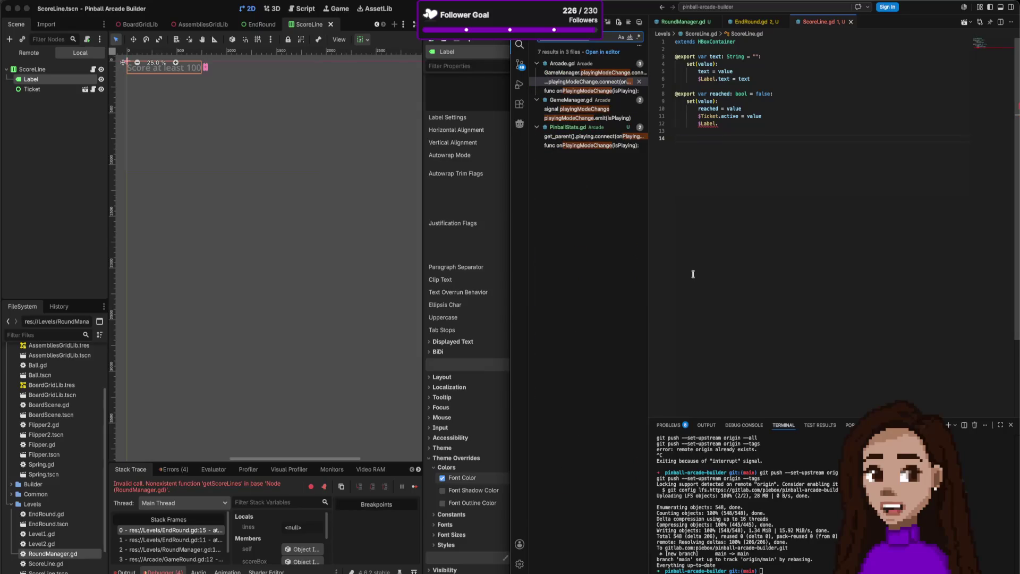
{"action": "type", "text": "/"}
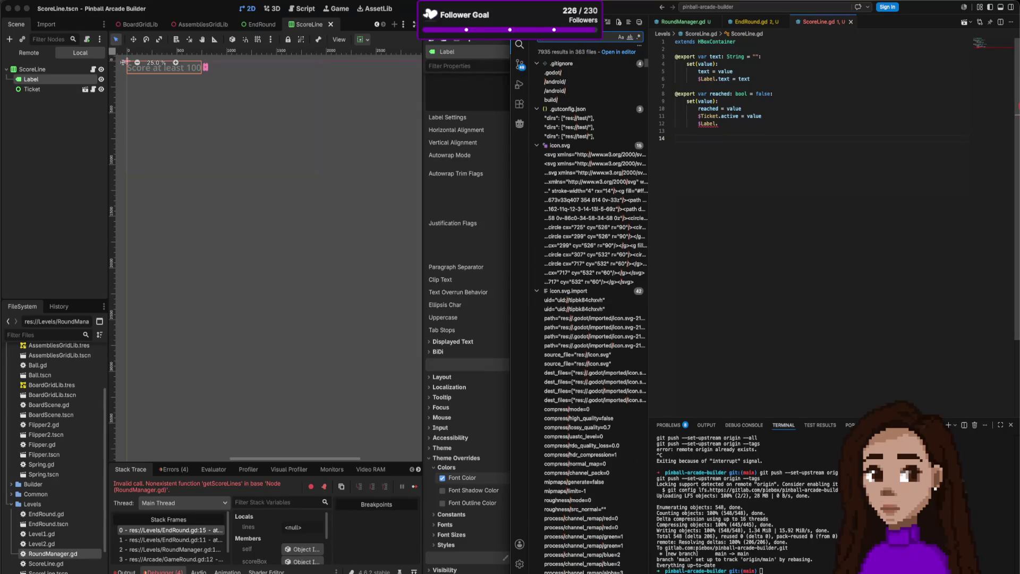
{"action": "key", "text": "BackSpace"}
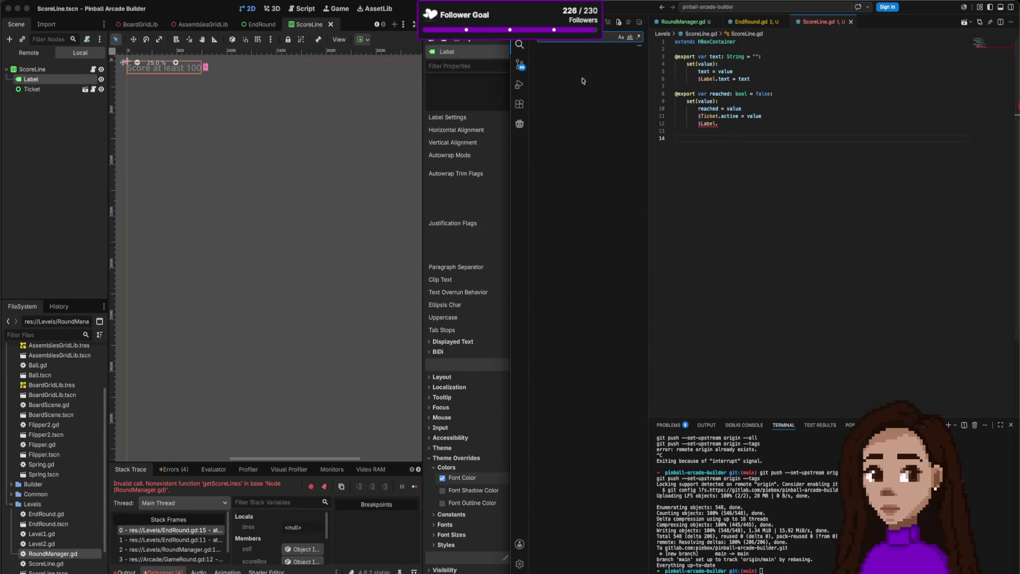
{"action": "right_click", "coordinate": [743, 126]}
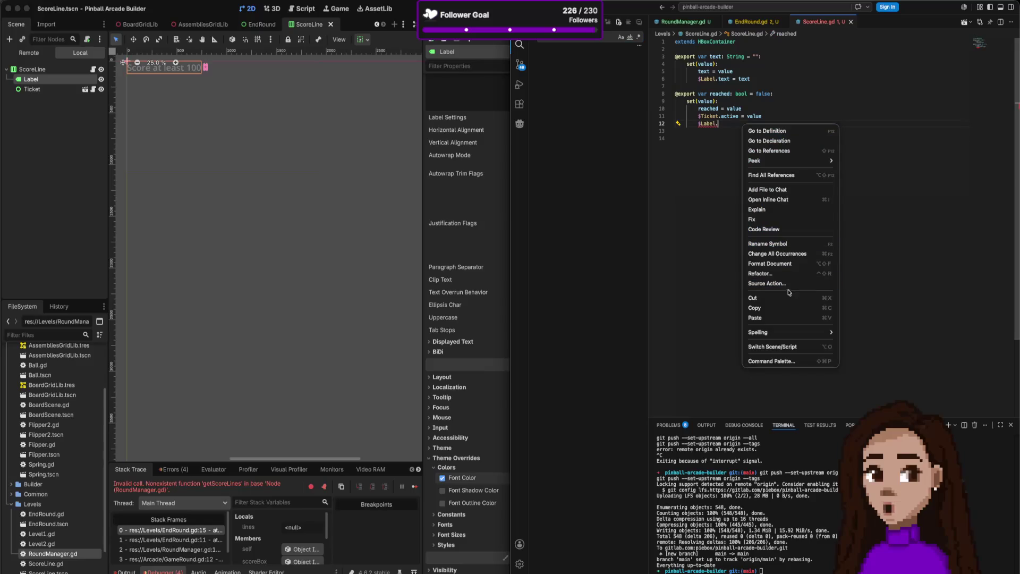
{"action": "left_click", "coordinate": [781, 318]}
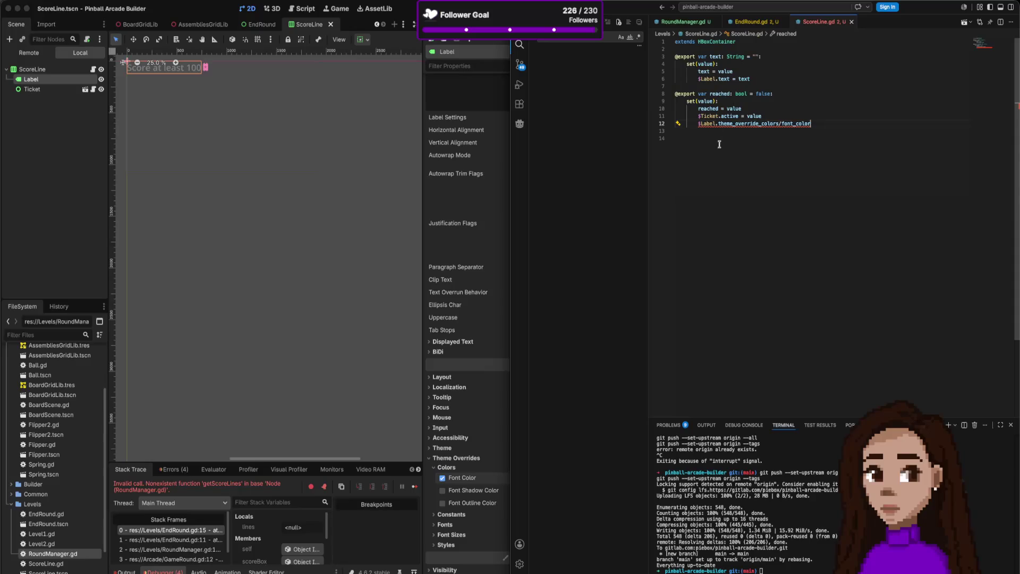
Delete the property path from line 12 and try typing '.the' after $Label
{"action": "left_click_drag", "start_coordinate": [718, 123], "coordinate": [811, 124]}
{"action": "key", "text": "super+c"}
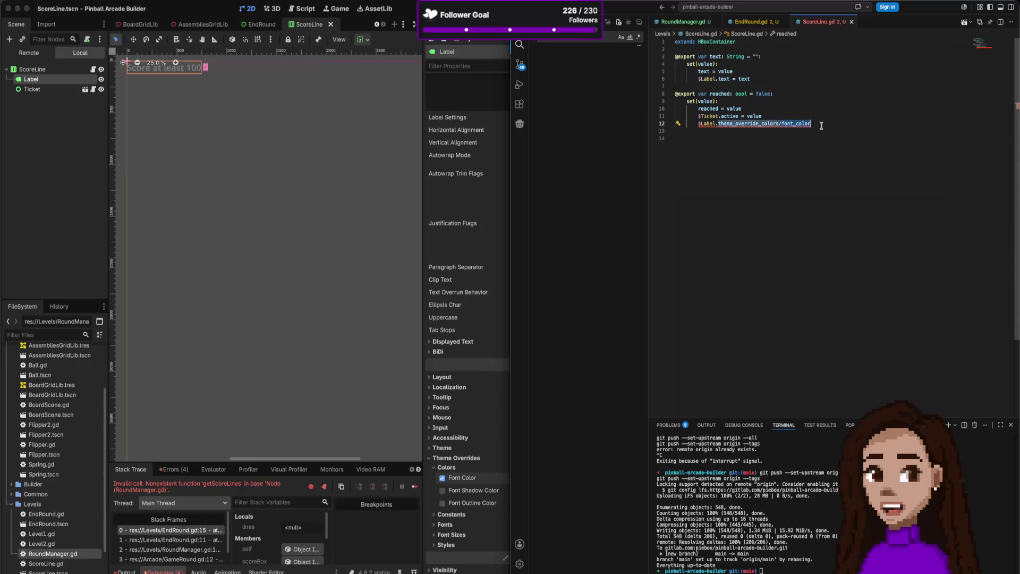
{"action": "key", "text": "BackSpace"}
{"action": "type", "text": "propert"}
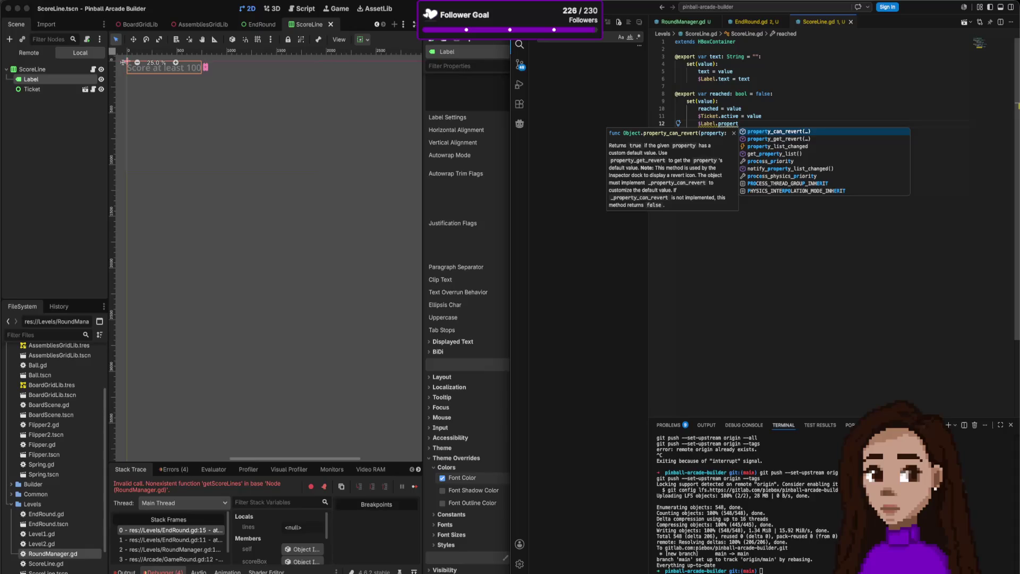
{"action": "key", "text": "BackSpace"}
{"action": "key", "text": "BackSpace"}
{"action": "key", "text": "BackSpace"}
{"action": "type", "text": ".the"}
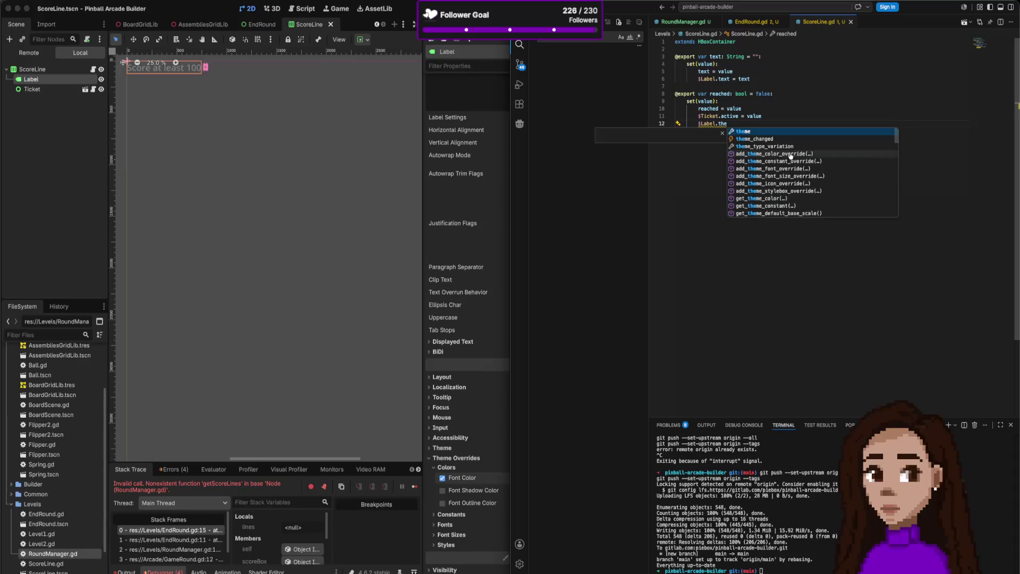
Paste the path as a comment on line 14 and change line 12 to '$Label.font'
{"action": "left_click", "coordinate": [727, 251]}
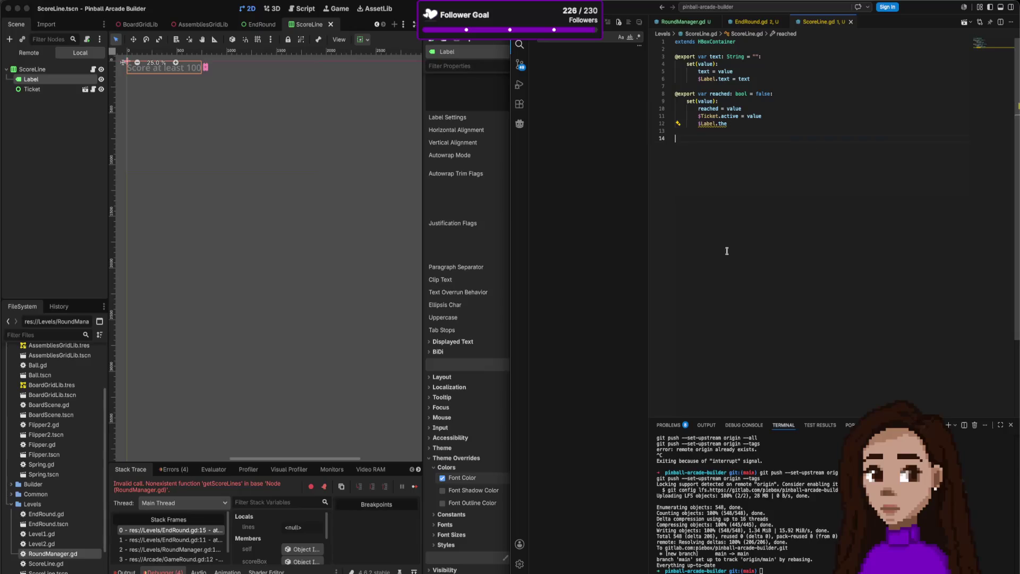
{"action": "right_click", "coordinate": [757, 198]}
{"action": "left_click", "coordinate": [807, 391]}
{"action": "key", "text": "super+slash"}
{"action": "left_click", "coordinate": [751, 124]}
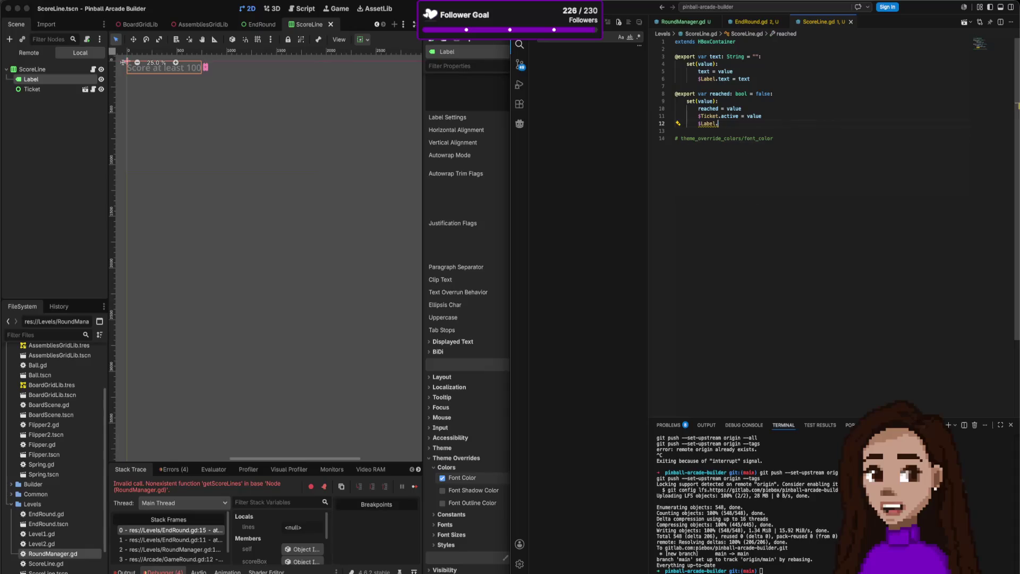
{"action": "type", "text": "font"}
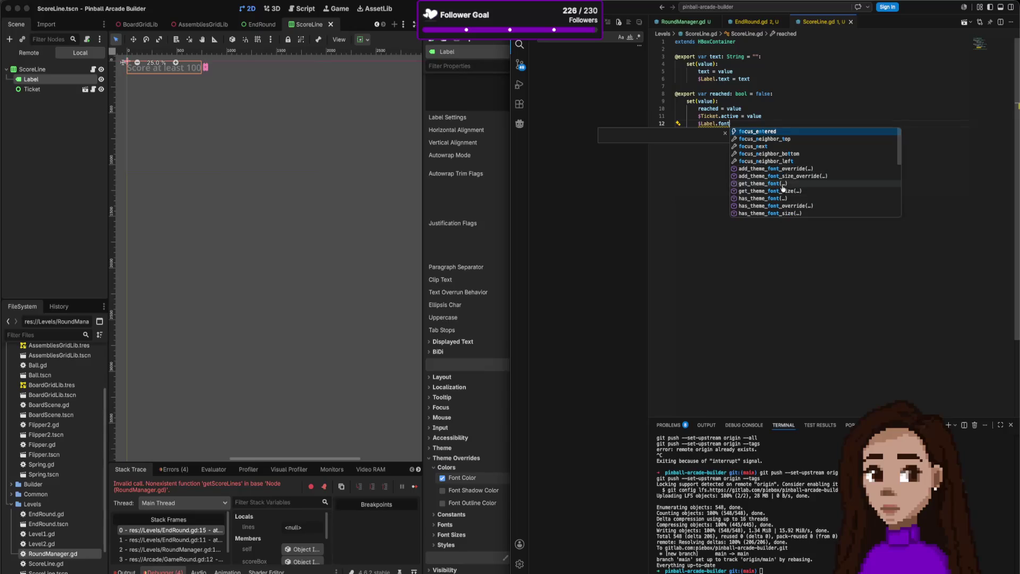
{"action": "left_click", "coordinate": [691, 86]}
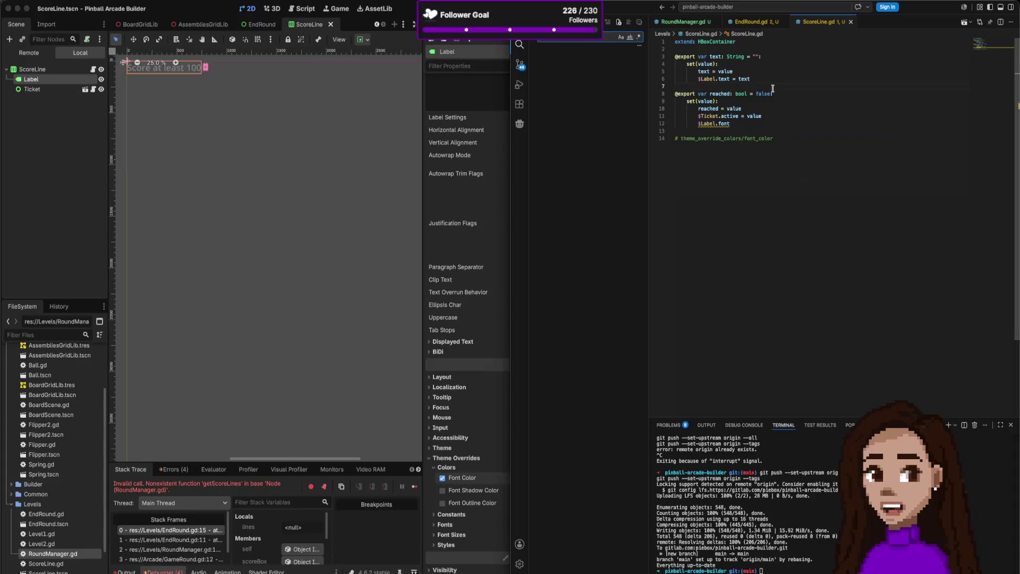
Search the project for 'font_color' (17 results, 8 files), view NeonText.tscn, then return to ScoreLine.gd
{"action": "type", "text": "fi"}
{"action": "key", "text": "BackSpace"}
{"action": "type", "text": "ont"}
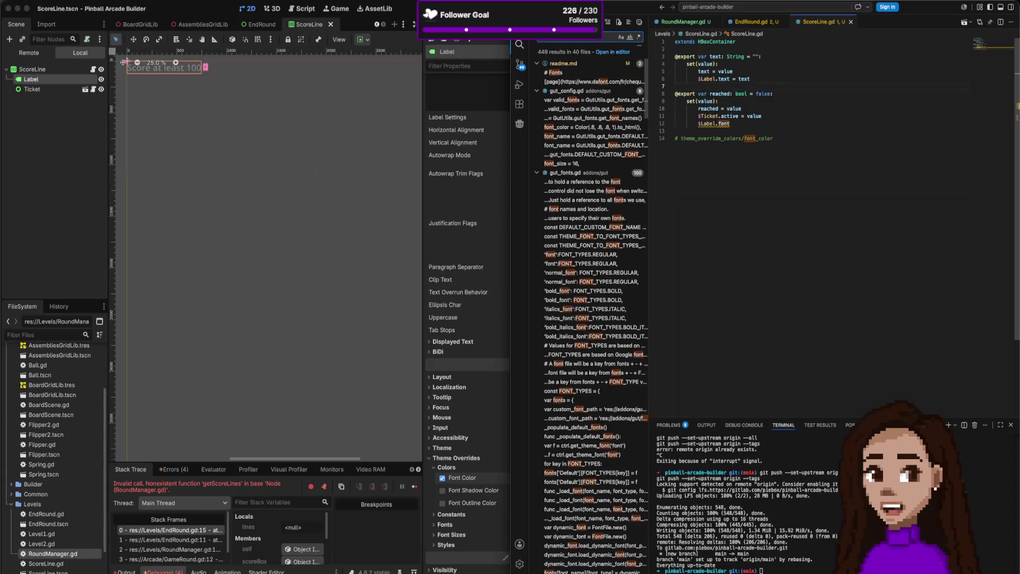
{"action": "type", "text": "Color"}
{"action": "key", "text": "BackSpace"}
{"action": "key", "text": "BackSpace"}
{"action": "key", "text": "BackSpace"}
{"action": "type", "text": "_color"}
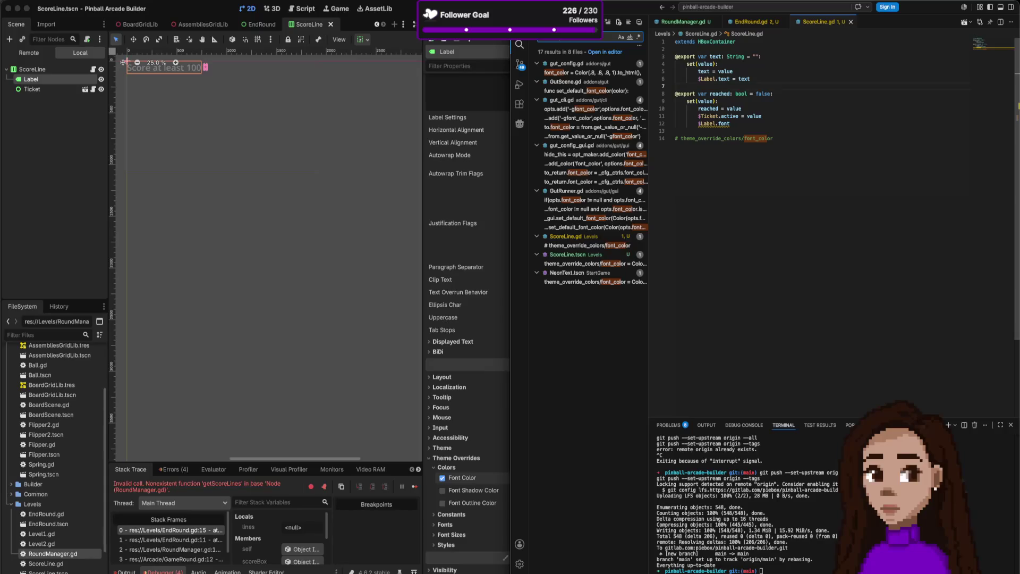
{"action": "left_click", "coordinate": [584, 282]}
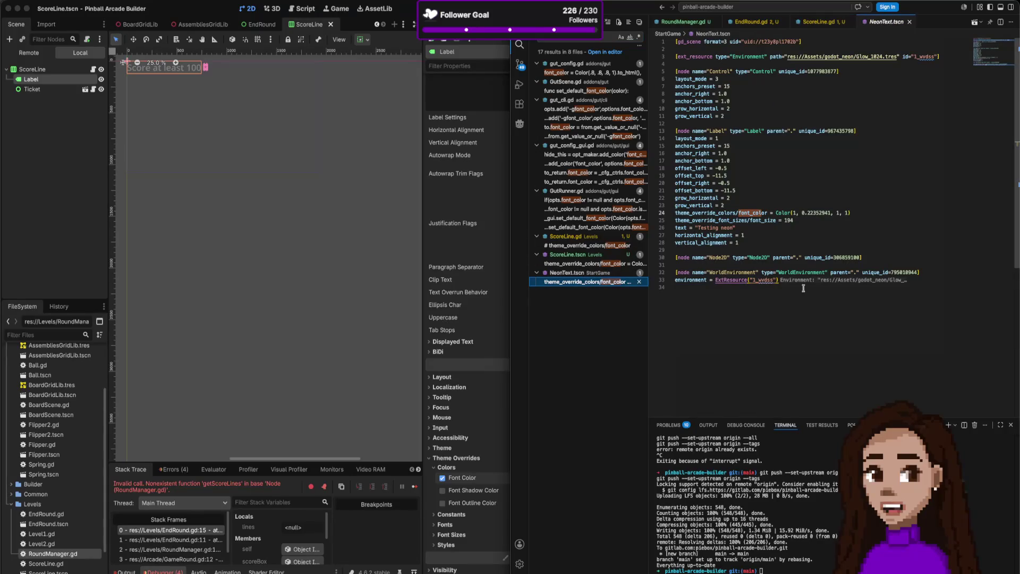
{"action": "key", "text": "super+alt+Left"}
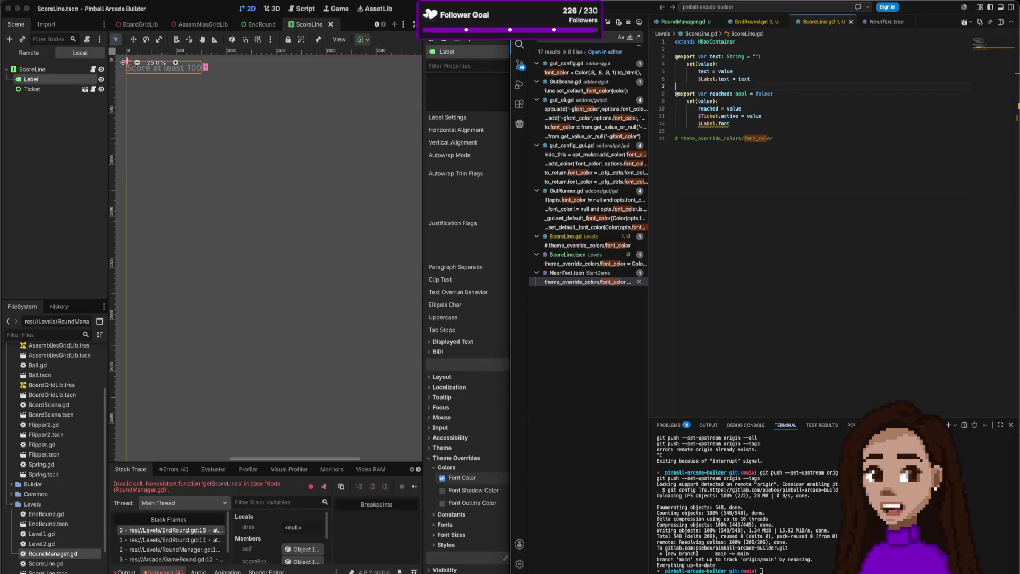
{"action": "key", "text": "super+shift+e"}
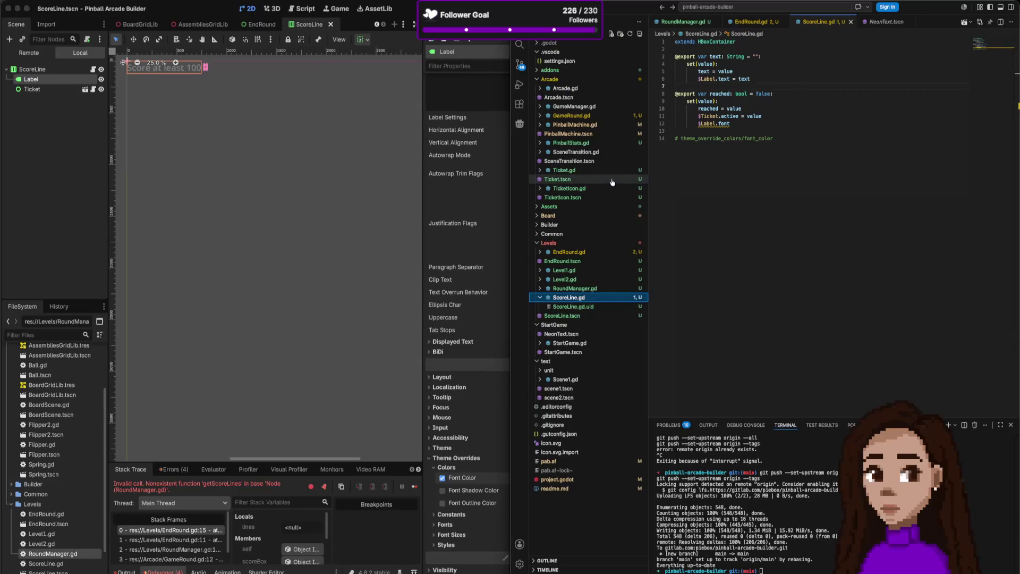
Browse SceneTransition.gd, GameManager.gd and the Assets and Board folders, then open StartGame.gd
{"action": "left_click", "coordinate": [609, 153]}
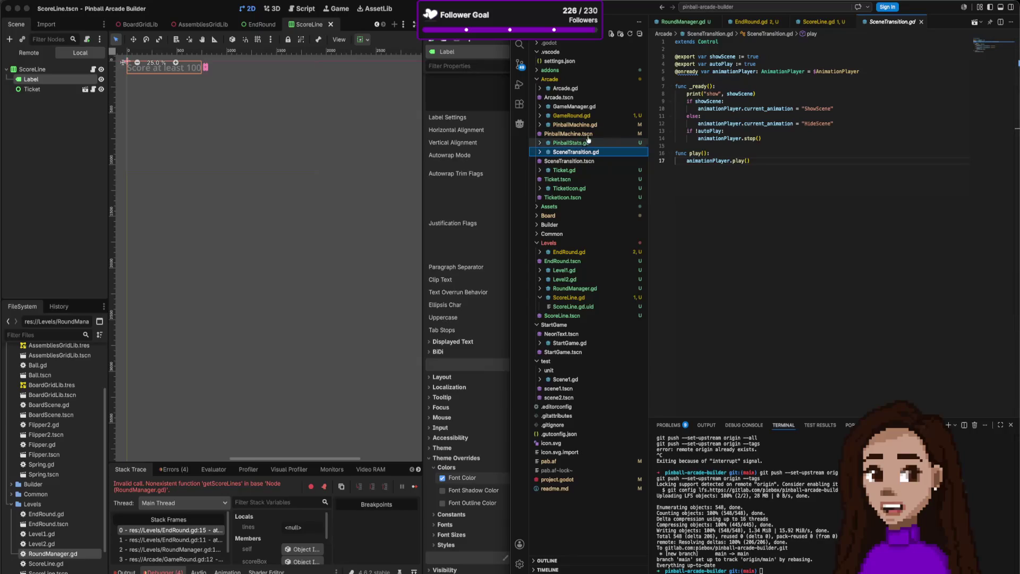
{"action": "left_click", "coordinate": [591, 108]}
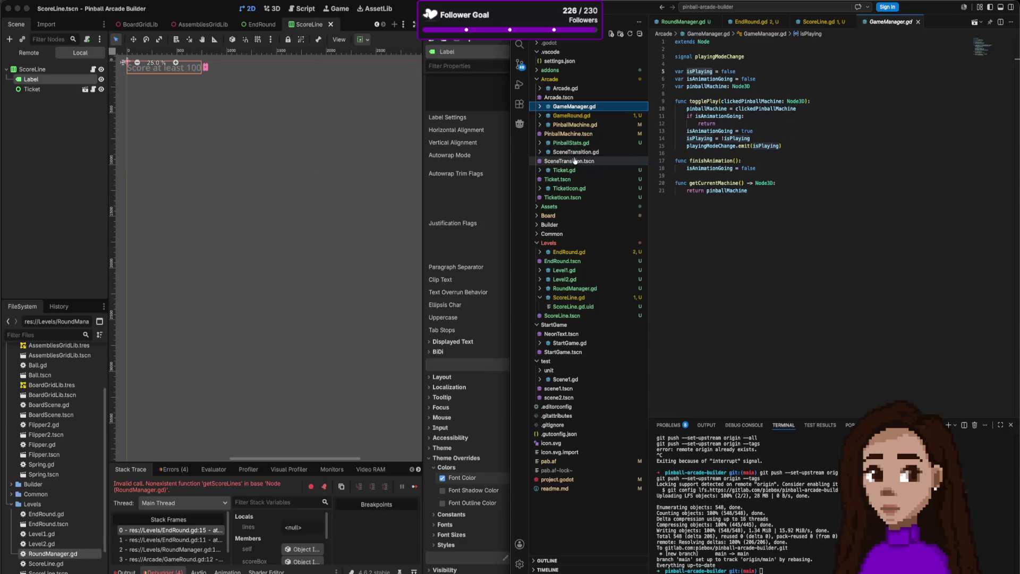
{"action": "left_click", "coordinate": [577, 154]}
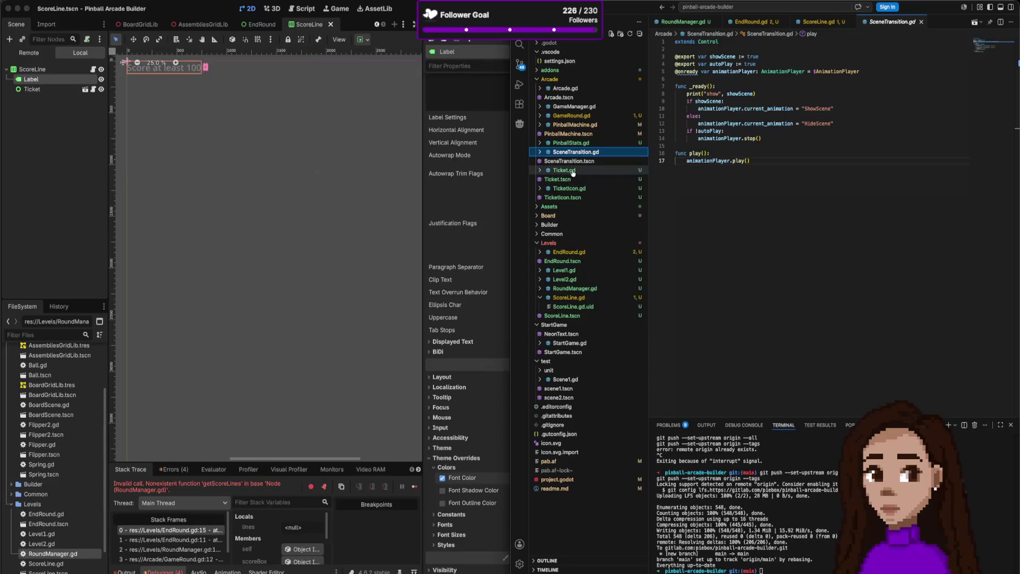
{"action": "left_click", "coordinate": [564, 207]}
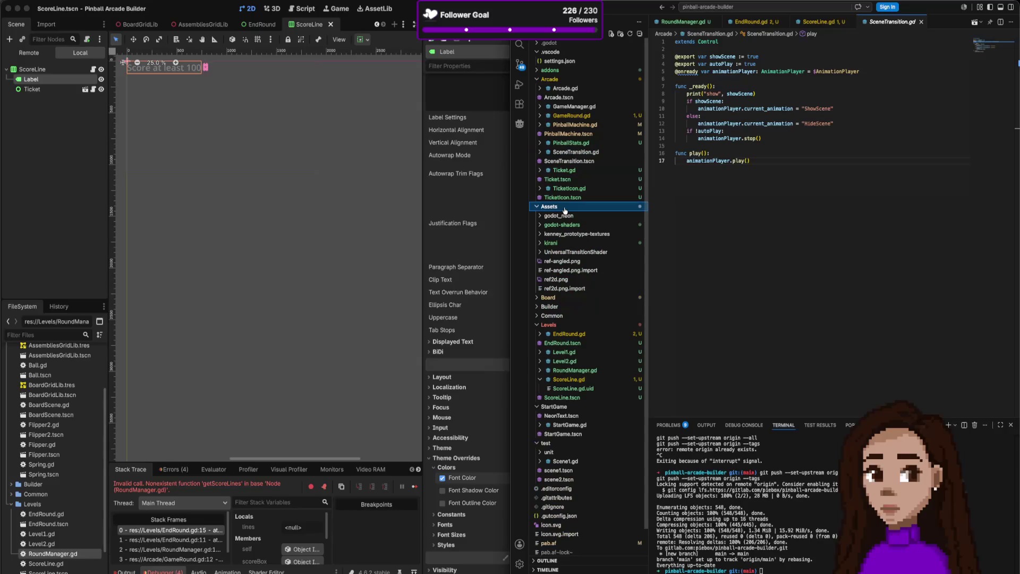
{"action": "left_click", "coordinate": [564, 207]}
{"action": "left_click", "coordinate": [561, 215]}
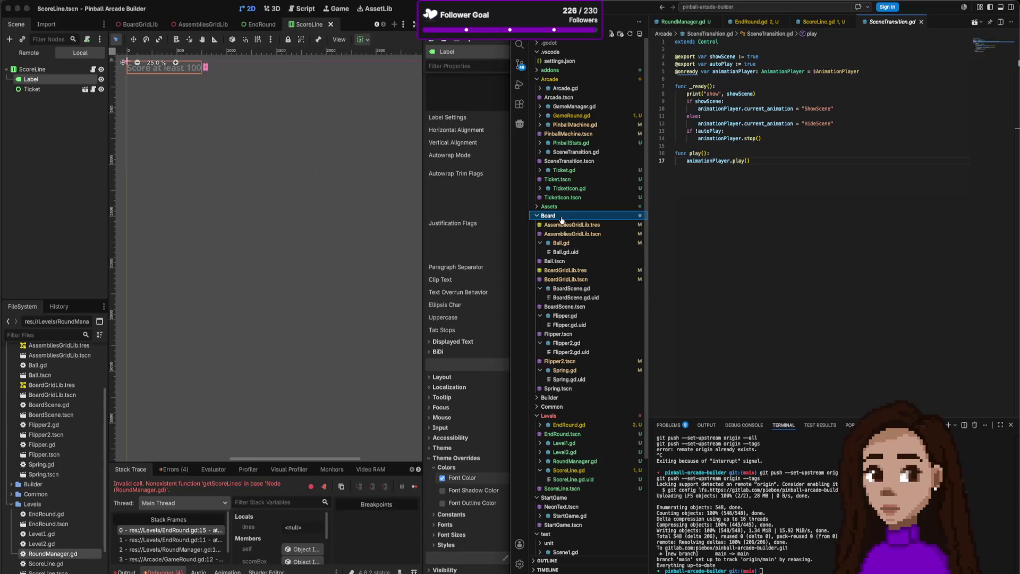
{"action": "left_click", "coordinate": [561, 217]}
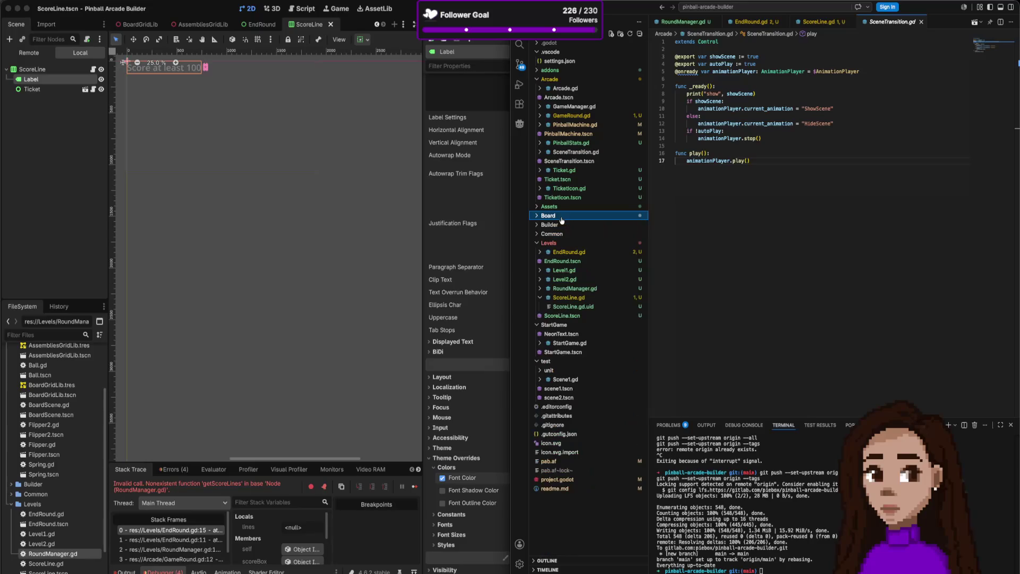
{"action": "left_click", "coordinate": [569, 343]}
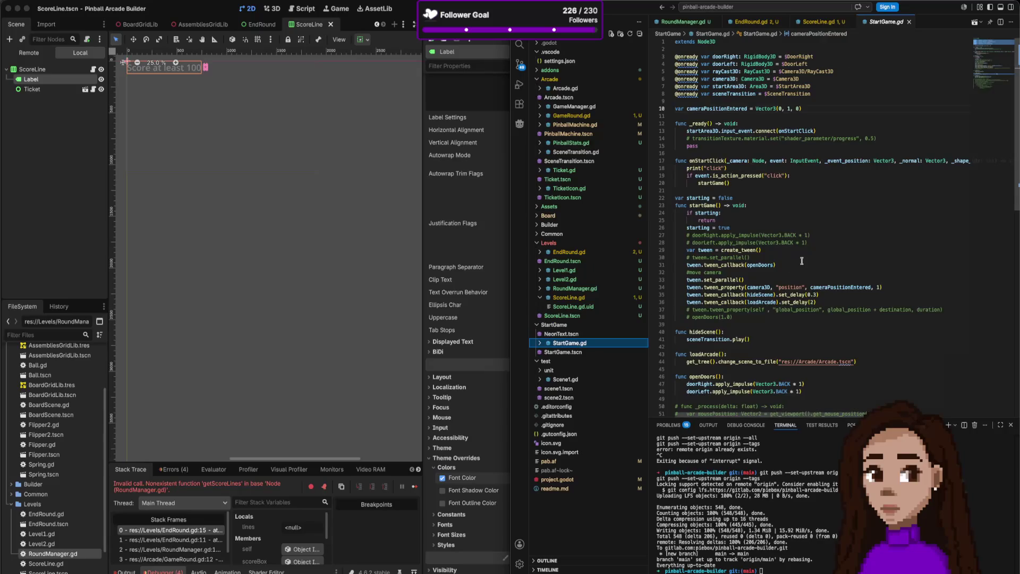
Select the transitionTexture.material.set("shader_parameter/progress", 0.5) line and return to ScoreLine.gd
{"action": "scroll", "coordinate": [801, 261], "scroll_direction": "down", "scroll_amount": 2}
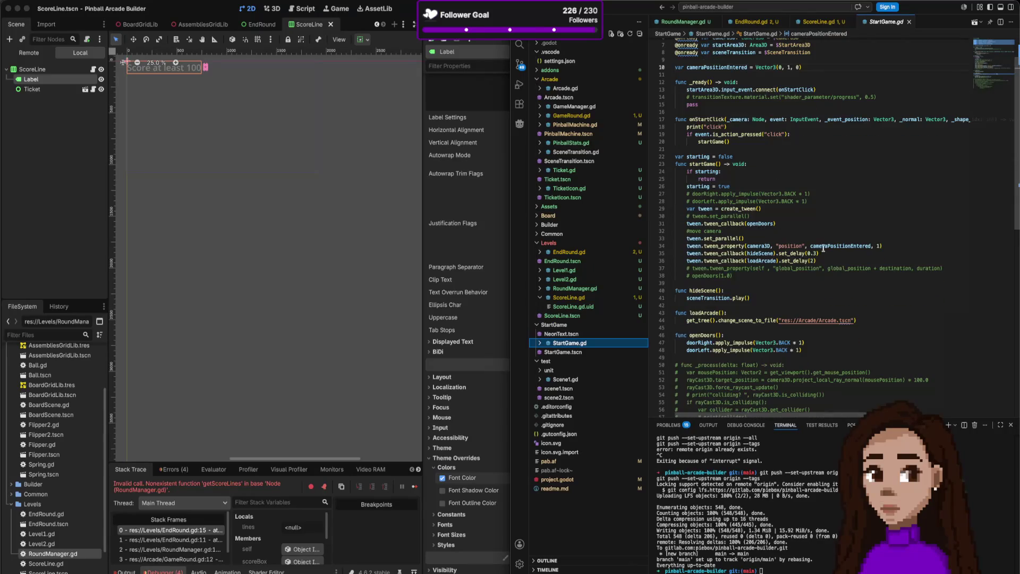
{"action": "scroll", "coordinate": [823, 248], "scroll_direction": "down", "scroll_amount": 3}
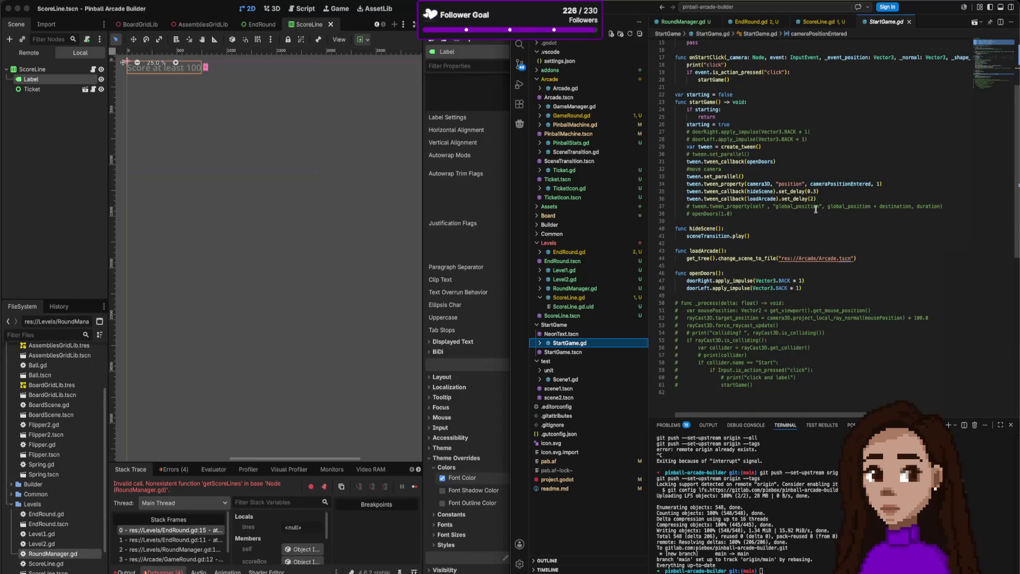
{"action": "mouse_move", "coordinate": [722, 207]}
{"action": "left_mouse_down"}
{"action": "mouse_move", "coordinate": [914, 206]}
{"action": "mouse_move", "coordinate": [832, 207]}
{"action": "left_mouse_up"}
{"action": "mouse_move", "coordinate": [803, 333]}
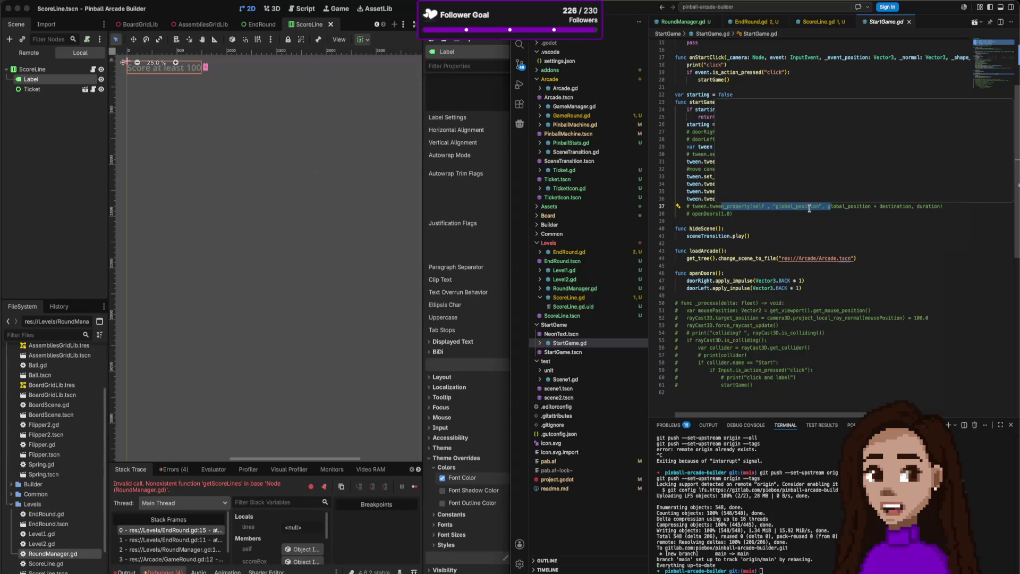
{"action": "scroll", "coordinate": [807, 222], "scroll_direction": "up", "scroll_amount": 2}
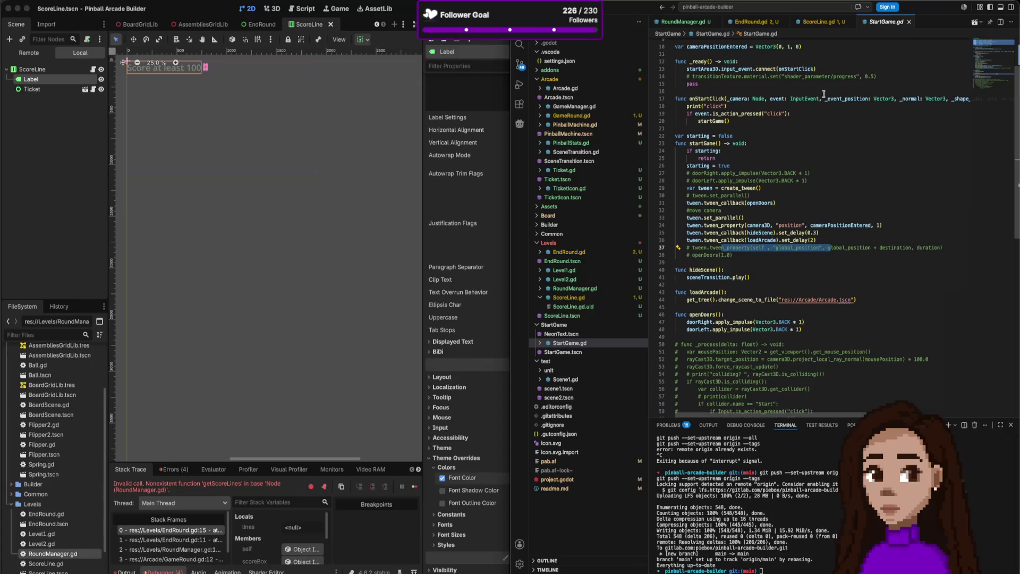
{"action": "scroll", "coordinate": [823, 94], "scroll_direction": "up", "scroll_amount": 2}
{"action": "left_click_drag", "start_coordinate": [719, 117], "coordinate": [862, 117]}
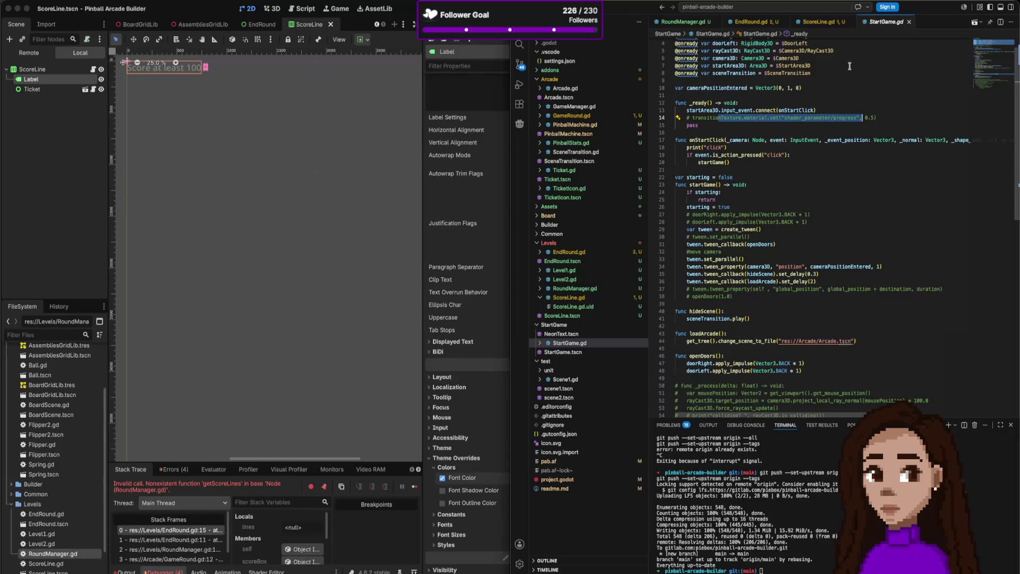
{"action": "left_click_drag", "start_coordinate": [888, 117], "coordinate": [693, 118]}
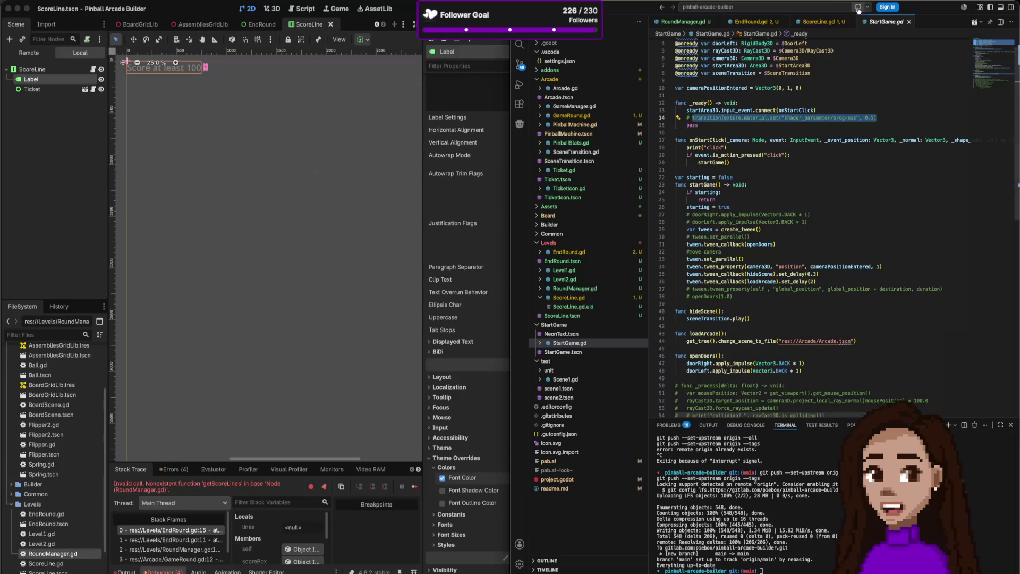
{"action": "left_click", "coordinate": [823, 22]}
Paste the copied transitionTexture line below line 12 and comment it out
{"action": "left_click", "coordinate": [702, 132]}
{"action": "key", "text": "Return"}
{"action": "type", "text": "transitionTexture.material.set(\"shader_parameter/progress\", 0.5)"}
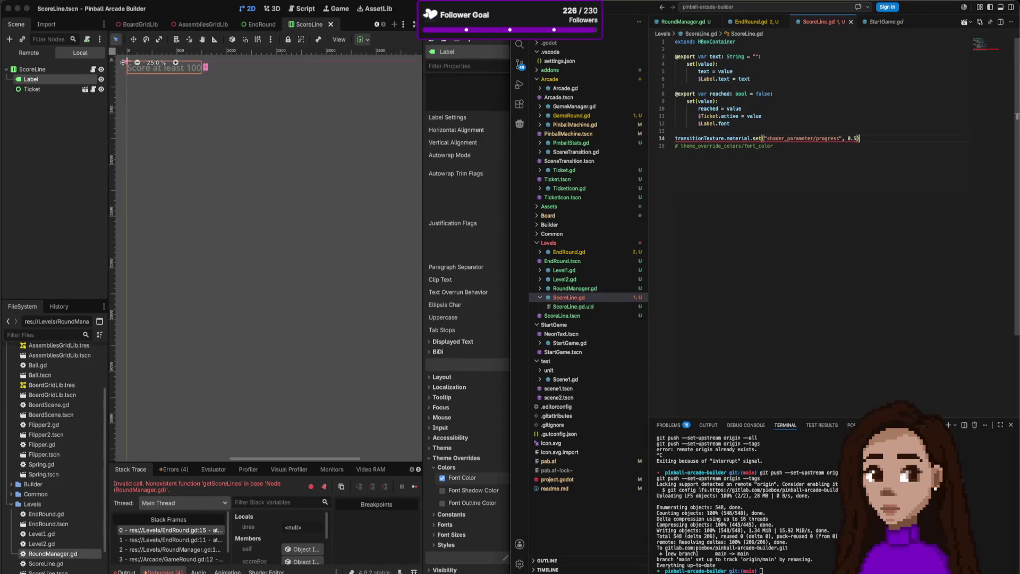
{"action": "key", "text": "ctrl+slash"}
Start rewriting line 12 as a theme override, undoing an accidental whole-script replacement
{"action": "left_click", "coordinate": [718, 123]}
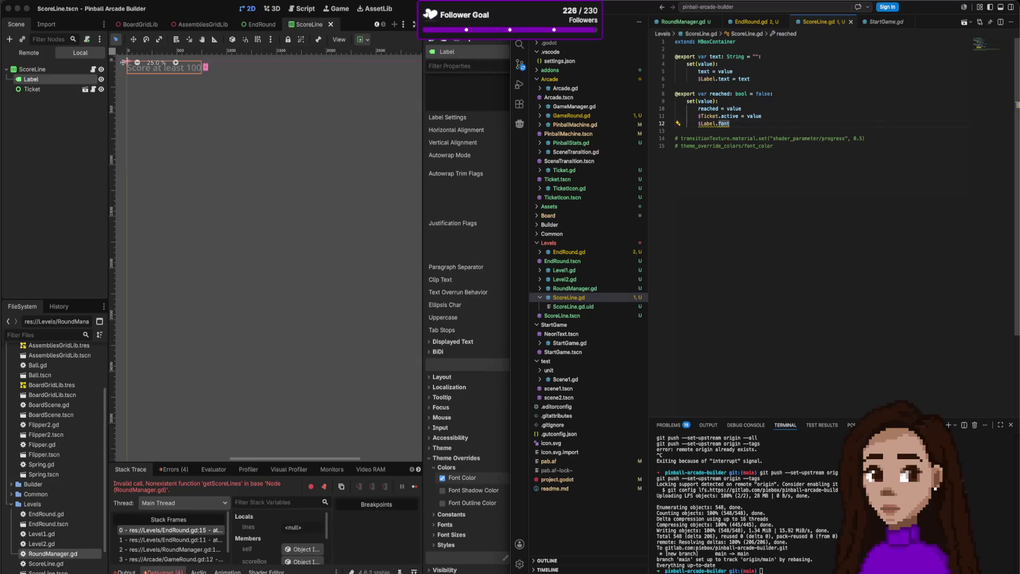
{"action": "key", "text": "BackSpace"}
{"action": "type", "text": "the"}
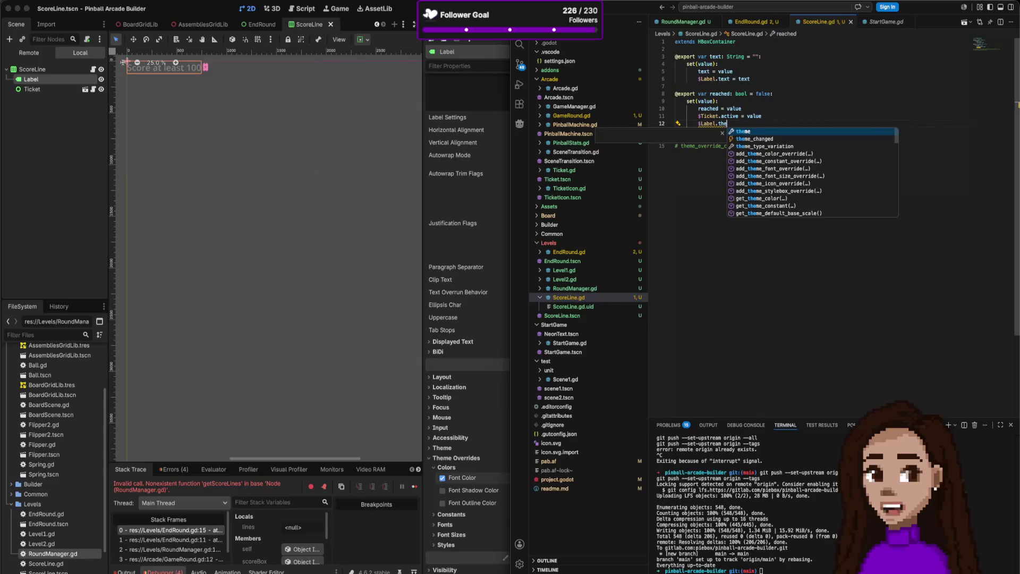
{"action": "type", "text": "me_o"}
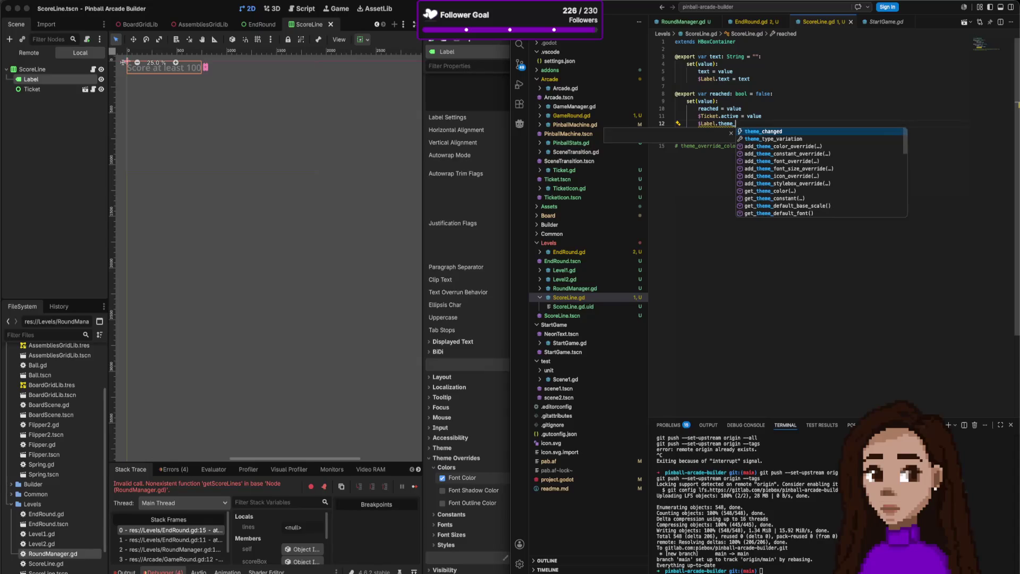
{"action": "type", "text": "ver"}
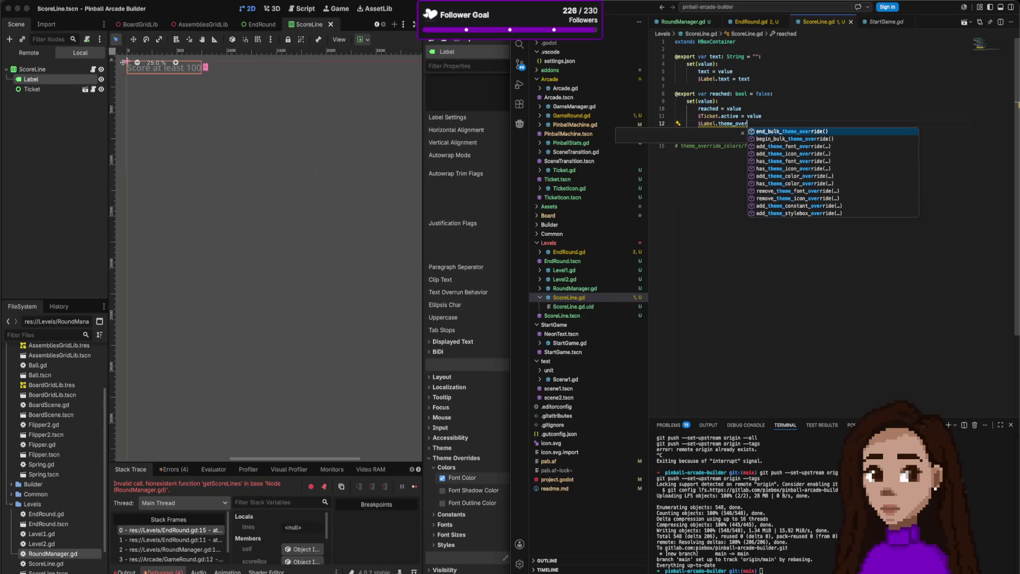
{"action": "key", "text": "BackSpace"}
{"action": "key", "text": "BackSpace"}
{"action": "key", "text": "BackSpace"}
{"action": "type", "text": ".the"}
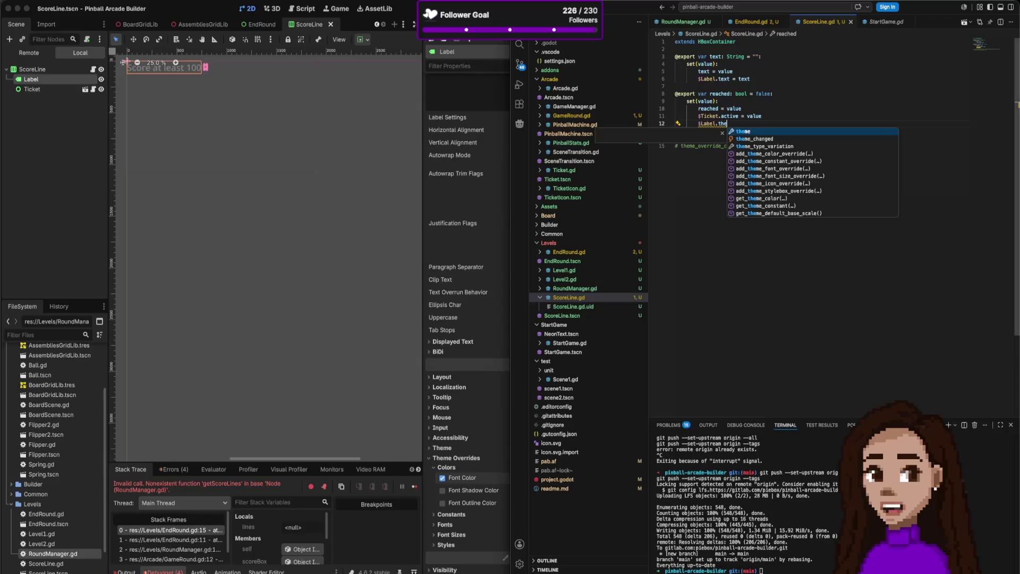
{"action": "scroll", "coordinate": [773, 161], "scroll_direction": "down", "scroll_amount": 4}
{"action": "scroll", "coordinate": [773, 161], "scroll_direction": "down", "scroll_amount": 5}
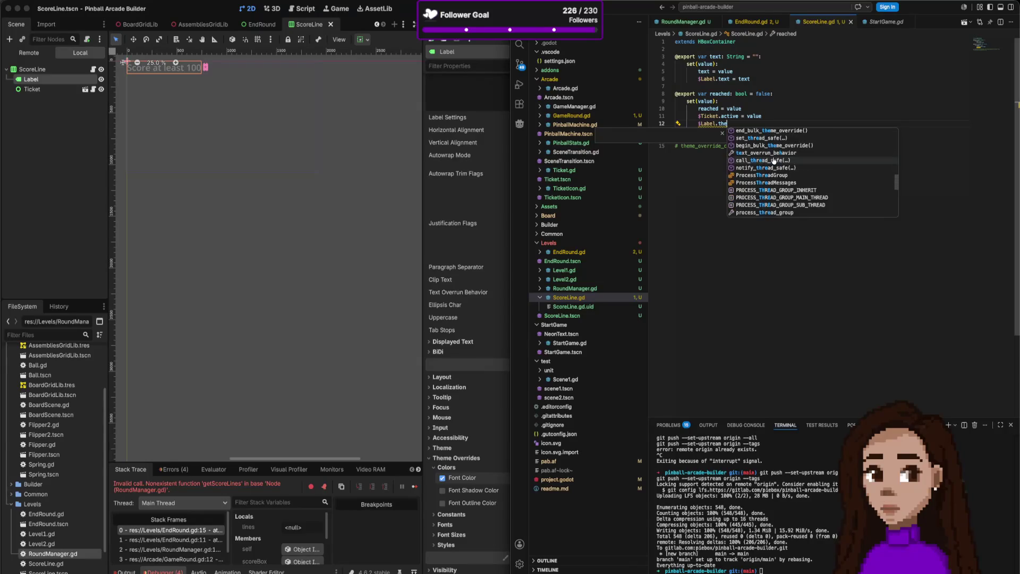
{"action": "key", "text": "ctrl+a"}
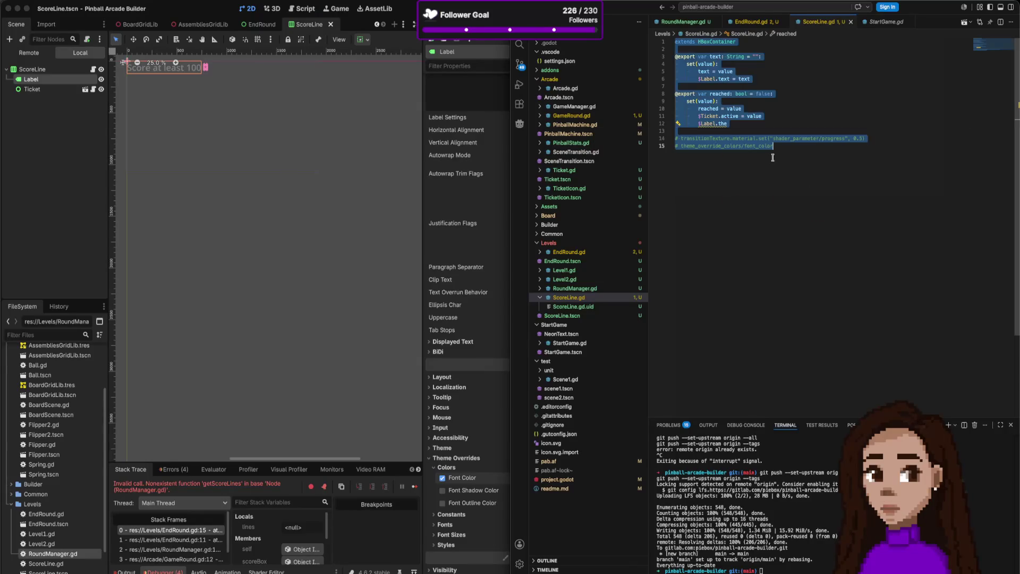
{"action": "type", "text": "0"}
{"action": "key", "text": "ctrl+z"}
Make line 12 call $Label.set("theme_override_colors/font_color", Color.WHITE ...)
{"action": "left_click", "coordinate": [751, 125]}
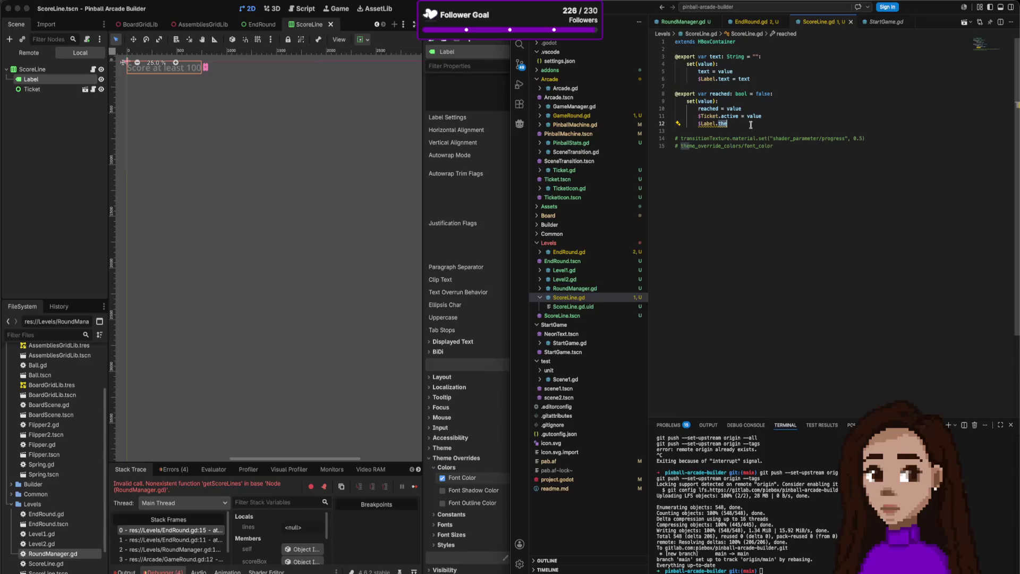
{"action": "type", "text": "set"}
{"action": "key", "text": "Return"}
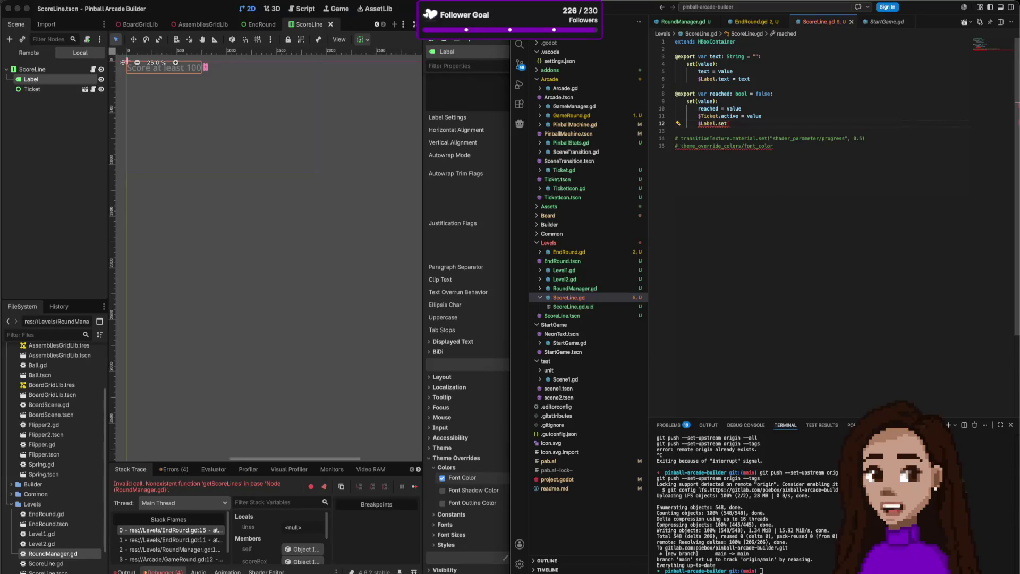
{"action": "type", "text": "\""}
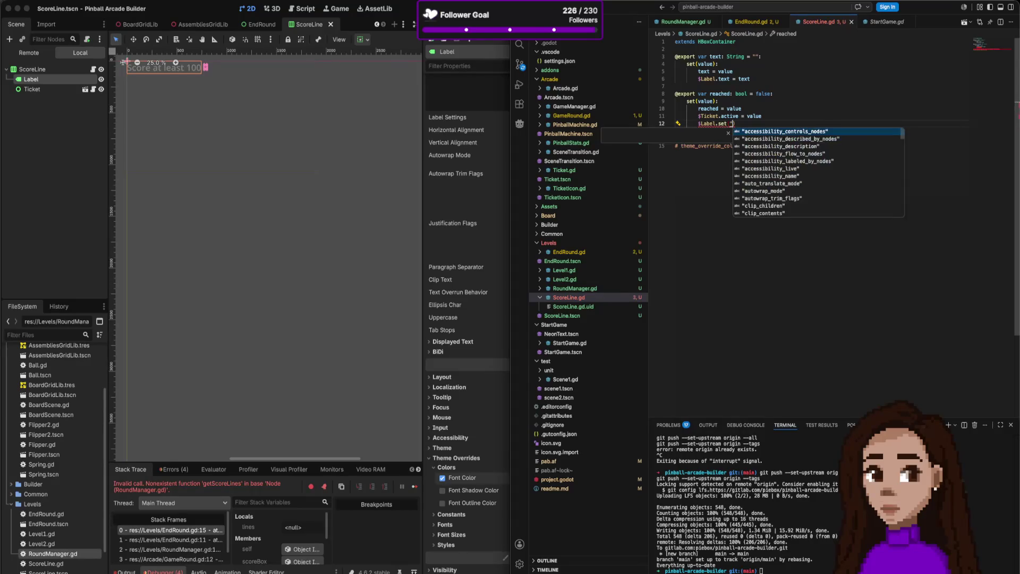
{"action": "key", "text": "Escape"}
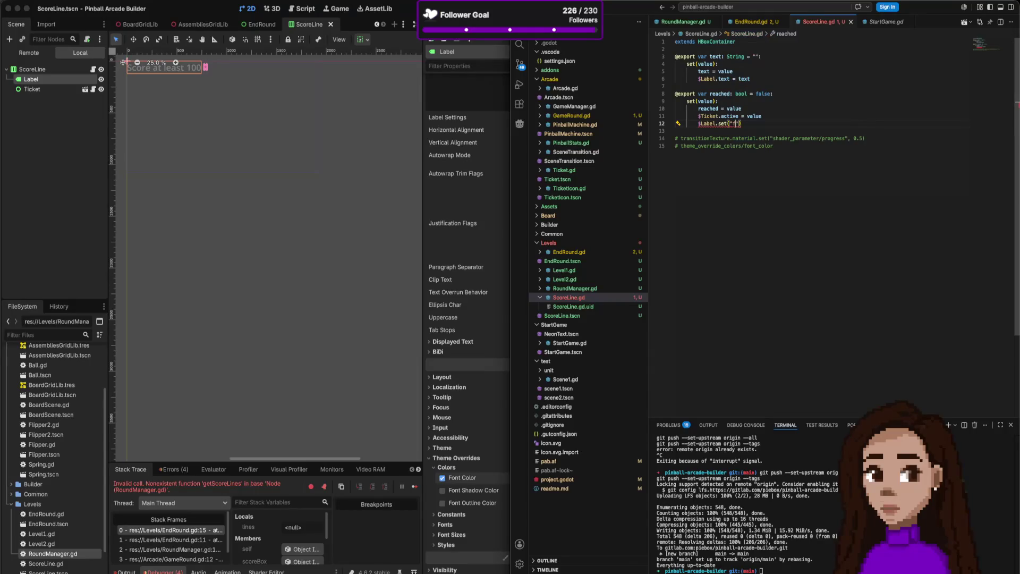
{"action": "key", "text": "BackSpace"}
{"action": "type", "text": "\"font_co"}
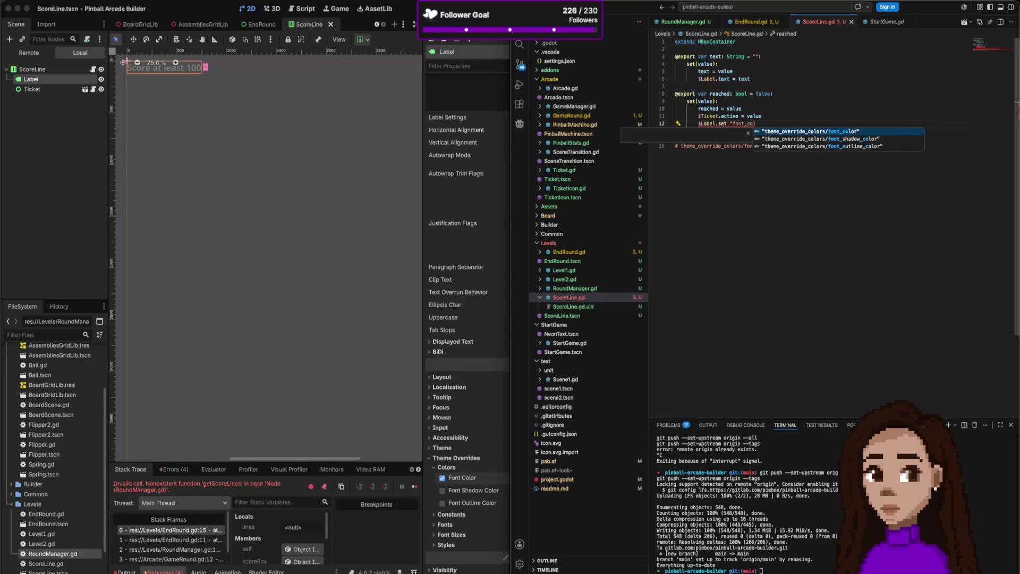
{"action": "key", "text": "Return"}
{"action": "left_click", "coordinate": [731, 124]}
{"action": "key", "text": "BackSpace"}
{"action": "key", "text": "BackSpace"}
{"action": "type", "text": "("}
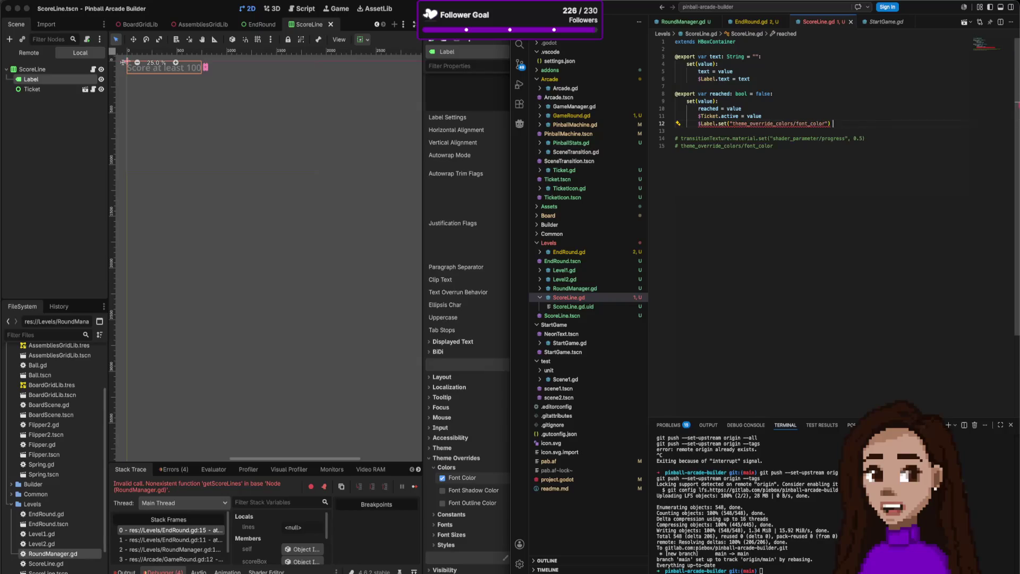
{"action": "type", "text": " = Color.W"}
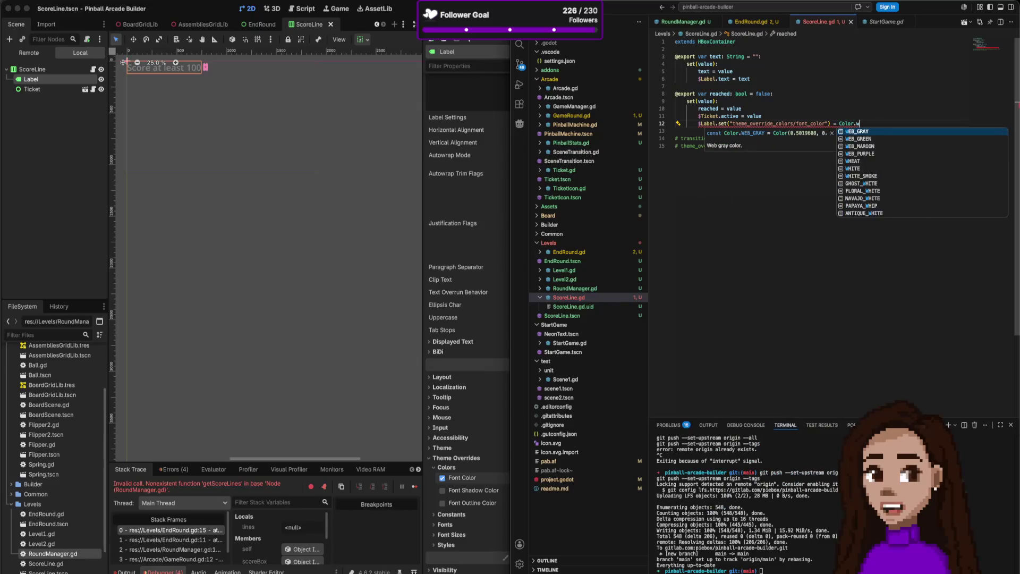
{"action": "type", "text": "HI"}
{"action": "key", "text": "Return"}
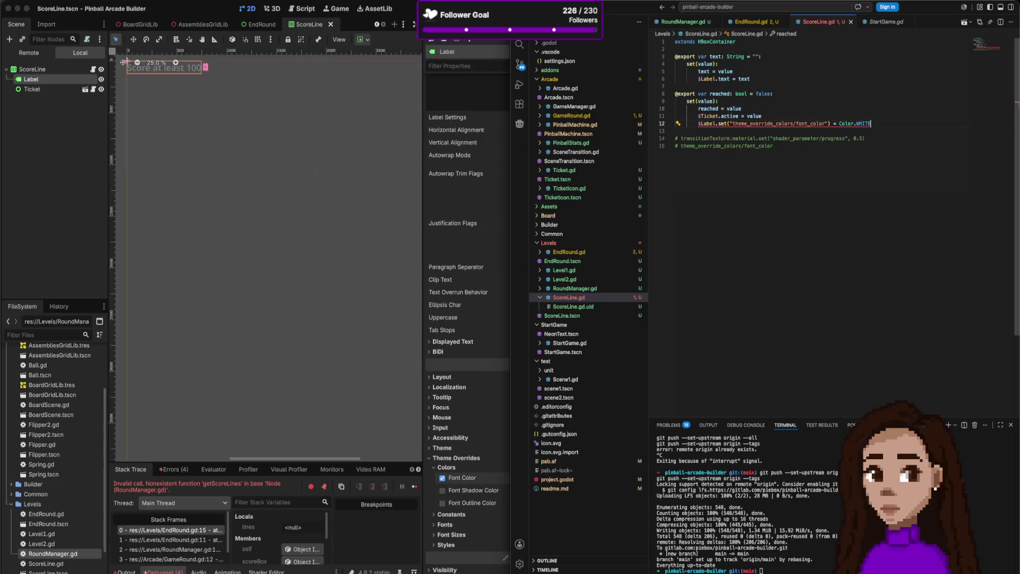
Make the colour argument Color.WHITE if active else Color.GRAY
{"action": "mouse_move", "coordinate": [737, 126]}
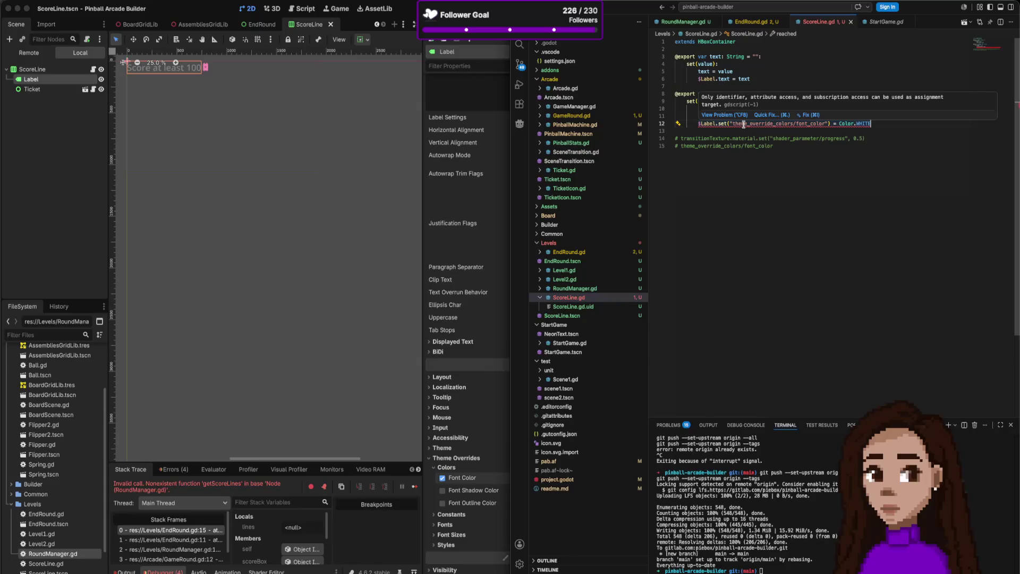
{"action": "left_click_drag", "start_coordinate": [837, 123], "coordinate": [899, 125]}
{"action": "key", "text": "BackSpace"}
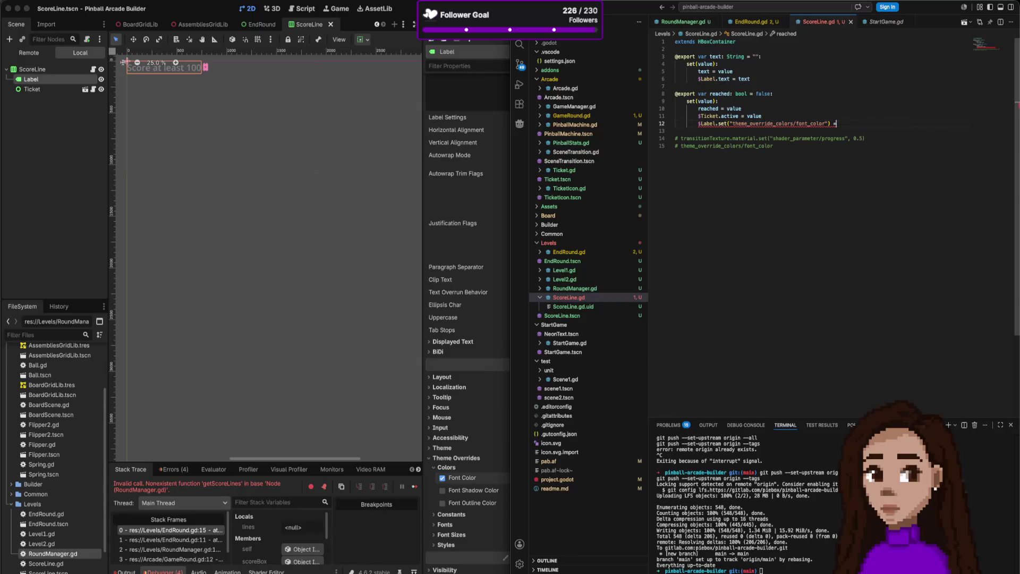
{"action": "key", "text": "ctrl+z"}
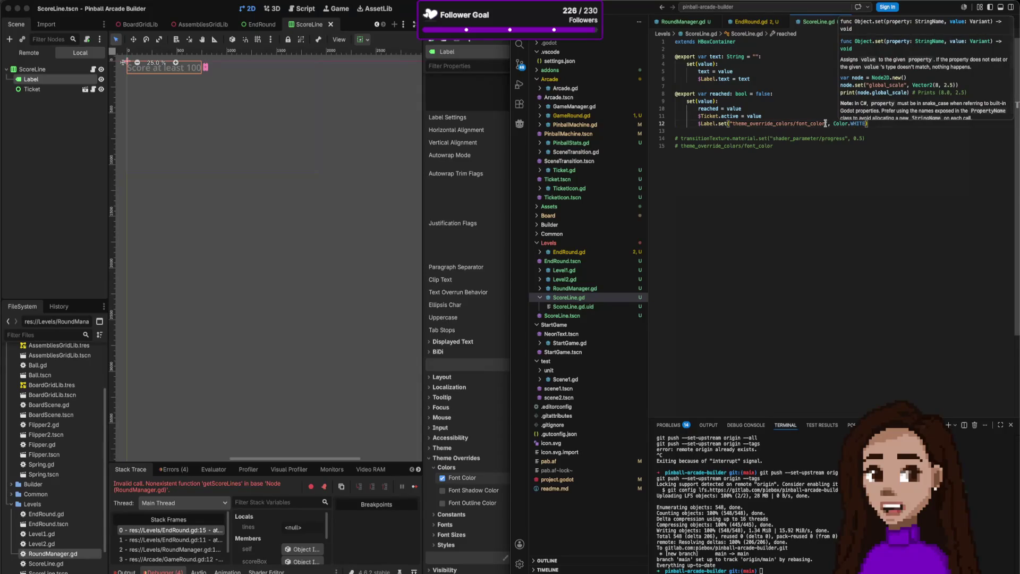
{"action": "mouse_move", "coordinate": [824, 123]}
{"action": "type", "text": "if activ"}
{"action": "type", "text": "e else Color.GRAY"}
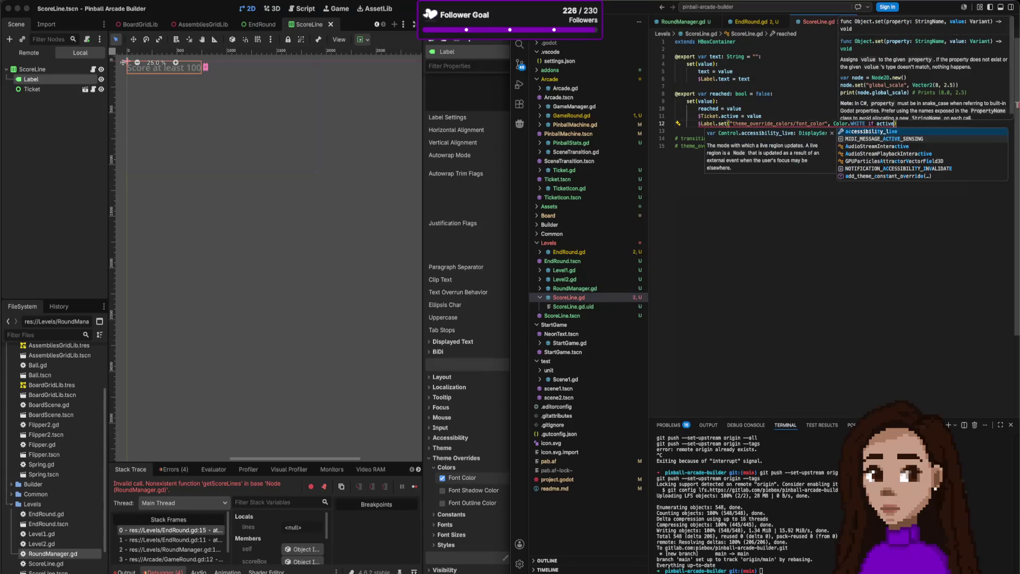
{"action": "key", "text": "Escape"}
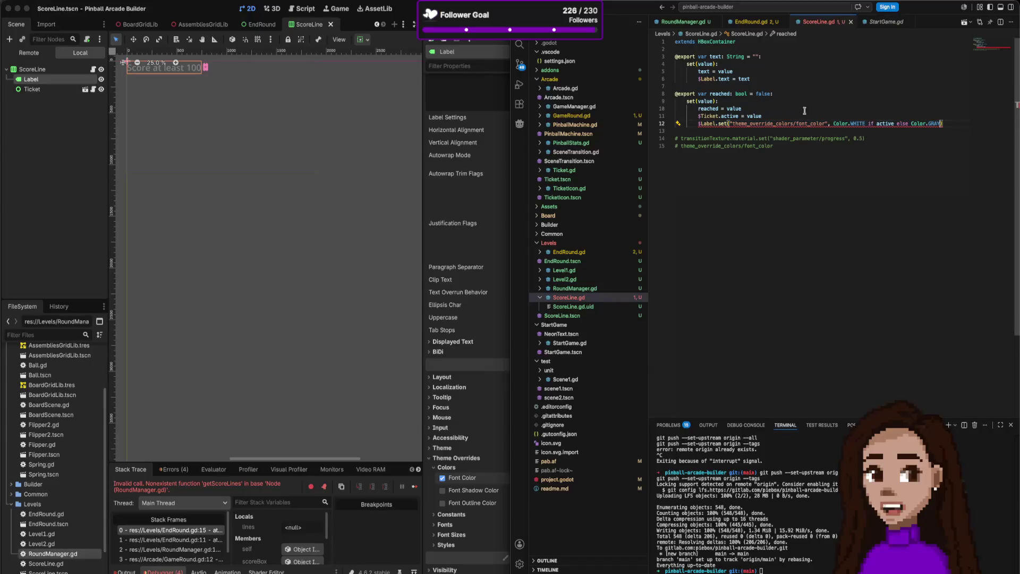
Change the condition from active to reached and delete the leftover comment lines
{"action": "left_click", "coordinate": [711, 108]}
{"action": "double_click", "coordinate": [881, 124]}
{"action": "type", "text": "reached"}
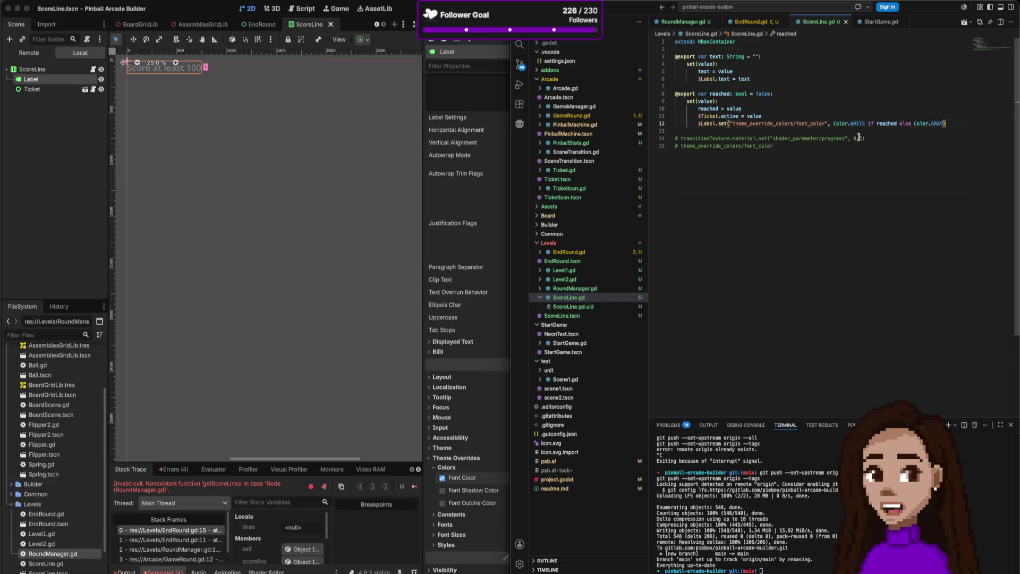
{"action": "left_click_drag", "start_coordinate": [725, 132], "coordinate": [728, 145]}
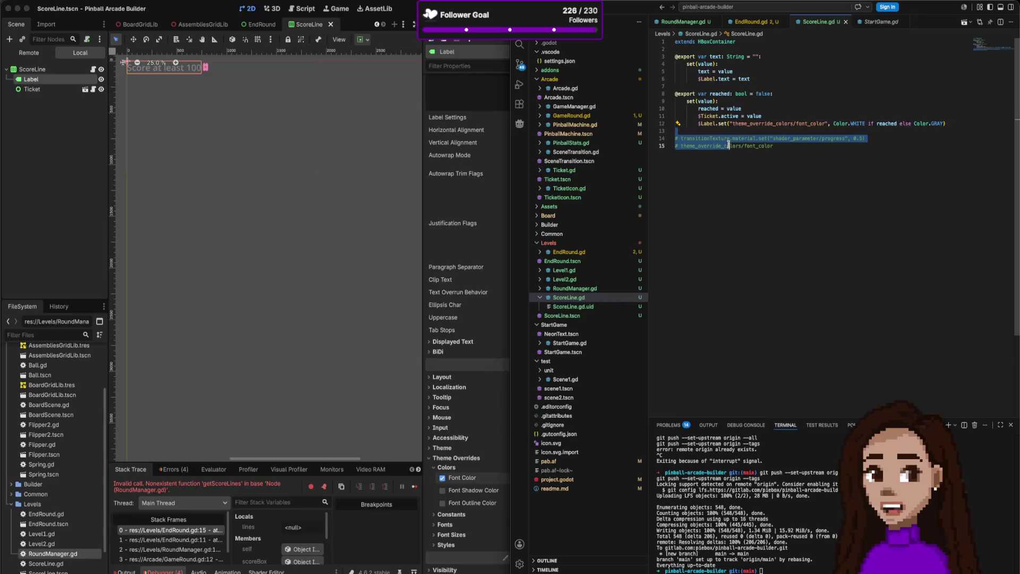
{"action": "key", "text": "BackSpace"}
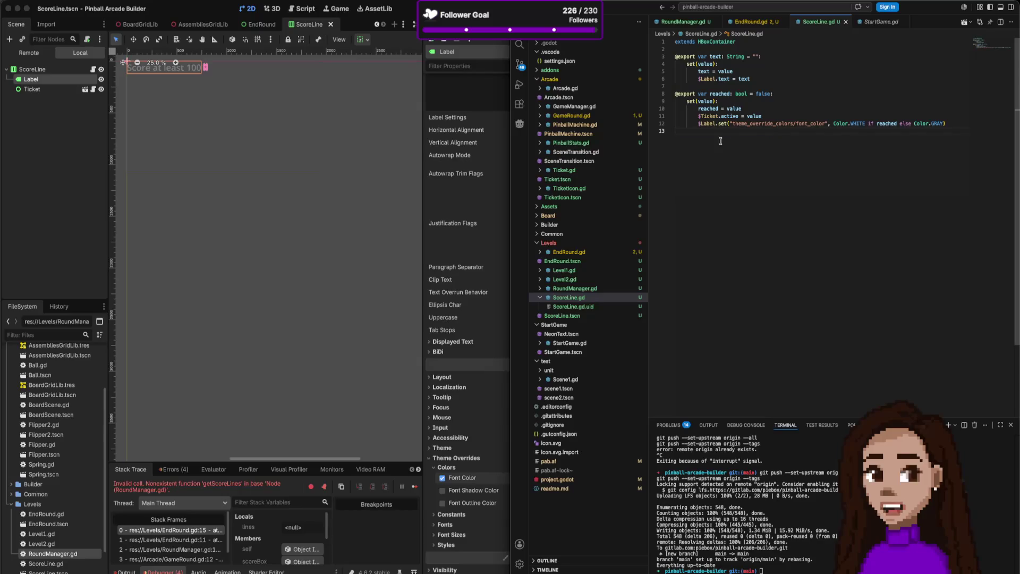
Revert the ScoreLine Label's Font Color override in the Inspector and save ScoreLine.tscn
{"action": "left_click", "coordinate": [379, 214]}
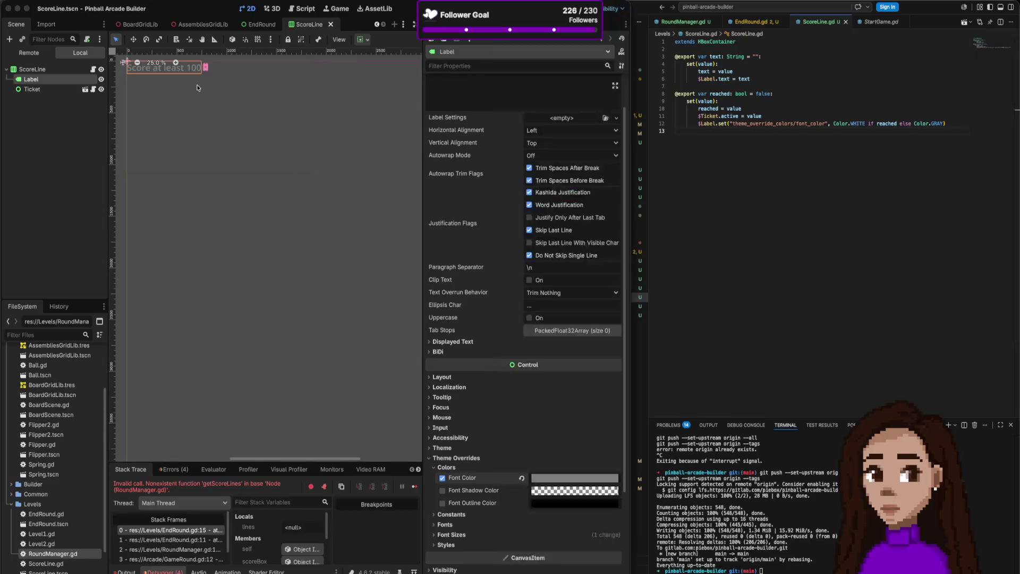
{"action": "left_click", "coordinate": [521, 478]}
{"action": "left_click", "coordinate": [253, 170]}
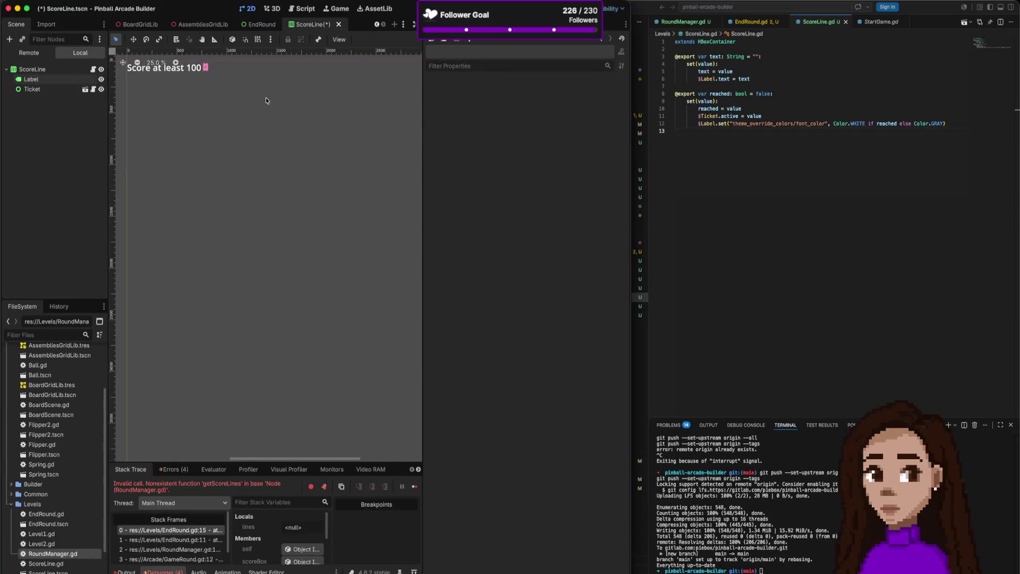
{"action": "key", "text": "ctrl+s"}
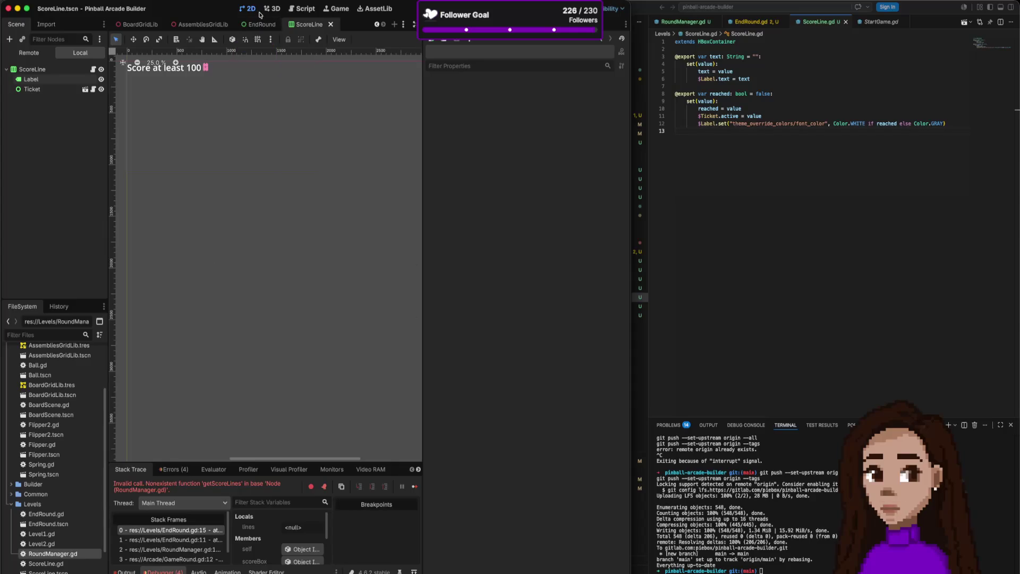
{"action": "left_click", "coordinate": [788, 76]}
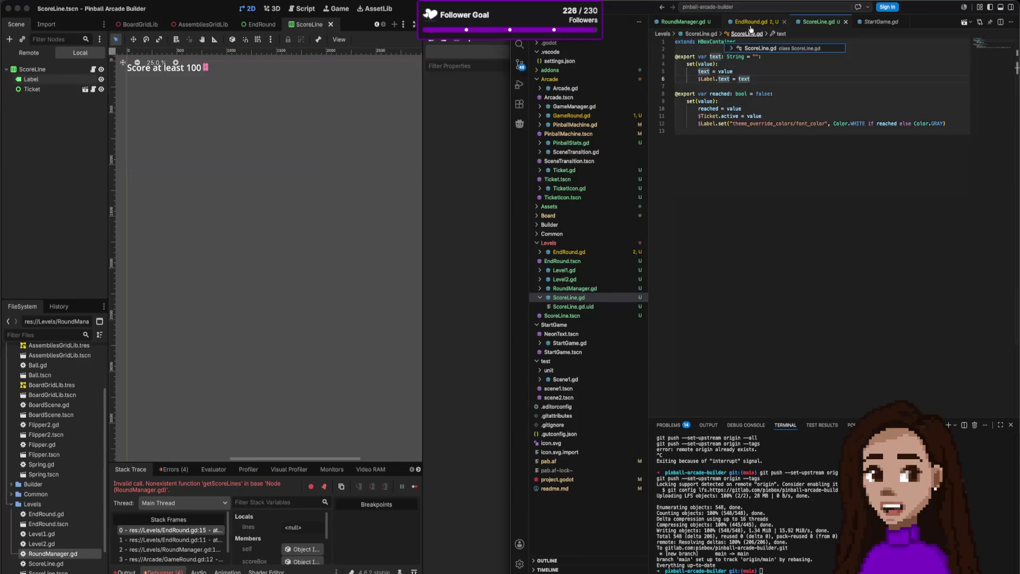
Check the getScoreLines call in EndRound.gd and add func getScoreLines(): to RoundManager.gd
{"action": "left_click", "coordinate": [750, 23]}
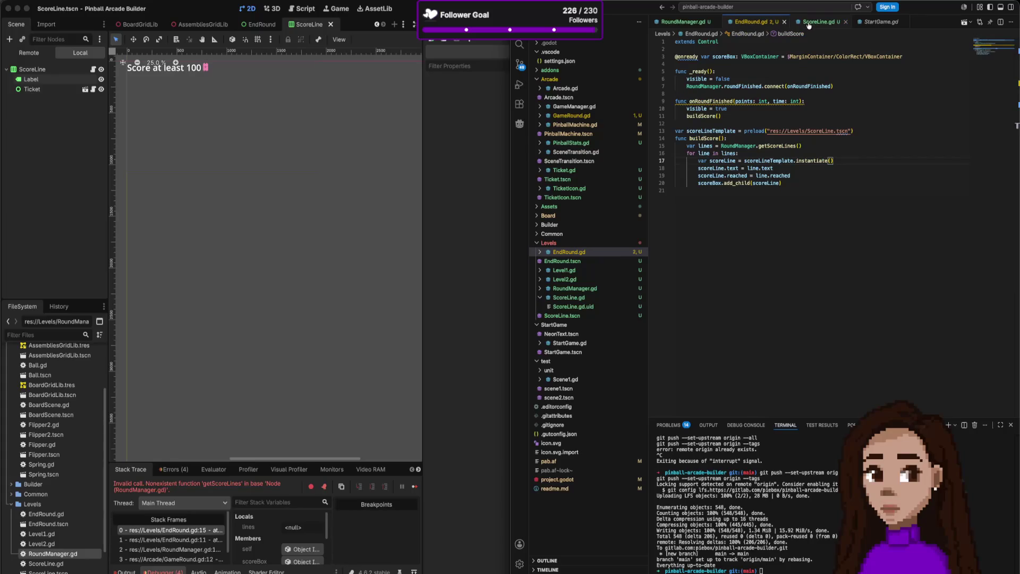
{"action": "double_click", "coordinate": [779, 147]}
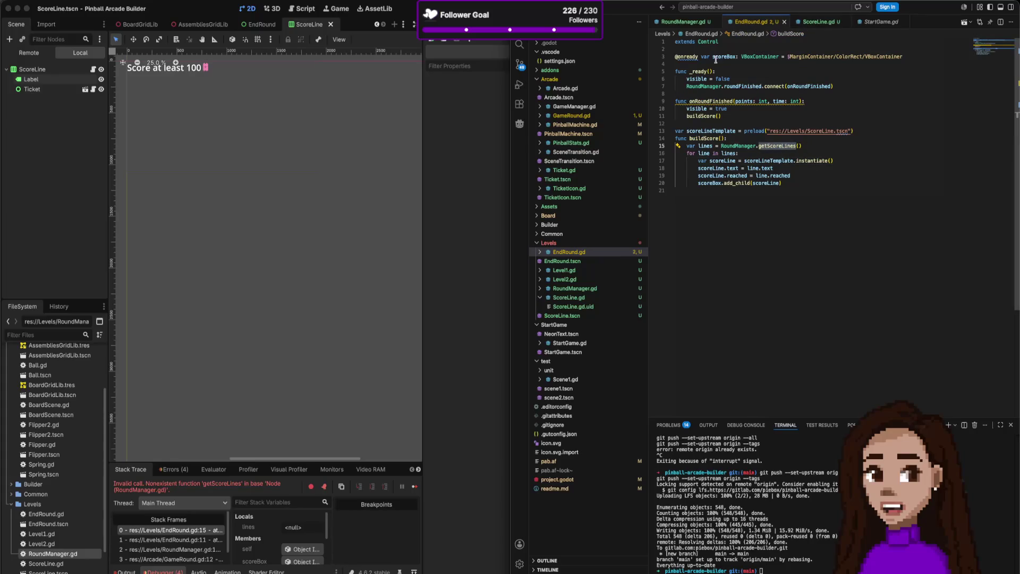
{"action": "key", "text": "super+alt+Left"}
{"action": "key", "text": "Return"}
{"action": "type", "text": "func getScoreLines("}
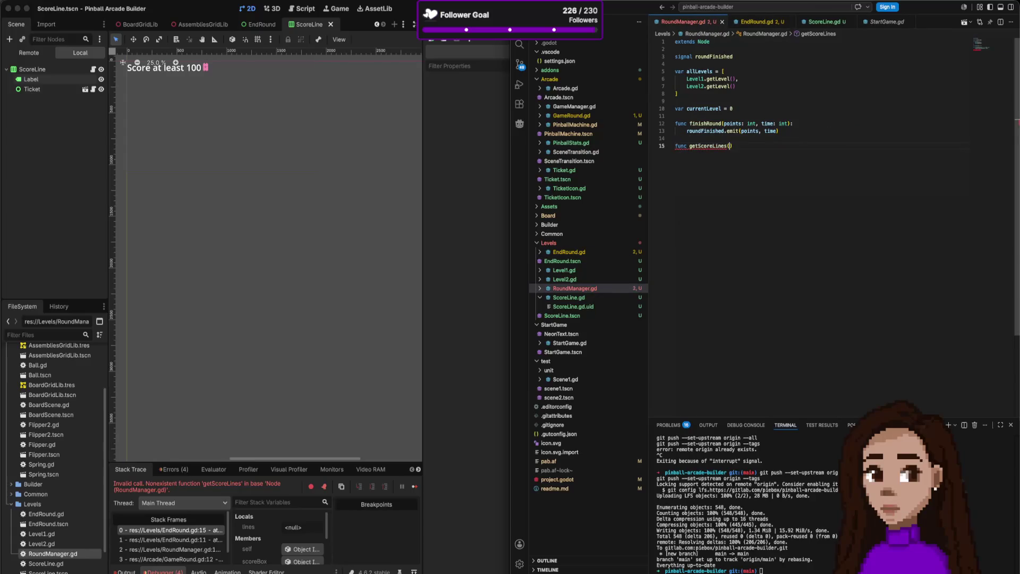
{"action": "type", "text": "):"}
{"action": "key", "text": "Return"}
Write the body line return allLevels[currentLevel] and begin appending .map
{"action": "left_click_drag", "start_coordinate": [686, 79], "coordinate": [722, 78]}
{"action": "left_click", "coordinate": [698, 157]}
{"action": "type", "text": "allLevels[currentLevel]"}
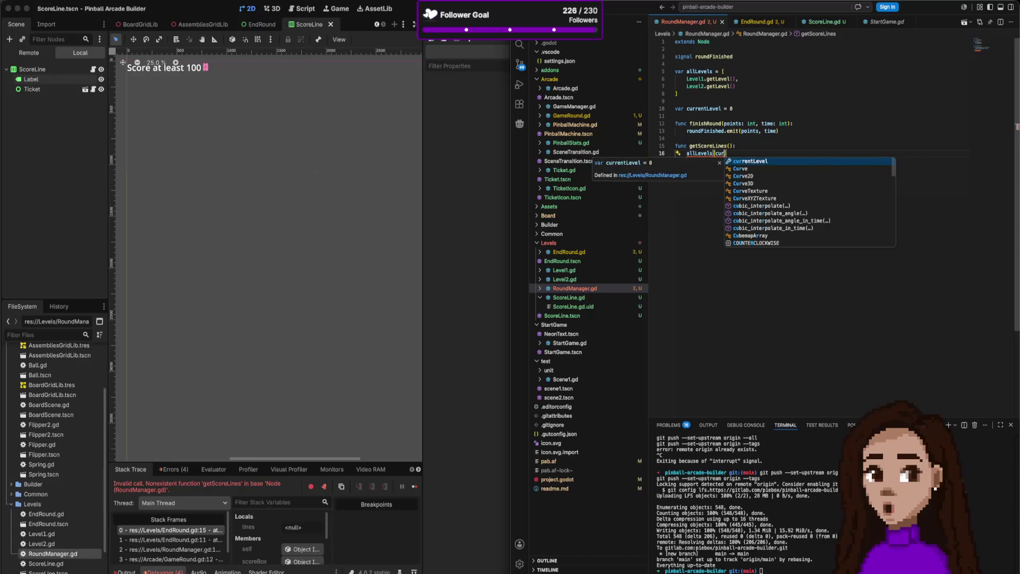
{"action": "key", "text": "Home"}
{"action": "type", "text": "return"}
{"action": "key", "text": "End"}
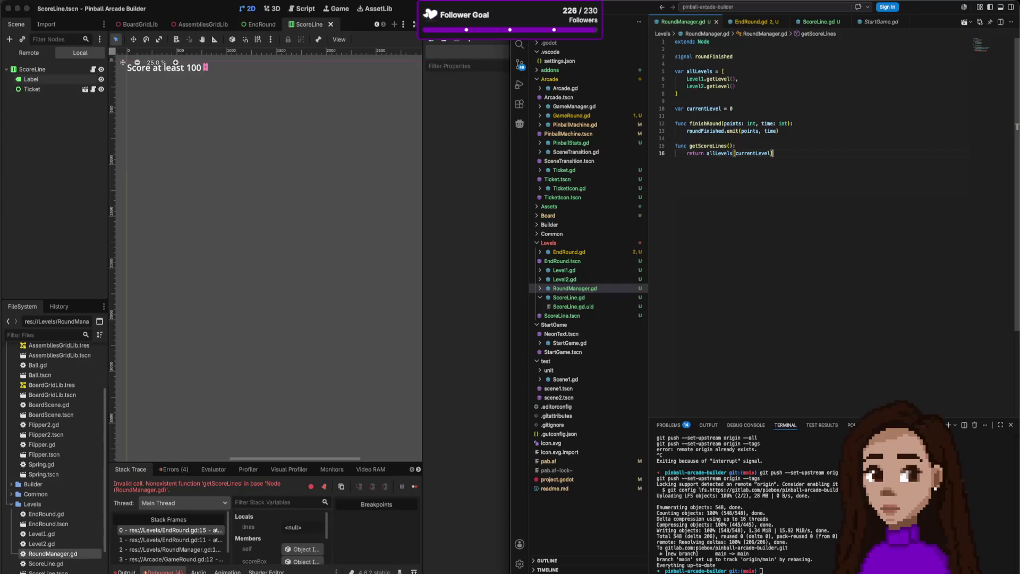
{"action": "type", "text": "."}
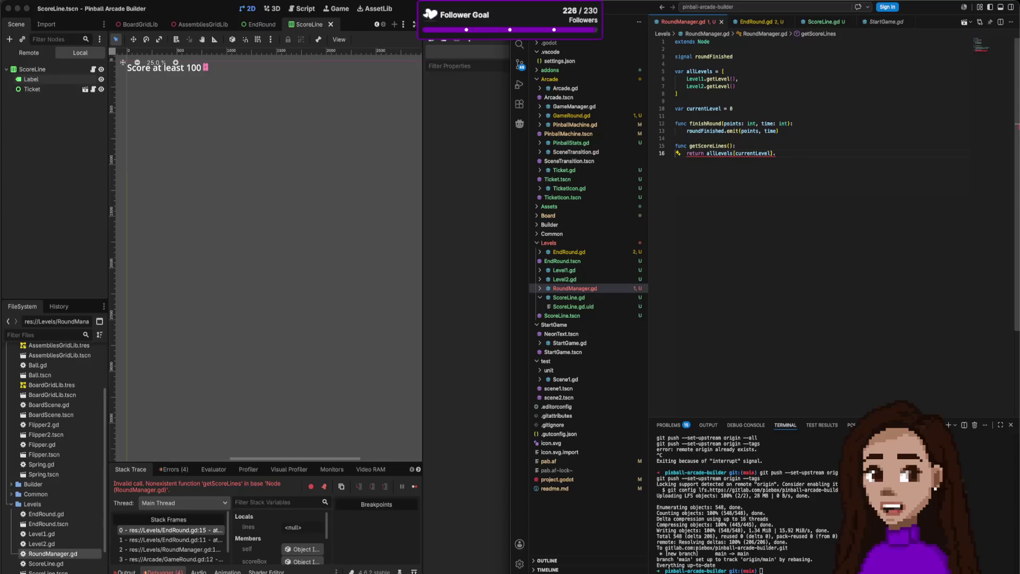
{"action": "type", "text": "map"}
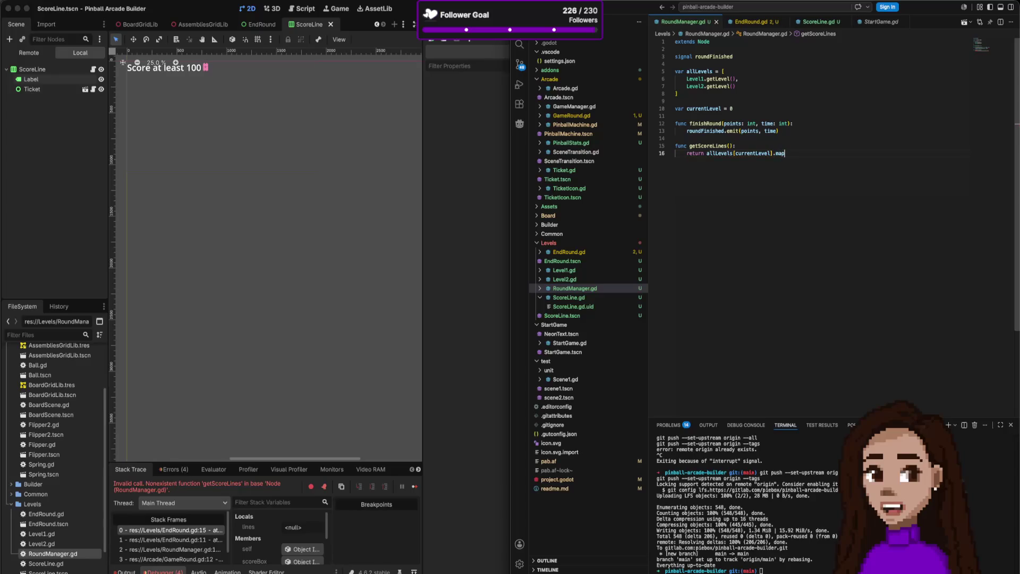
{"action": "type", "text": "."}
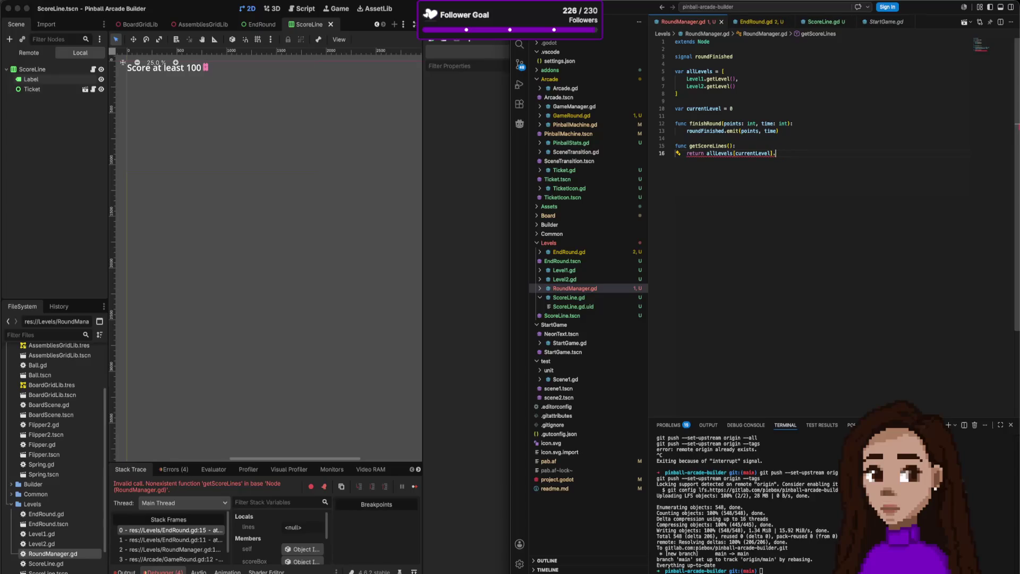
{"action": "key", "text": "BackSpace"}
{"action": "key", "text": "cmd+z"}
Try map from the suggestions on an empty array, then undo back to the earlier line 16
{"action": "key", "text": "BackSpace"}
{"action": "key", "text": "BackSpace"}
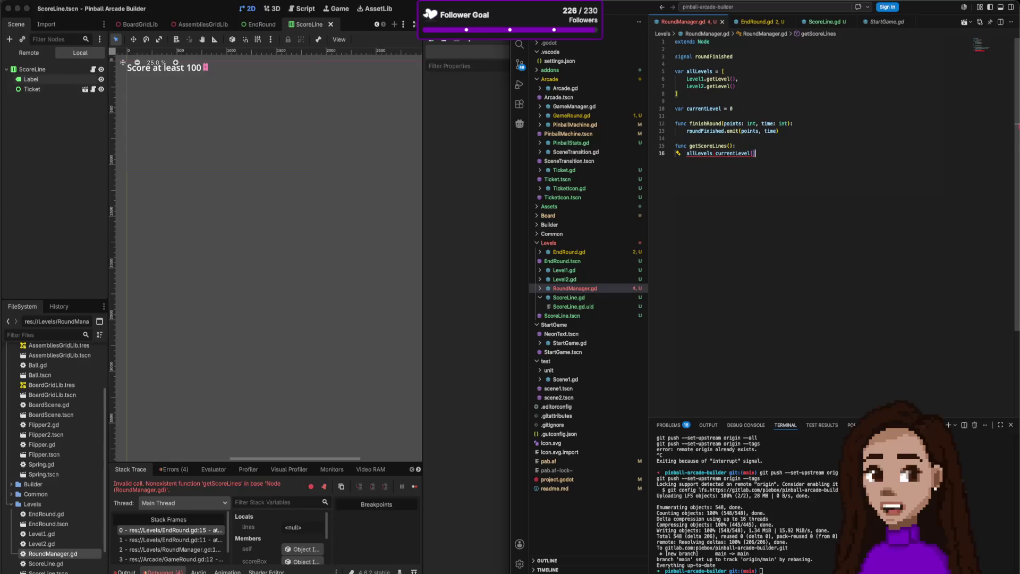
{"action": "key", "text": "super+shift+Left"}
{"action": "type", "text": "[]"}
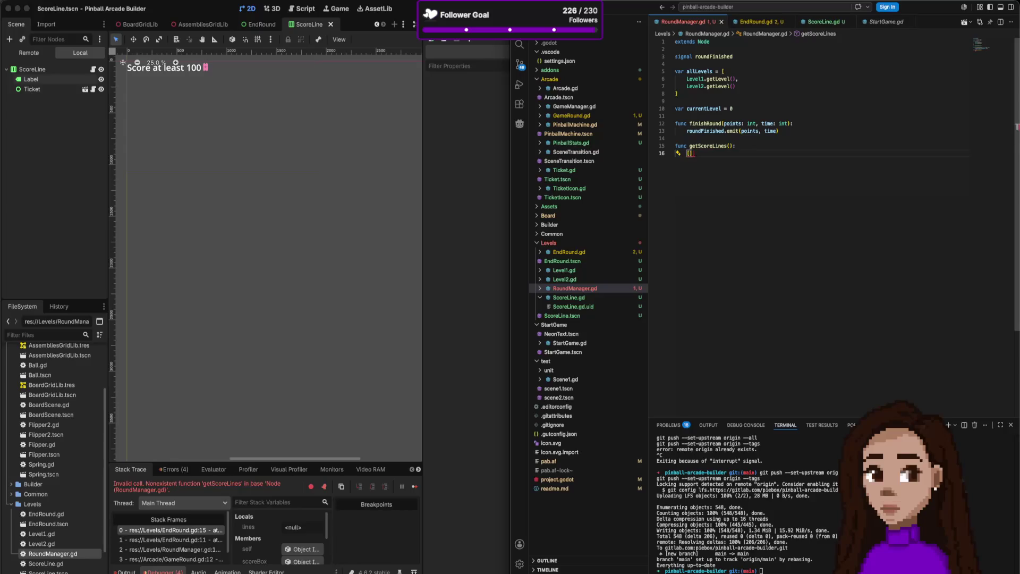
{"action": "type", "text": "."}
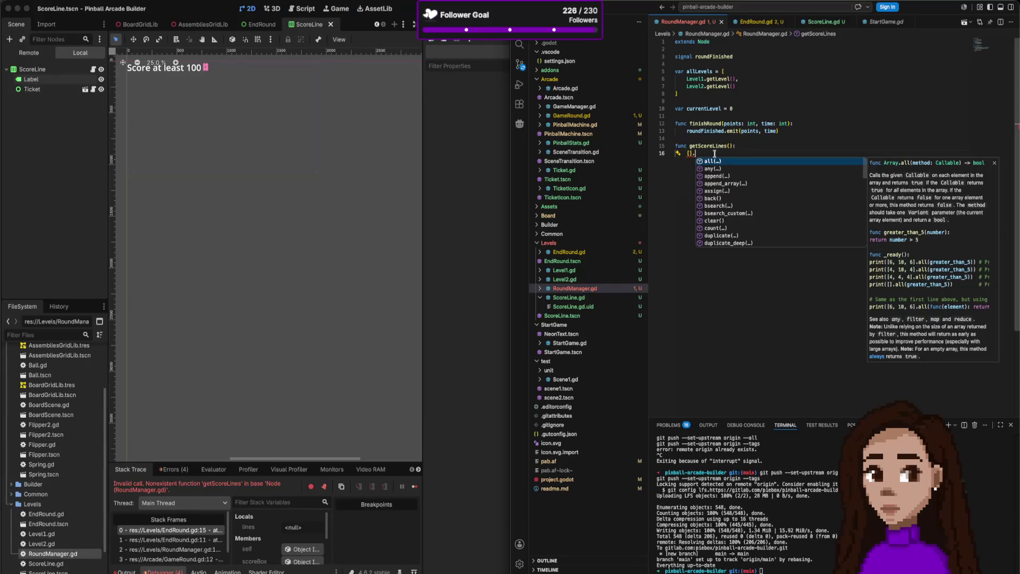
{"action": "scroll", "coordinate": [749, 207], "scroll_direction": "down", "scroll_amount": 2}
{"action": "scroll", "coordinate": [752, 212], "scroll_direction": "down", "scroll_amount": 2}
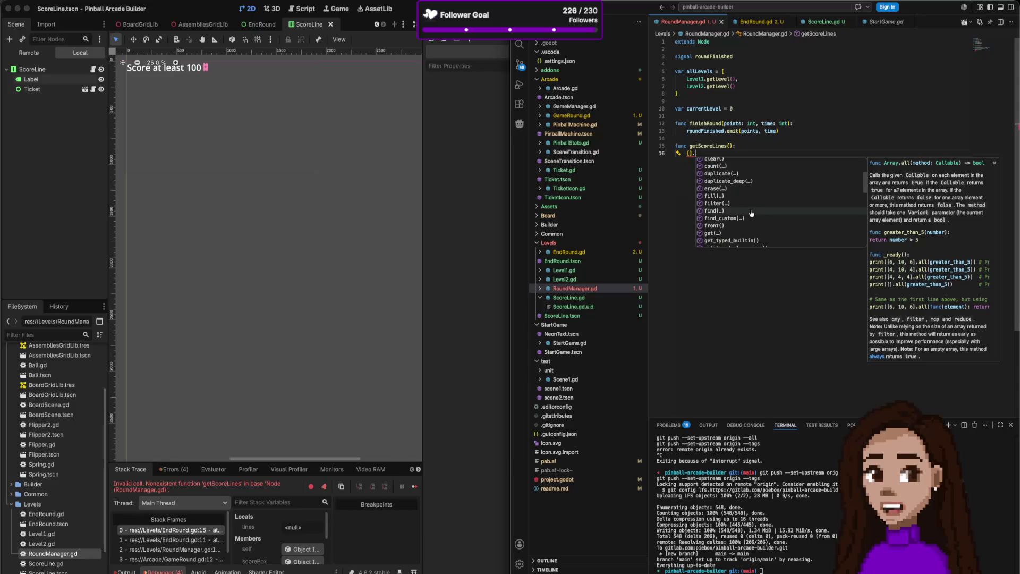
{"action": "scroll", "coordinate": [751, 210], "scroll_direction": "down", "scroll_amount": 5}
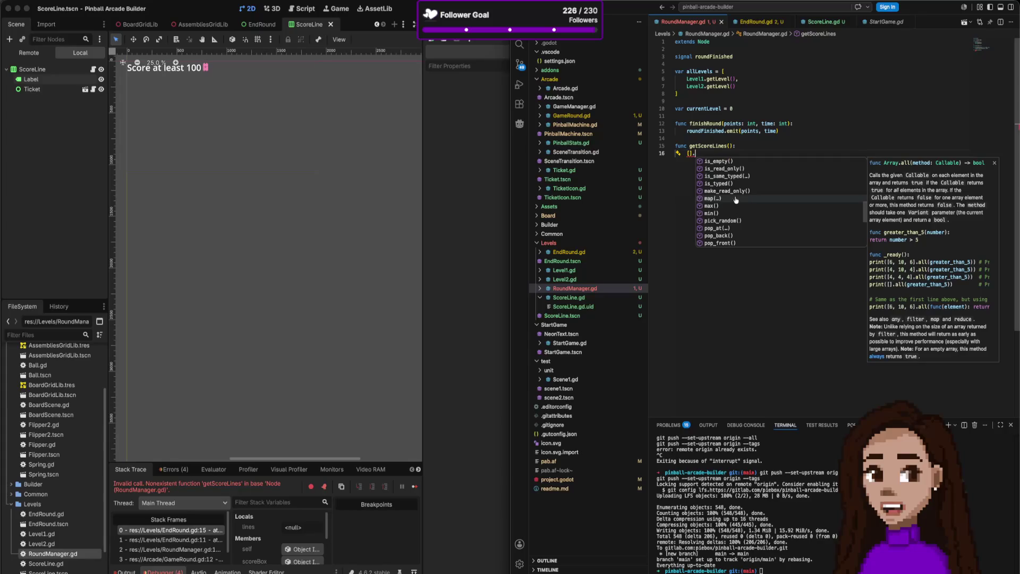
{"action": "left_click", "coordinate": [731, 199]}
{"action": "mouse_move", "coordinate": [699, 155]}
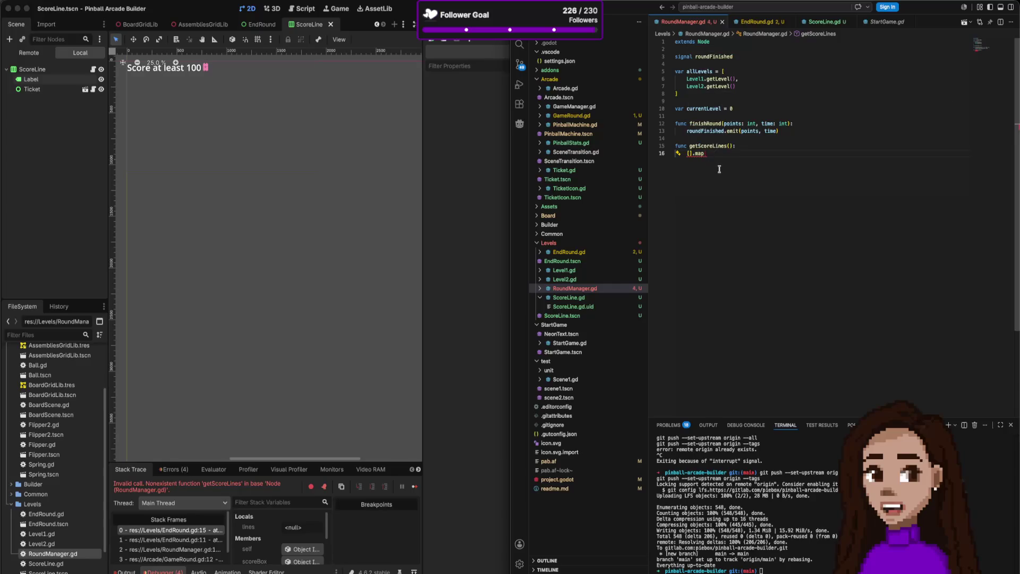
{"action": "key", "text": "BackSpace"}
{"action": "key", "text": "BackSpace"}
{"action": "key", "text": "BackSpace"}
{"action": "key", "text": "Tab"}
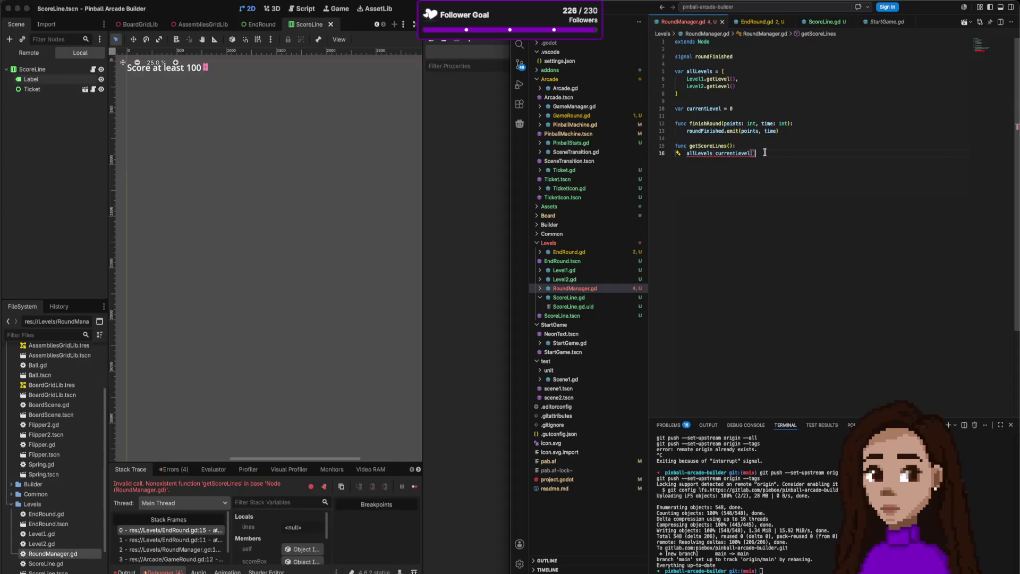
{"action": "key", "text": "ctrl+z"}
Finish line 16 as return allLevels[currentLevel].map() and add blank lines below currentLevel
{"action": "key", "text": "Home"}
{"action": "type", "text": "return"}
{"action": "key", "text": "End"}
{"action": "type", "text": ".map"}
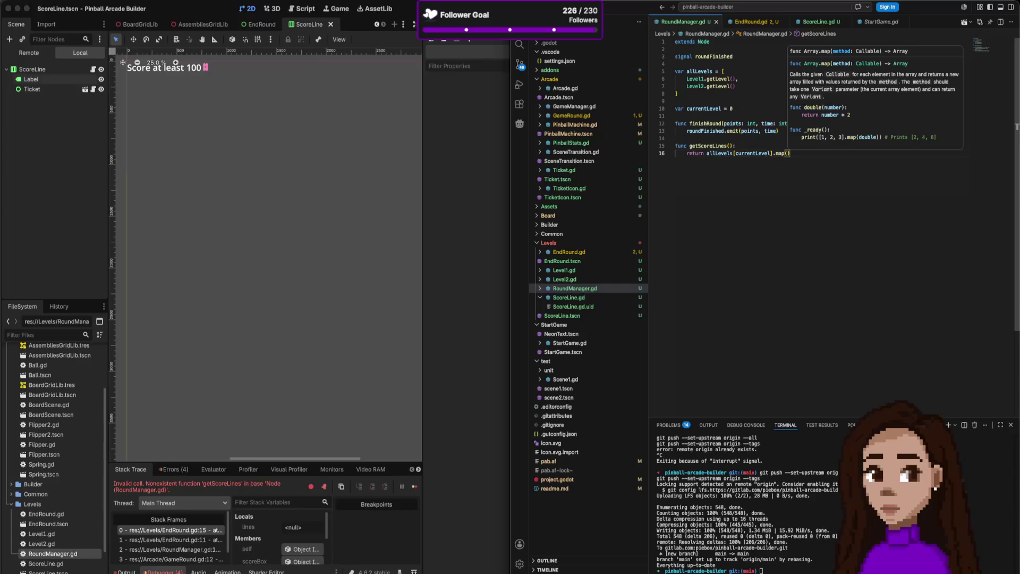
{"action": "key", "text": "Escape"}
{"action": "key", "text": "Up"}
{"action": "key", "text": "Up"}
{"action": "key", "text": "Up"}
{"action": "key", "text": "Return"}
{"action": "key", "text": "Return"}
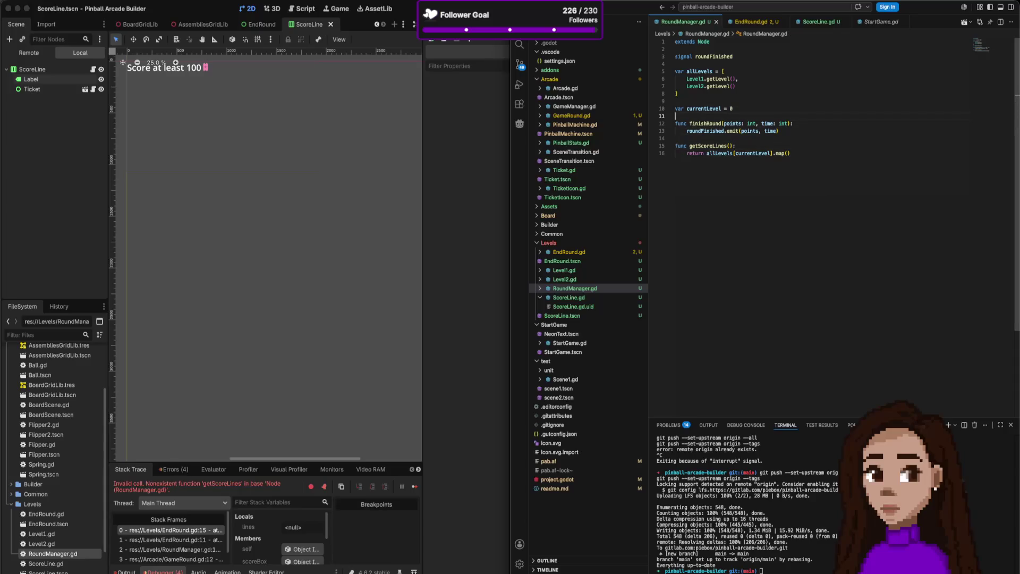
Declare var lastScore as a multi-line dictionary with points: 0 and time entries
{"action": "type", "text": "ar "}
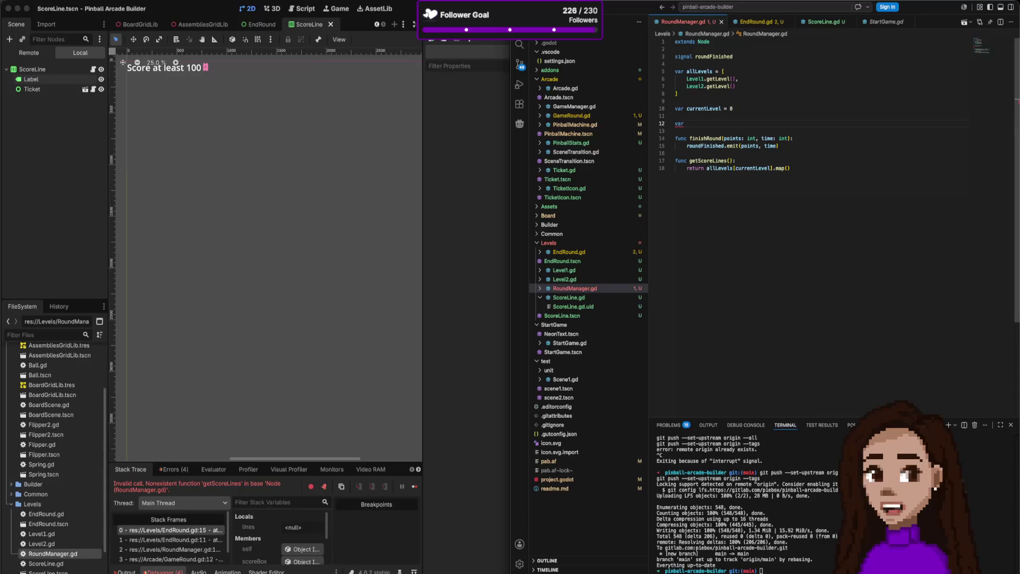
{"action": "type", "text": "last"}
{"action": "type", "text": "lastC"}
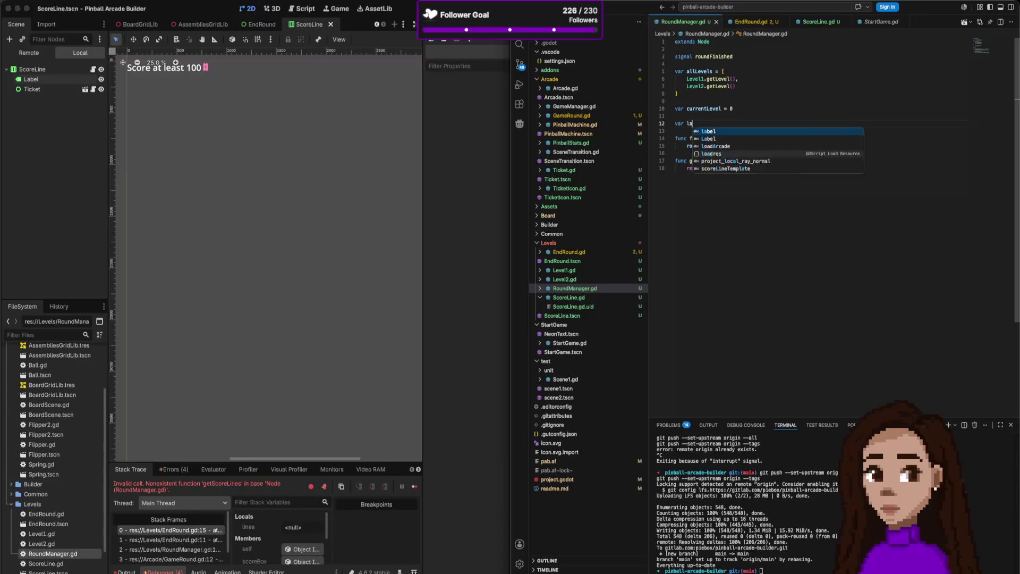
{"action": "type", "text": "core ="}
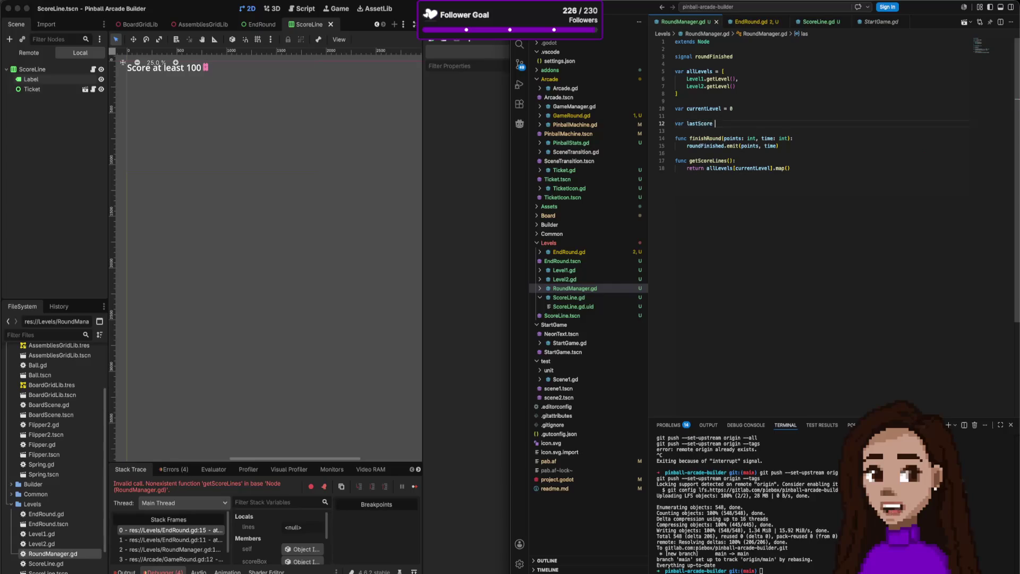
{"action": "type", "text": "["}
{"action": "key", "text": "Return"}
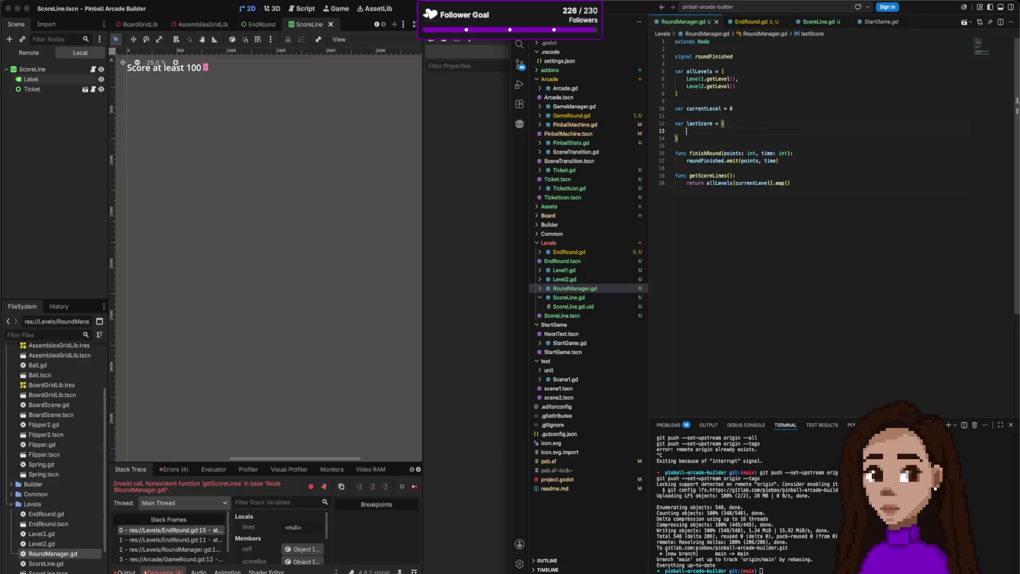
{"action": "type", "text": "time:"}
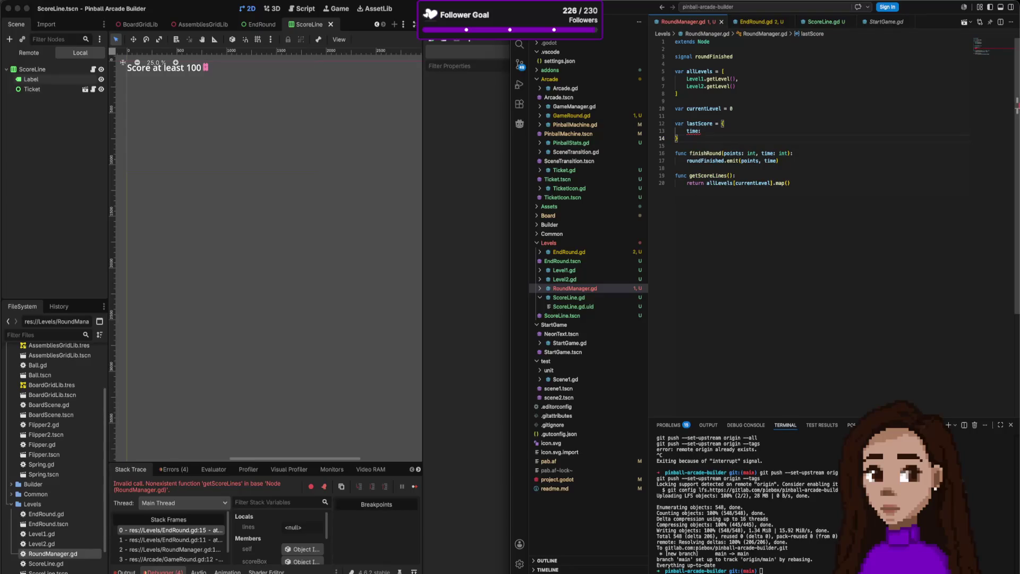
{"action": "key", "text": "Up"}
{"action": "key", "text": "Return"}
{"action": "key", "text": "Up"}
{"action": "type", "text": "."}
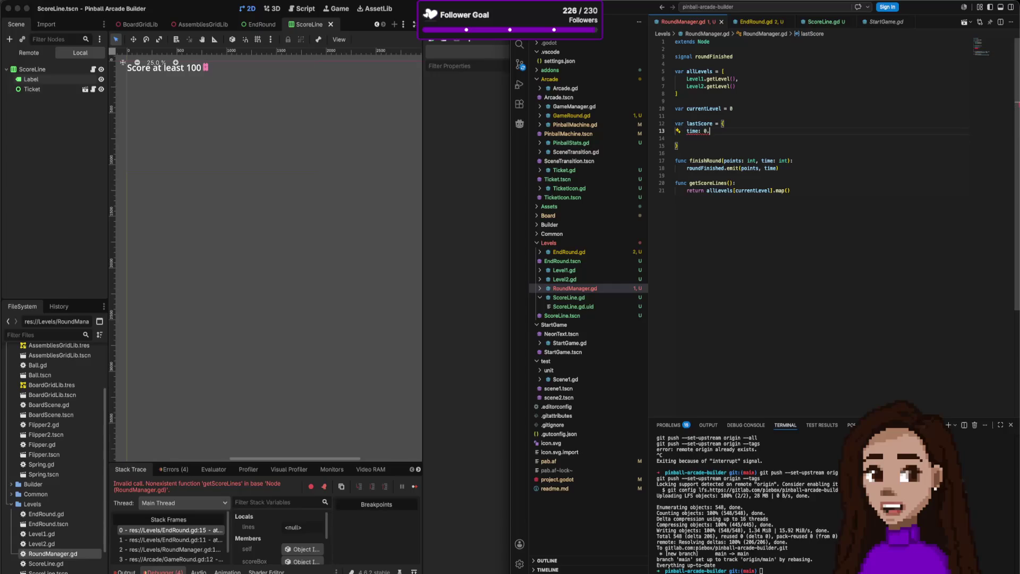
{"action": "key", "text": "ctrl+shift+Return"}
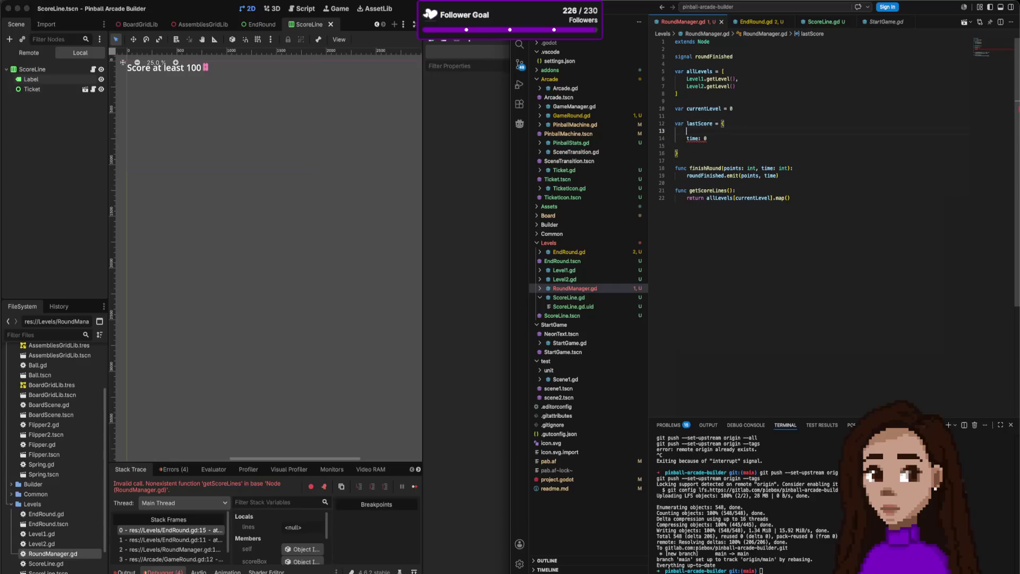
{"action": "type", "text": "po"}
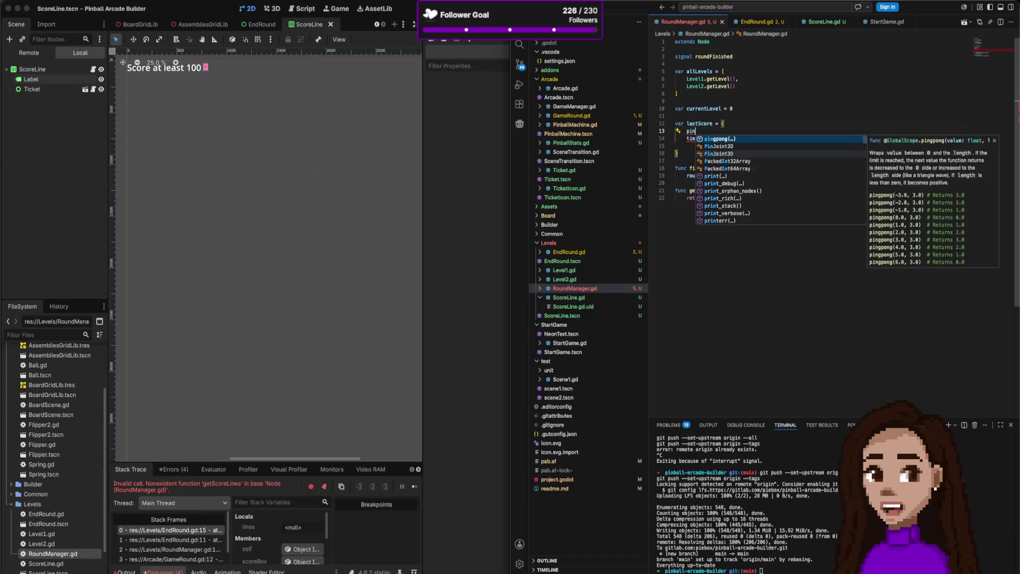
{"action": "type", "text": "ints: 0,"}
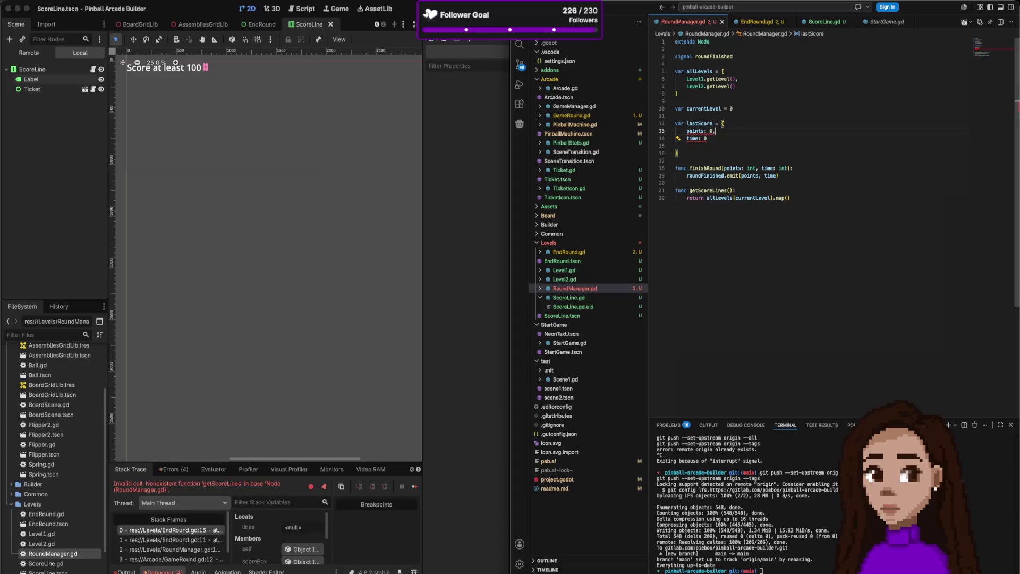
Quote the "points" and "time" keys and remove the blank line before the closing brace
{"action": "double_click", "coordinate": [696, 131]}
{"action": "type", "text": "\""}
{"action": "double_click", "coordinate": [694, 139]}
{"action": "type", "text": "\""}
{"action": "left_click", "coordinate": [676, 153]}
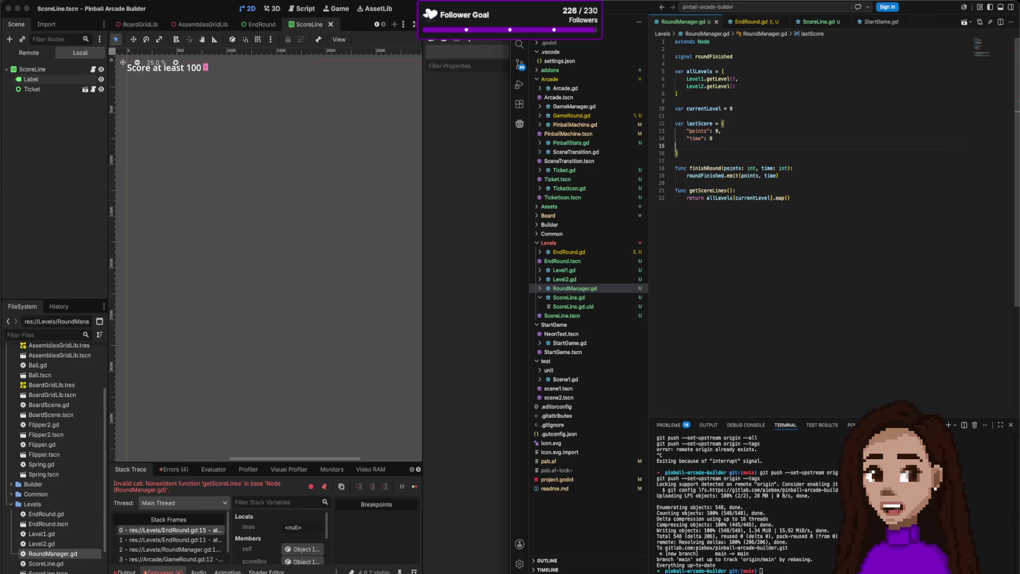
{"action": "key", "text": "BackSpace"}
{"action": "left_click_drag", "start_coordinate": [788, 160], "coordinate": [732, 160]}
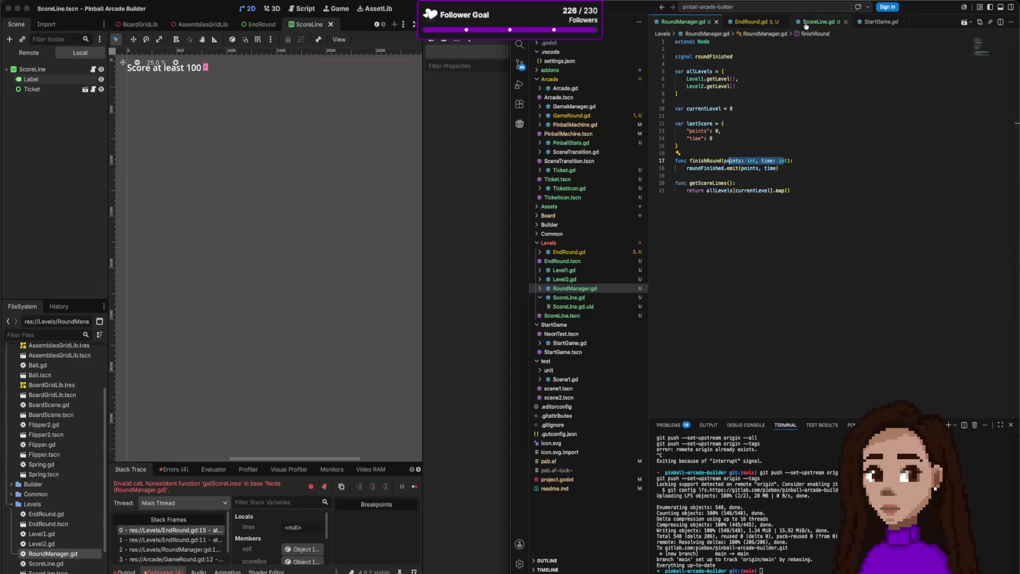
{"action": "mouse_move", "coordinate": [721, 124]}
{"action": "left_mouse_down"}
{"action": "mouse_move", "coordinate": [721, 142]}
{"action": "mouse_move", "coordinate": [708, 146]}
{"action": "left_mouse_up"}
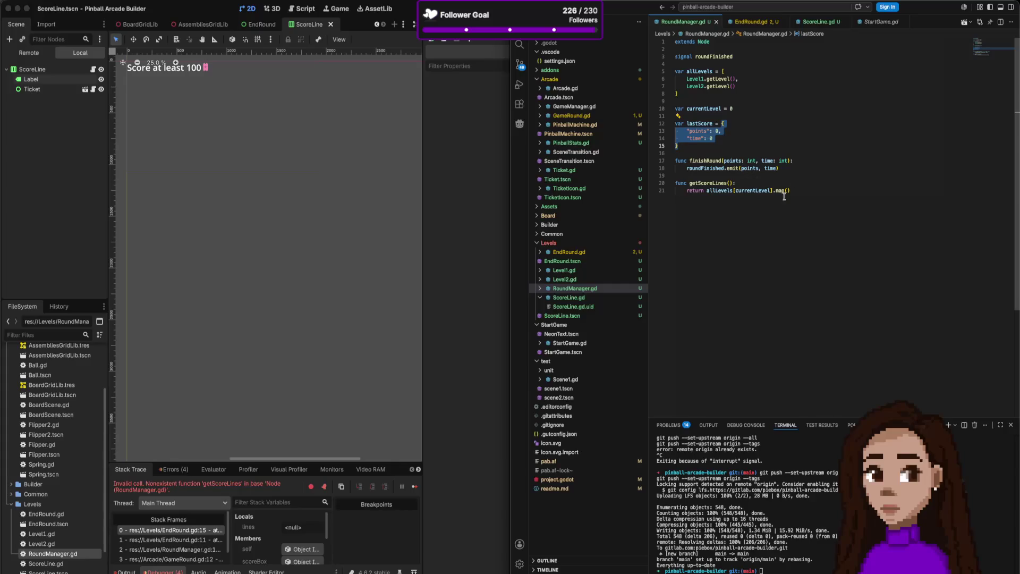
Declare a new function getEmptyScore(): on a fresh line below getScoreLines
{"action": "left_click", "coordinate": [762, 210]}
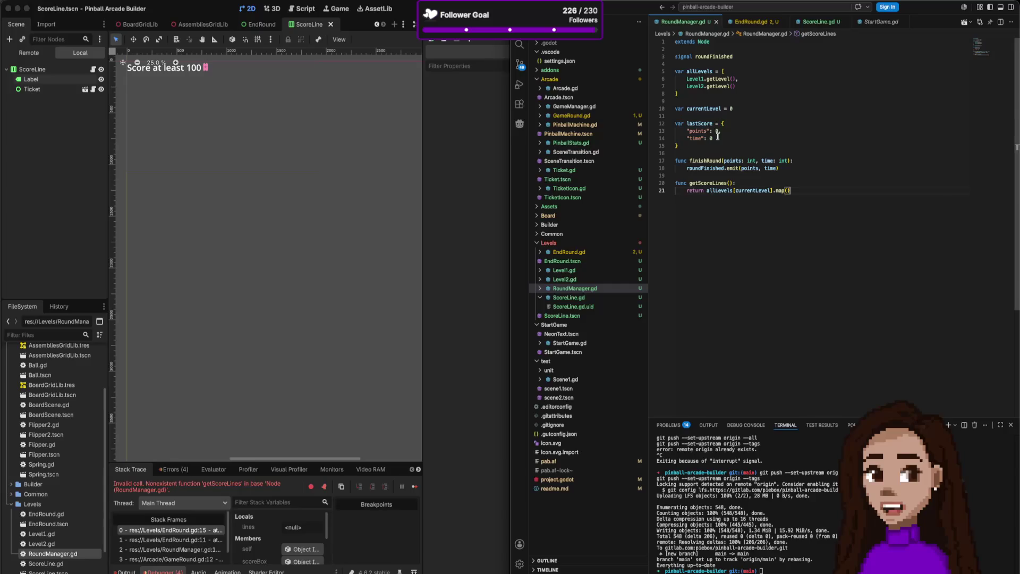
{"action": "left_click_drag", "start_coordinate": [718, 121], "coordinate": [685, 147]}
{"action": "left_click", "coordinate": [726, 212]}
{"action": "key", "text": "End"}
{"action": "key", "text": "Return"}
{"action": "key", "text": "Return"}
{"action": "key", "text": "Return"}
{"action": "key", "text": "Return"}
{"action": "type", "text": "func "}
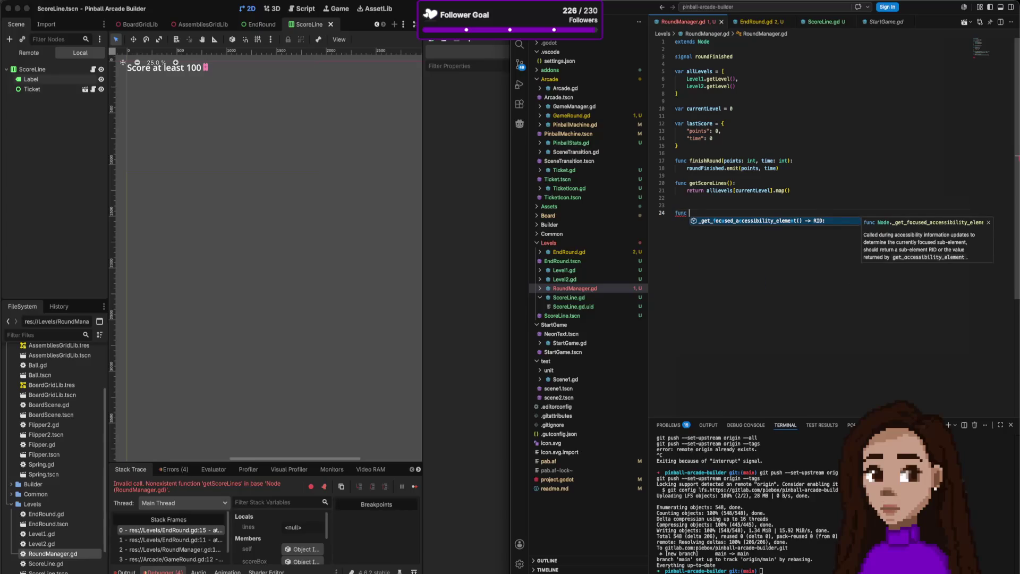
{"action": "type", "text": "score"}
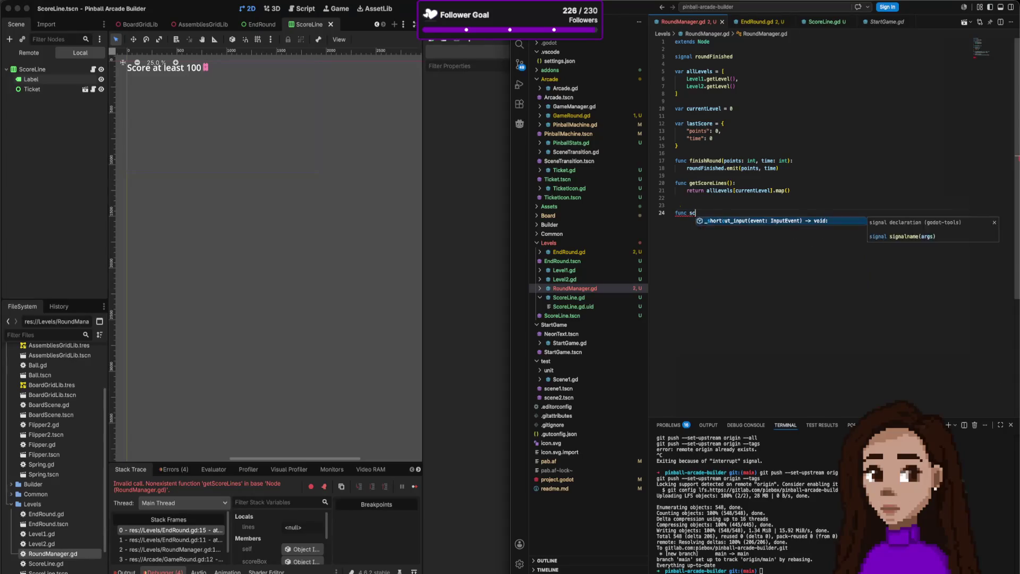
{"action": "left_click", "coordinate": [689, 213]}
{"action": "type", "text": "getMscore"}
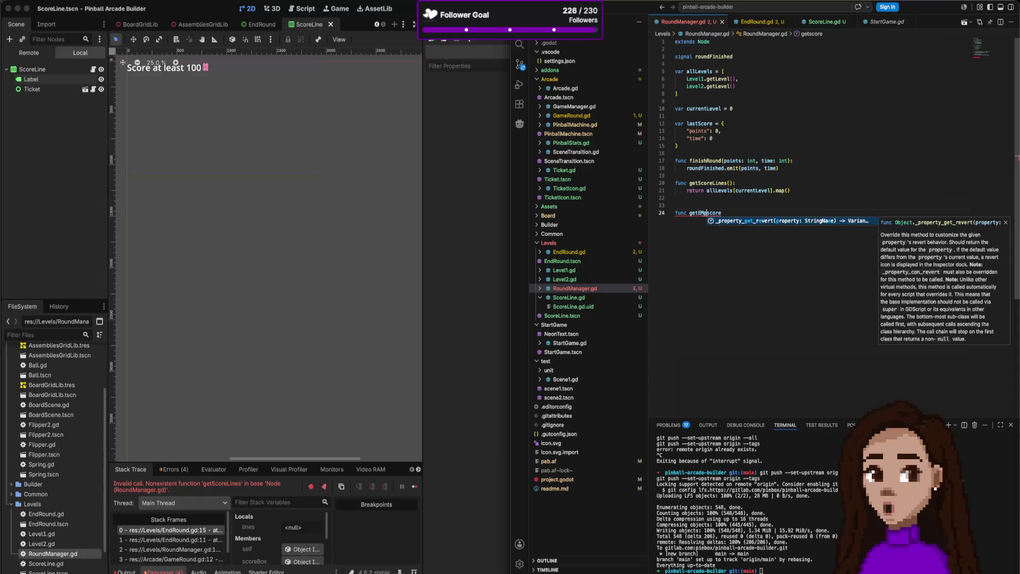
{"action": "key", "text": "BackSpace"}
{"action": "type", "text": "mpty"}
{"action": "key", "text": "Delete"}
{"action": "key", "text": "Delete"}
{"action": "type", "text": "S"}
{"action": "key", "text": "End"}
{"action": "type", "text": "():"}
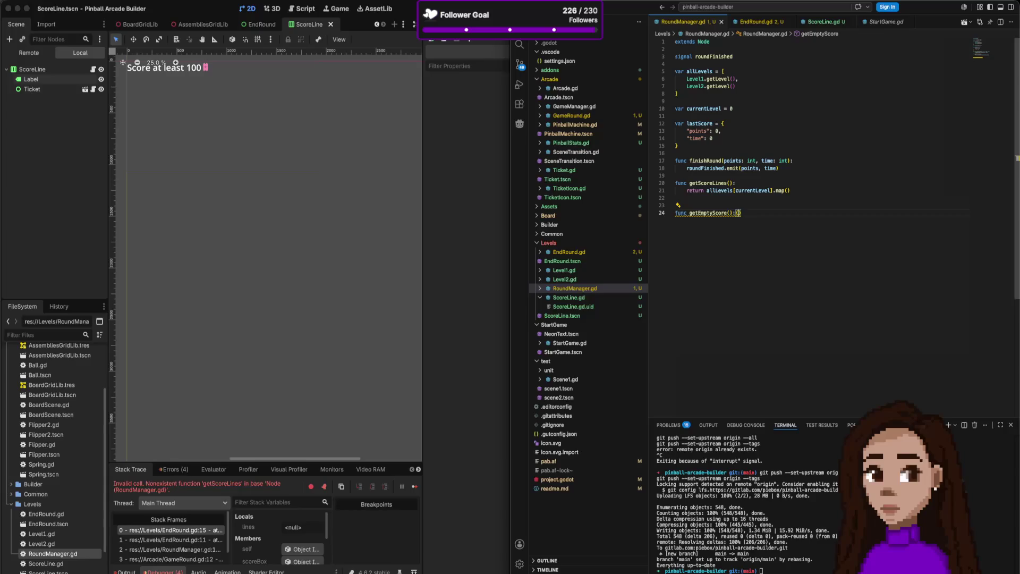
{"action": "key", "text": "Return"}
Rename the function to getScore with parameters points = 0 and time = 0
{"action": "left_click", "coordinate": [686, 212]}
{"action": "left_click", "coordinate": [716, 213]}
{"action": "key", "text": "BackSpace"}
{"action": "key", "text": "BackSpace"}
{"action": "key", "text": "BackSpace"}
{"action": "type", "text": "points: "}
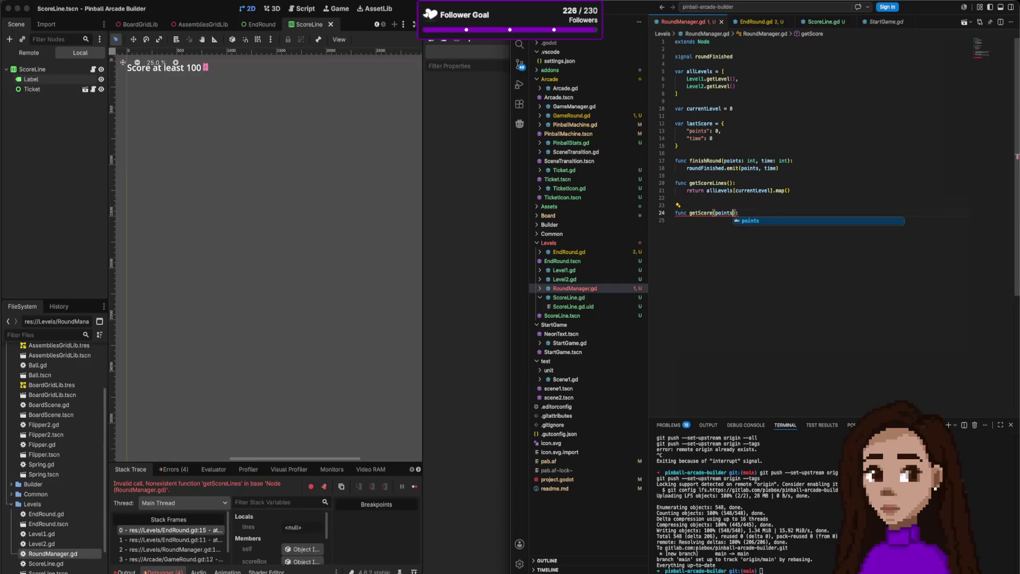
{"action": "type", "text": ", time = 0"}
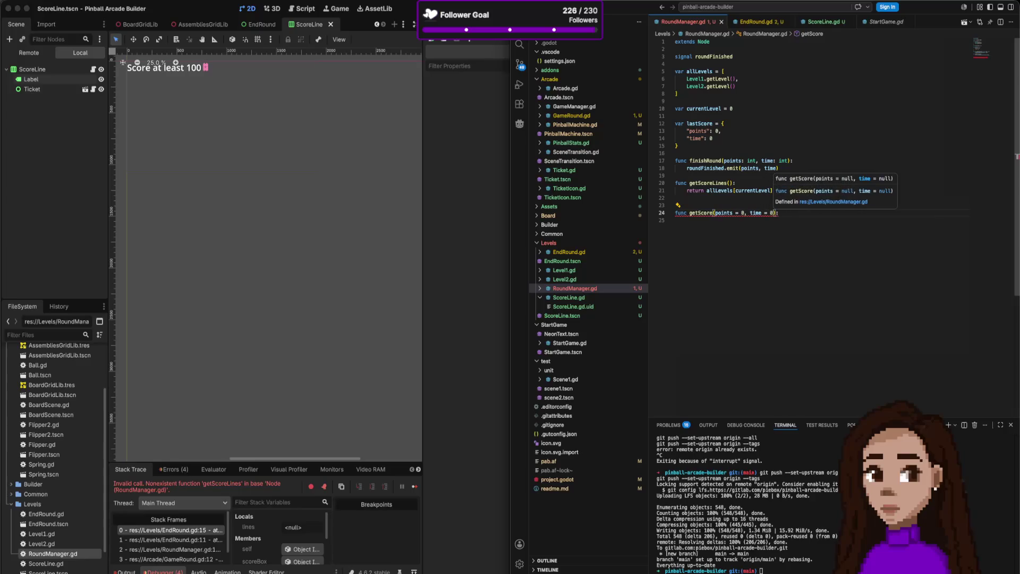
Make getScore return a dictionary with "points": points and "time": time
{"action": "key", "text": "Return"}
{"action": "type", "text": "return"}
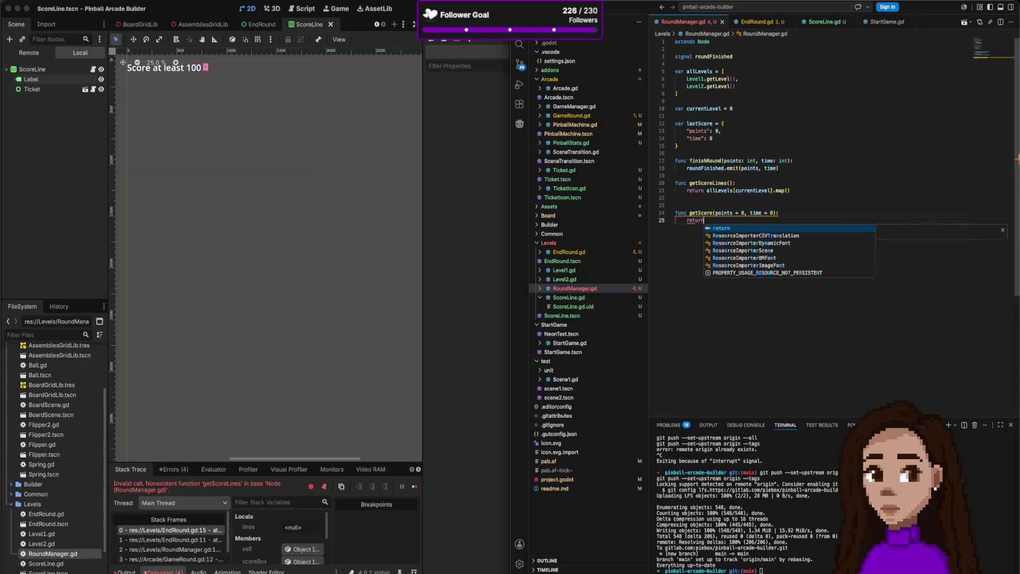
{"action": "type", "text": " {"}
{"action": "key", "text": "Return"}
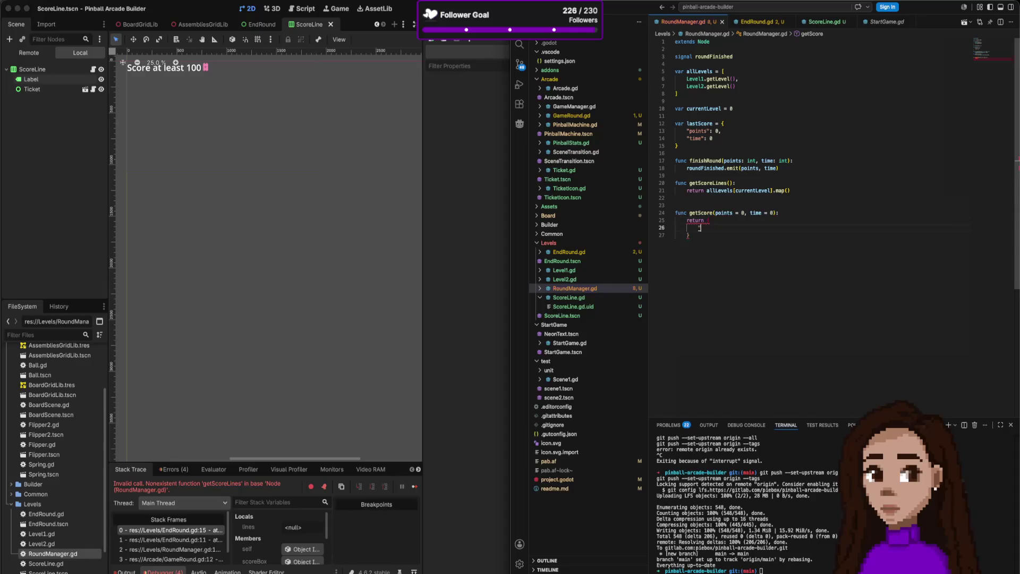
{"action": "type", "text": "point\": po"}
{"action": "key", "text": "Tab"}
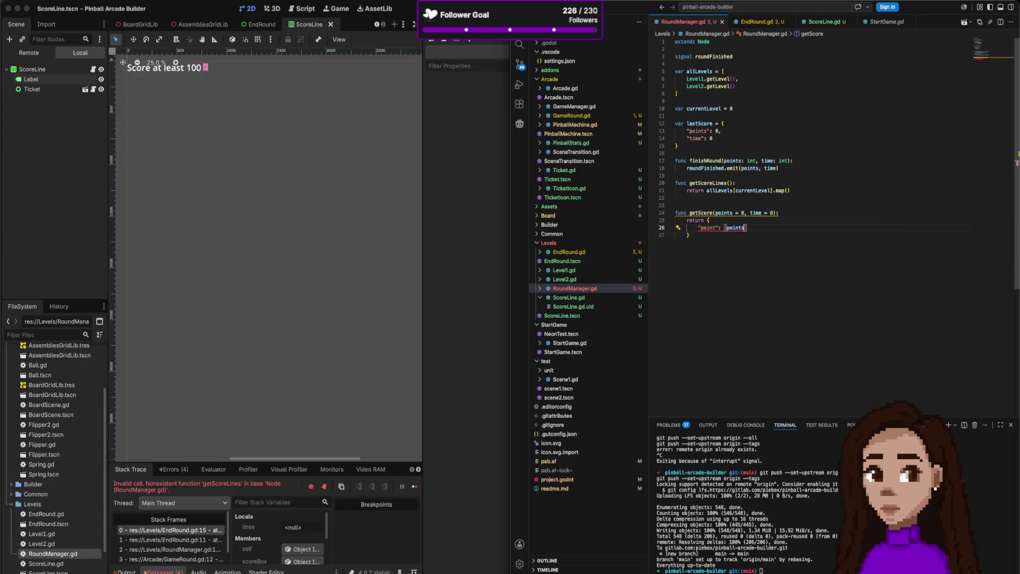
{"action": "left_click", "coordinate": [719, 227]}
{"action": "type", "text": "s"}
{"action": "key", "text": "shift+alt+Down"}
{"action": "left_click", "coordinate": [729, 235]}
{"action": "double_click", "coordinate": [733, 235]}
{"action": "type", "text": "time"}
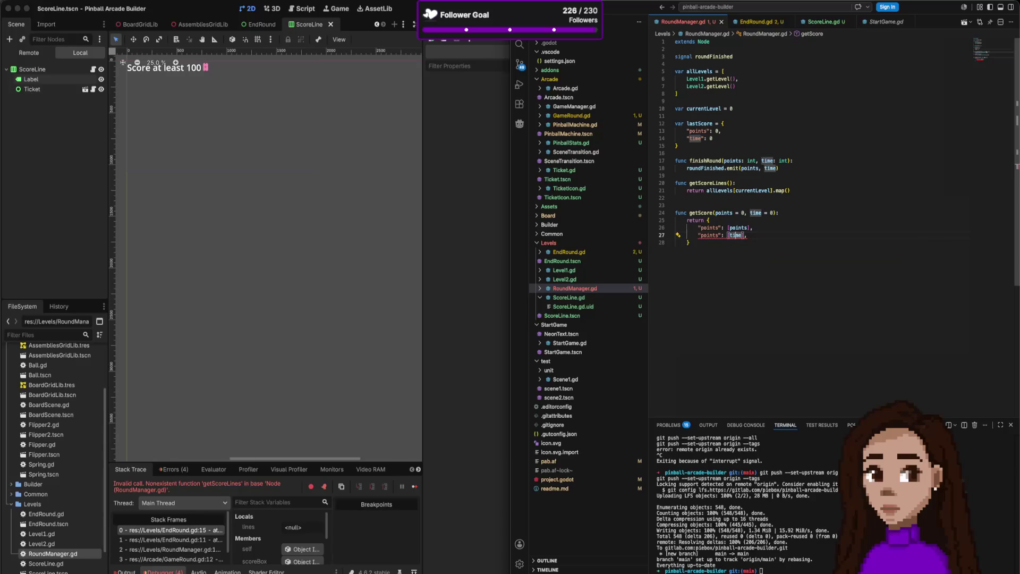
{"action": "left_click", "coordinate": [718, 235]}
{"action": "key", "text": "shift+alt+Right"}
{"action": "type", "text": "time"}
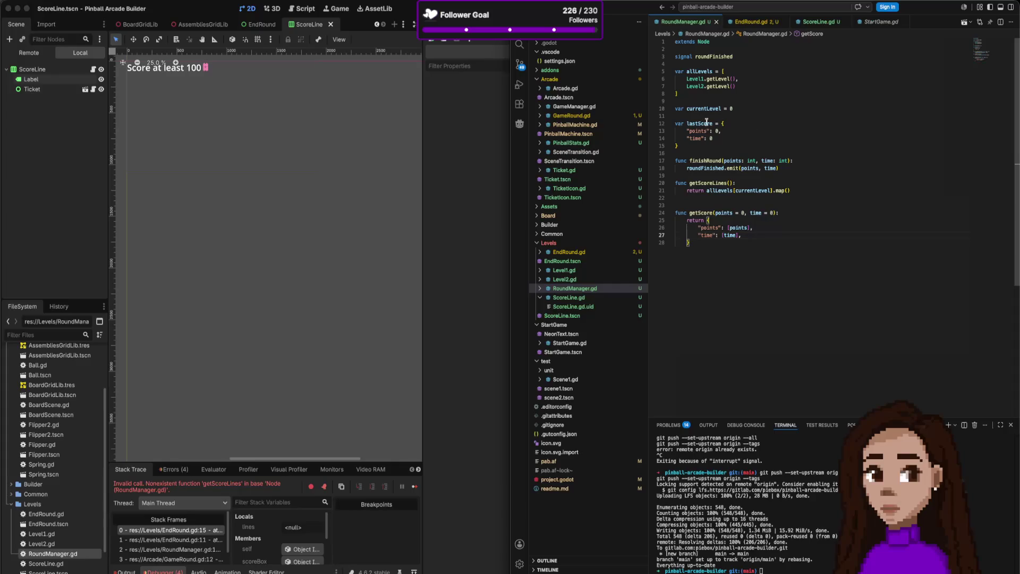
Delete lastScore's inline dictionary literal and start typing getSc in its place
{"action": "left_click_drag", "start_coordinate": [721, 124], "coordinate": [680, 146]}
{"action": "key", "text": "BackSpace"}
{"action": "type", "text": "getS"}
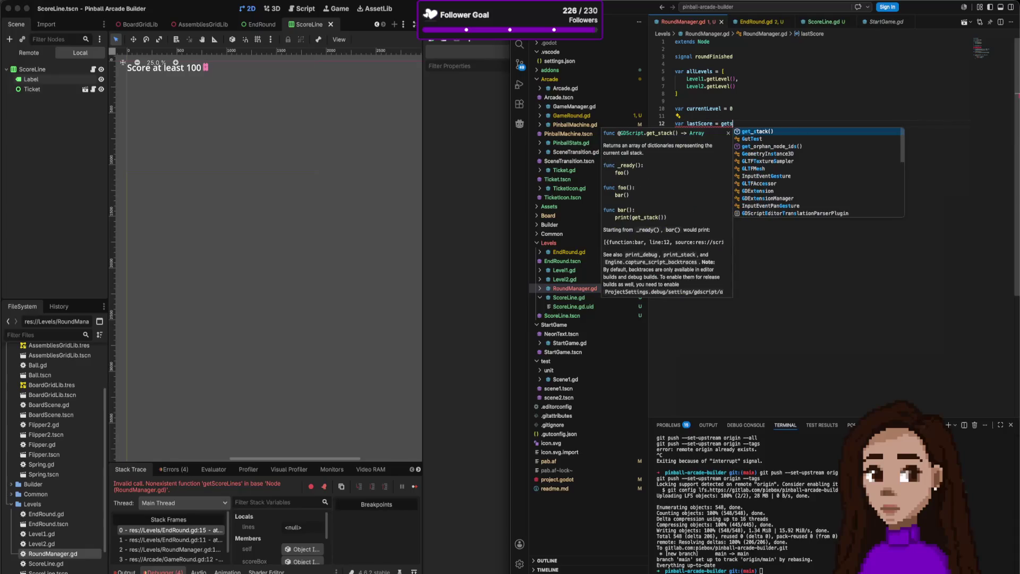
{"action": "type", "text": "c"}
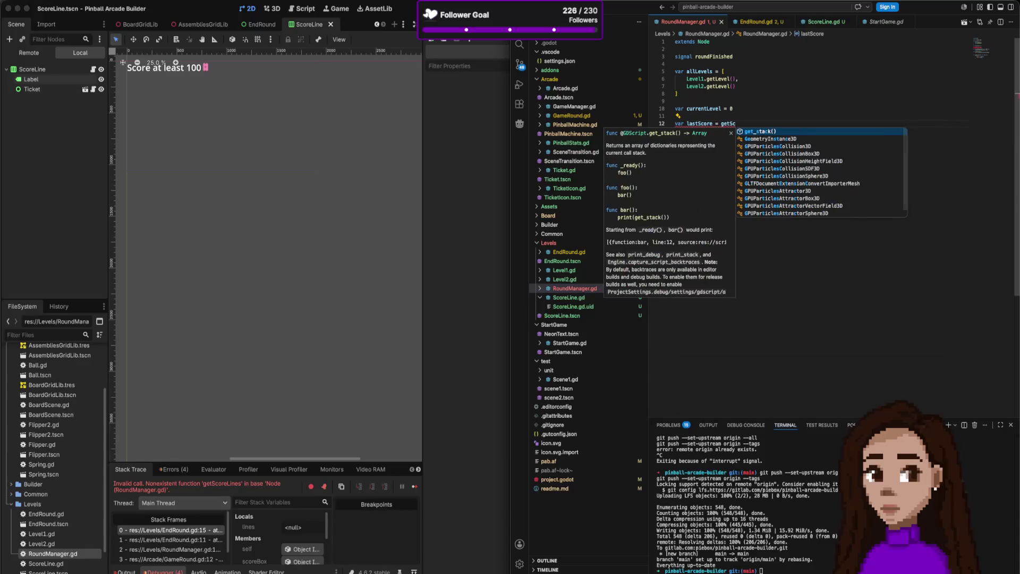
Initialise lastScore with a call to getScore()
{"action": "key", "text": "BackSpace"}
{"action": "type", "text": "core"}
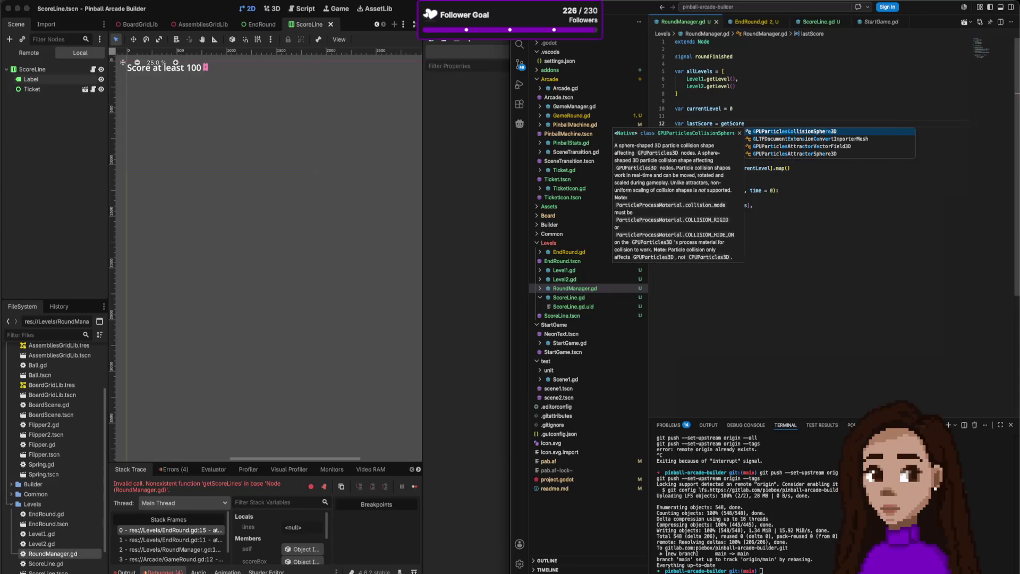
{"action": "type", "text": "("}
{"action": "key", "text": "Escape"}
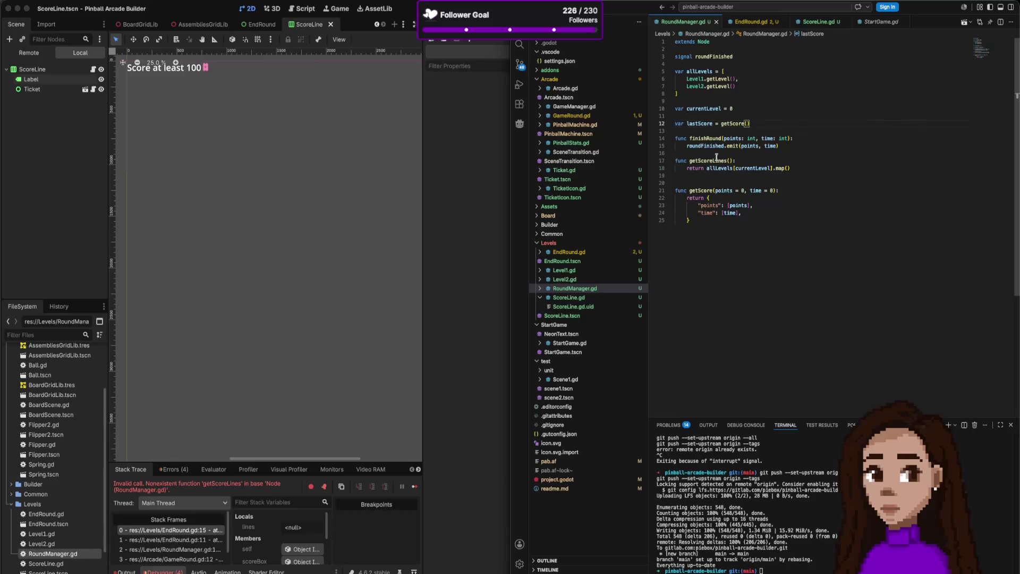
Rename the getScore symbol to scoreBuilder throughout RoundManager.gd
{"action": "mouse_move", "coordinate": [702, 191]}
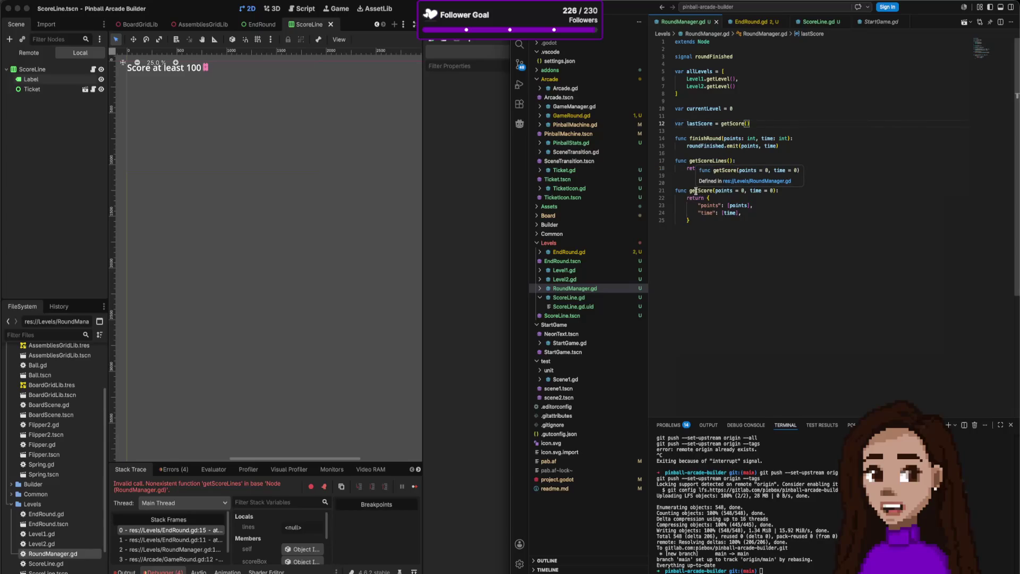
{"action": "right_click", "coordinate": [737, 123]}
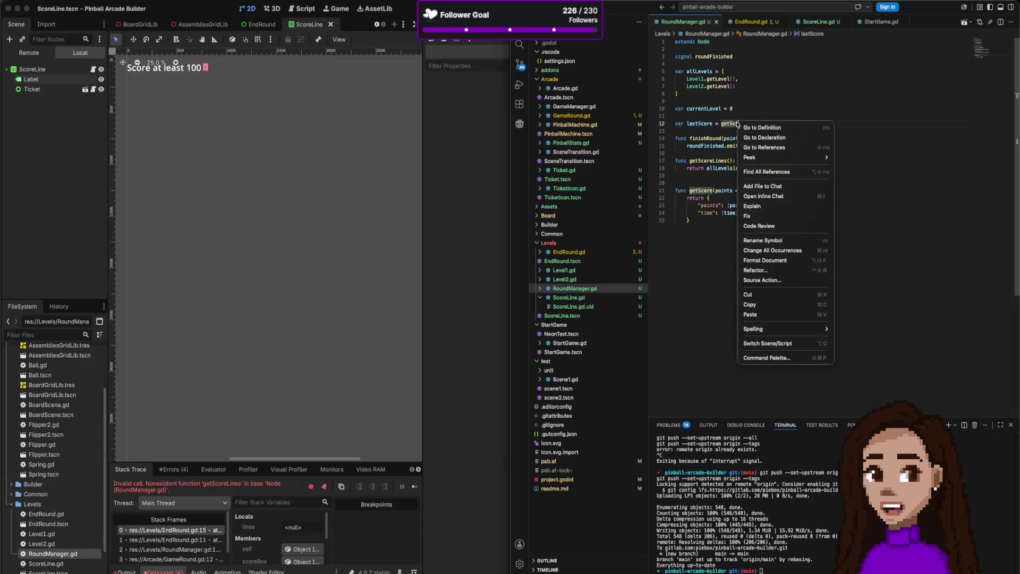
{"action": "left_click", "coordinate": [770, 241]}
{"action": "type", "text": "score"}
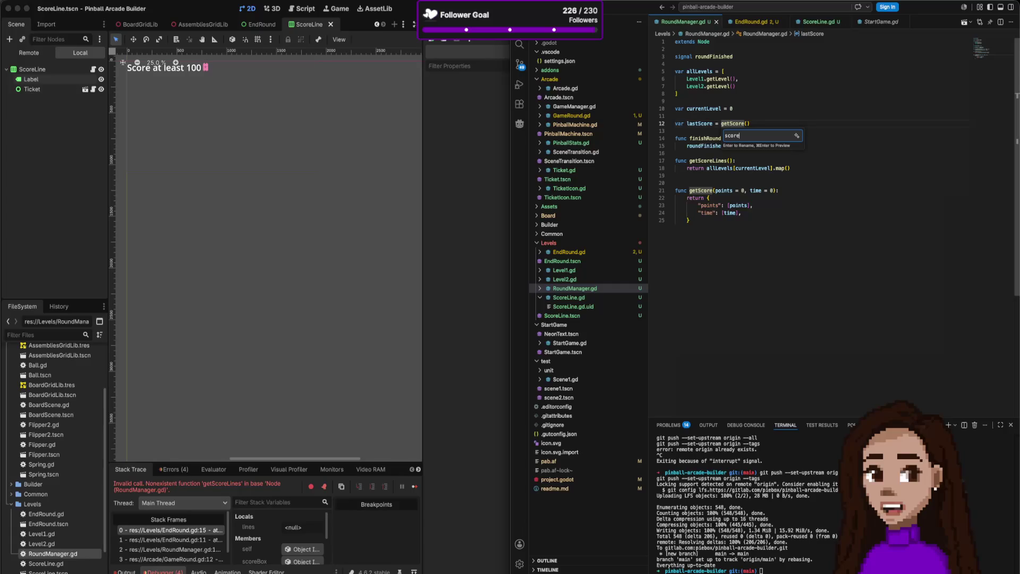
{"action": "type", "text": "lder"}
{"action": "key", "text": "Return"}
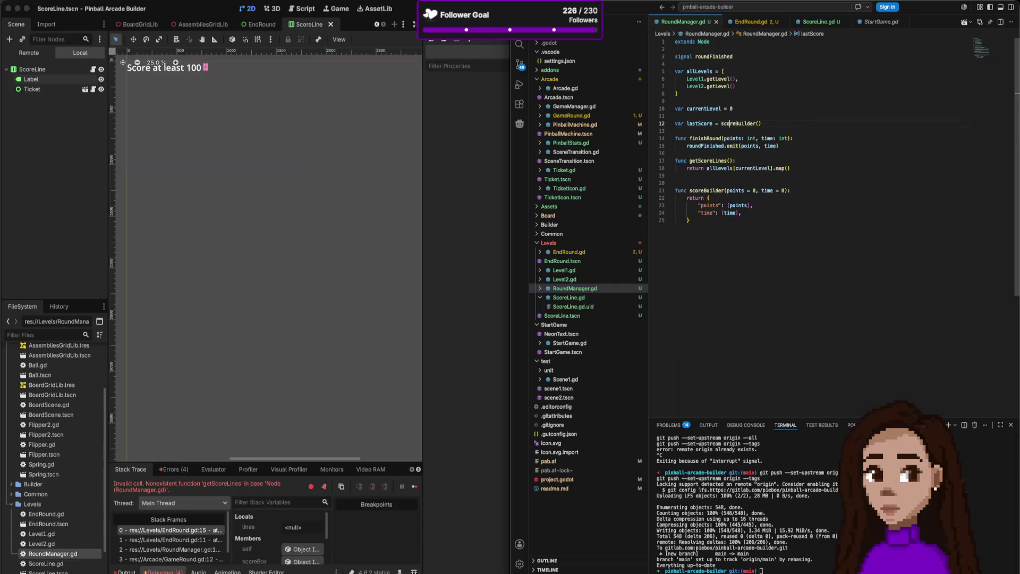
{"action": "left_click", "coordinate": [777, 250]}
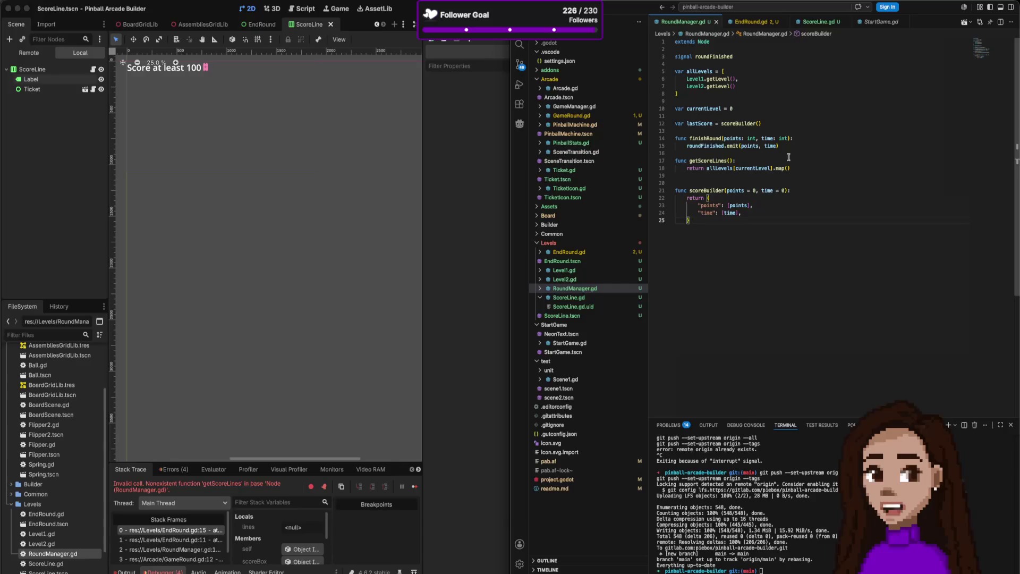
{"action": "mouse_move", "coordinate": [723, 137]}
{"action": "left_mouse_down"}
{"action": "mouse_move", "coordinate": [770, 141]}
{"action": "mouse_move", "coordinate": [765, 148]}
{"action": "left_mouse_up"}
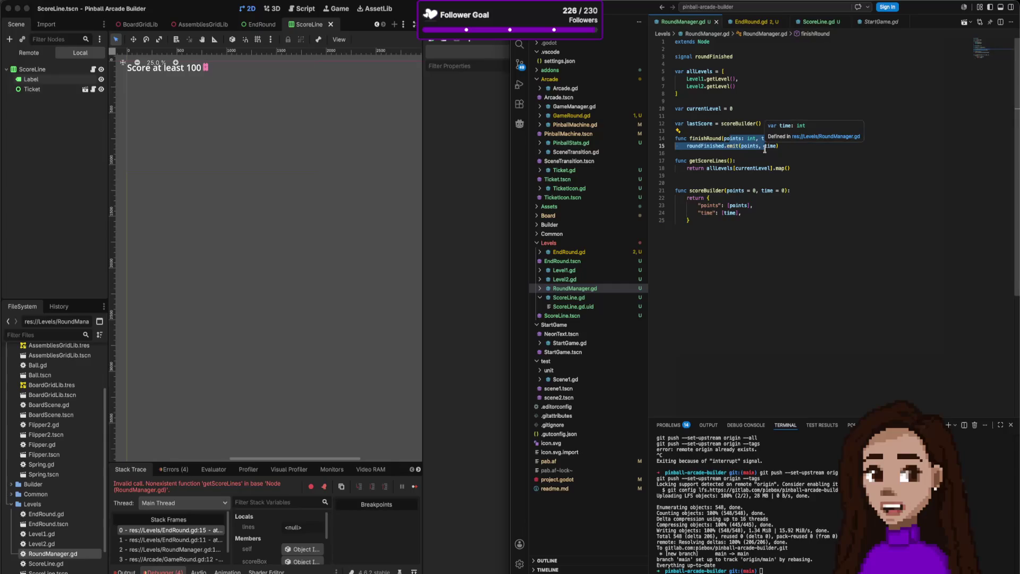
Pass buildScoreLine into the .map() call on the getScoreLines line
{"action": "left_click", "coordinate": [796, 168]}
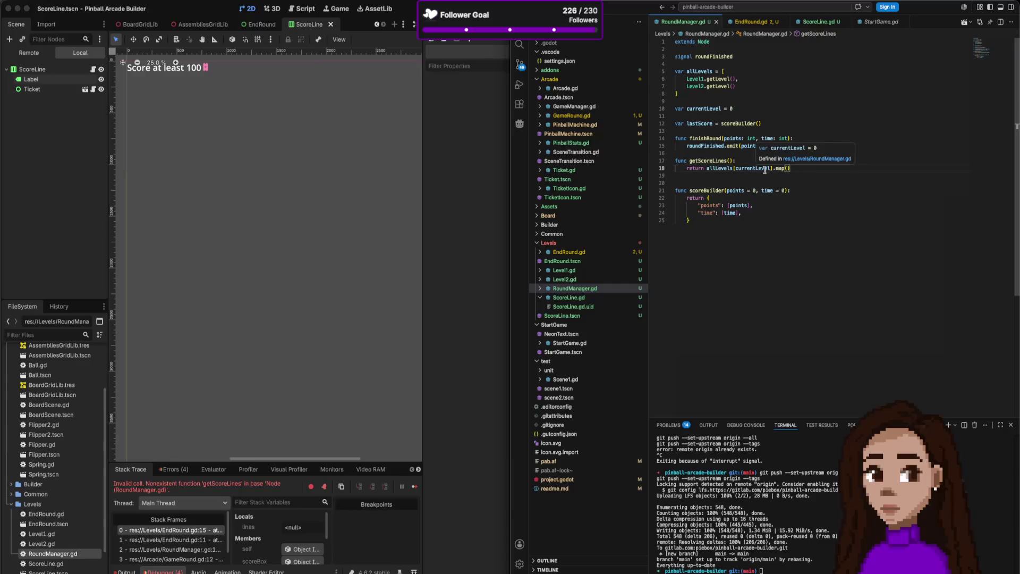
{"action": "key", "text": "Down"}
{"action": "key", "text": "Return"}
{"action": "key", "text": "Up"}
{"action": "key", "text": "Up"}
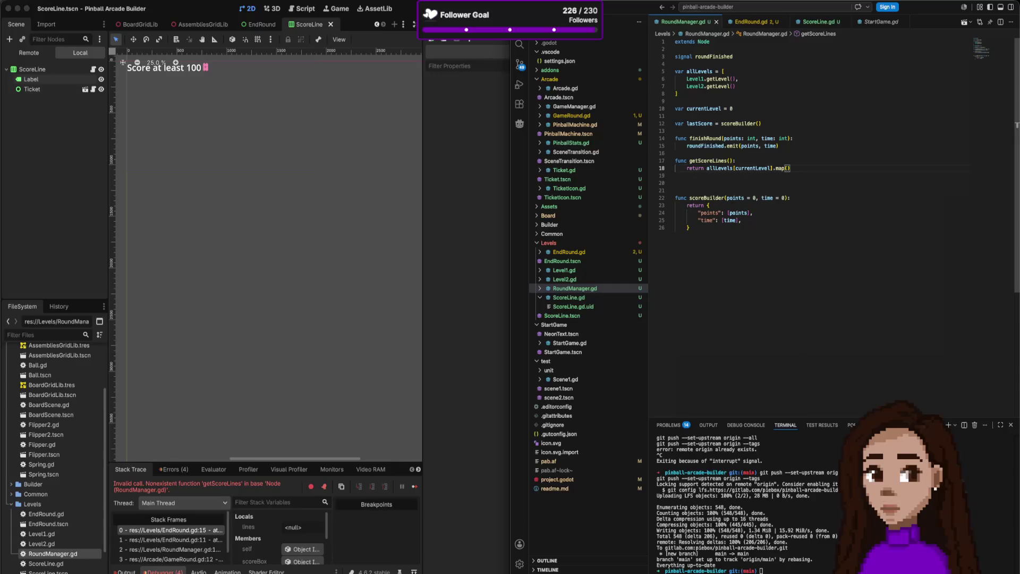
{"action": "type", "text": "Builds"}
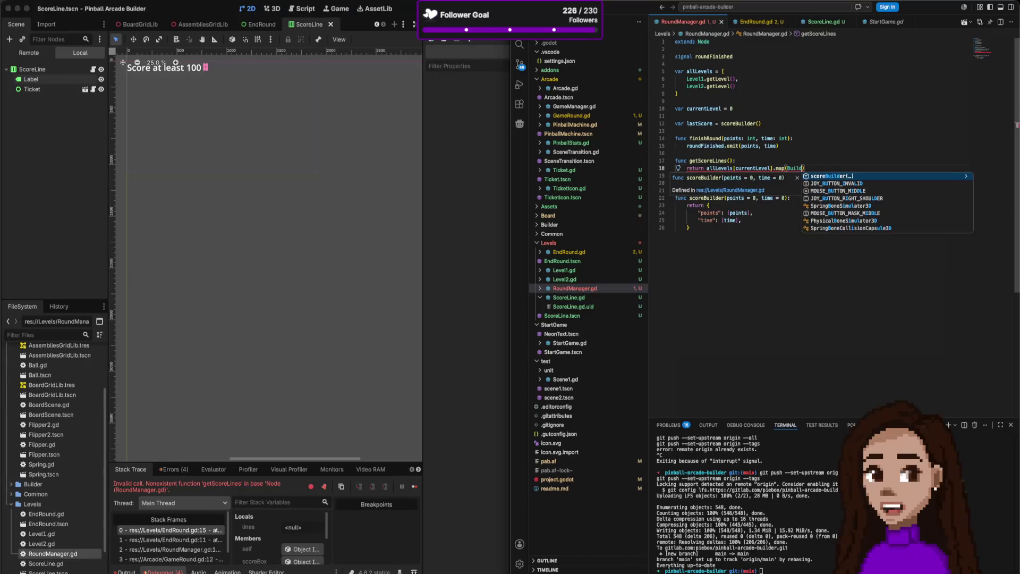
{"action": "type", "text": "coreLine"}
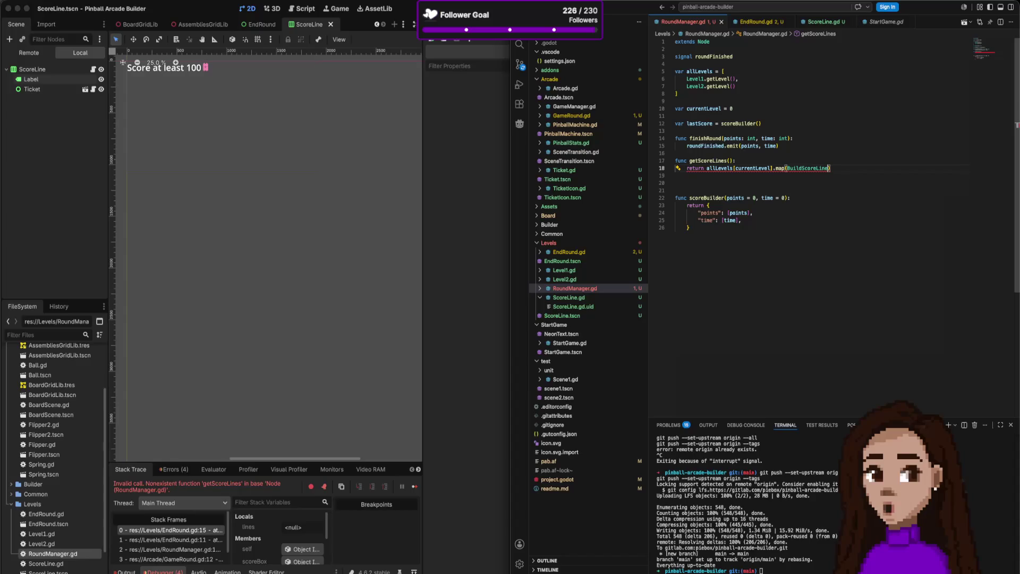
{"action": "key", "text": "ctrl+BackSpace"}
{"action": "type", "text": "b"}
{"action": "key", "text": "Return"}
Declare an empty func buildScoreLine(): below, then switch to EndRound.gd
{"action": "left_click", "coordinate": [676, 183]}
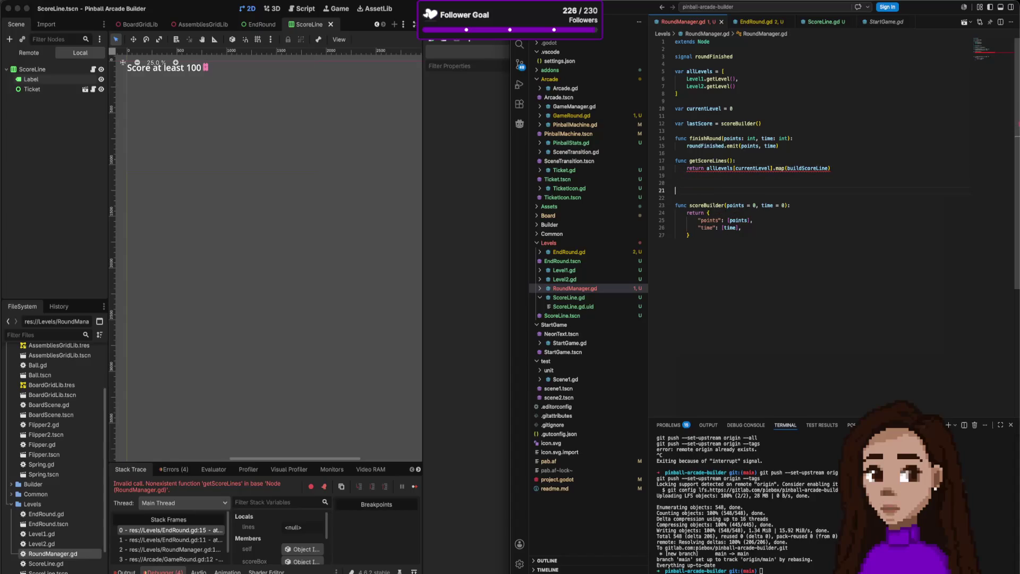
{"action": "type", "text": "func build"}
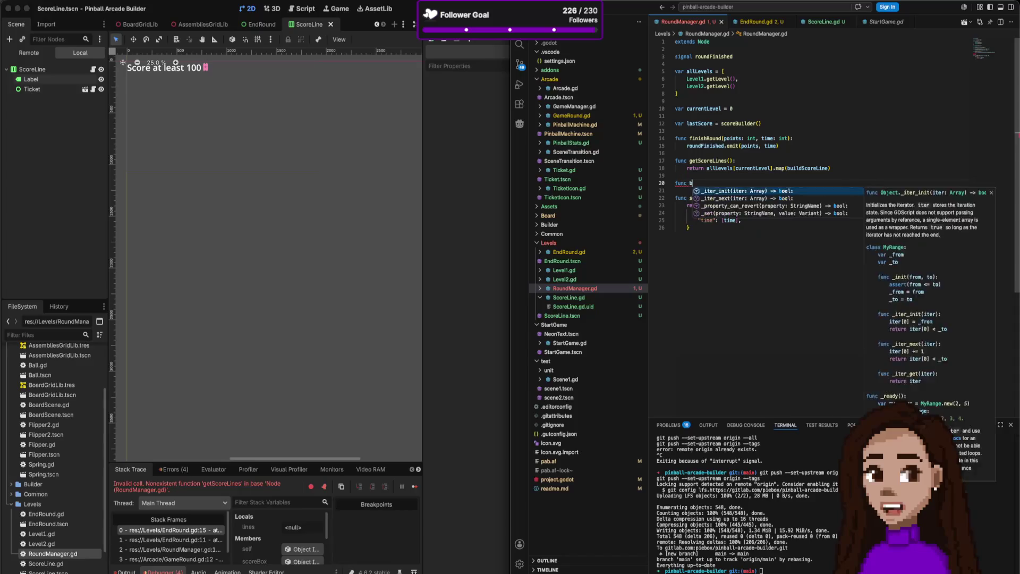
{"action": "type", "text": "ScoreL"}
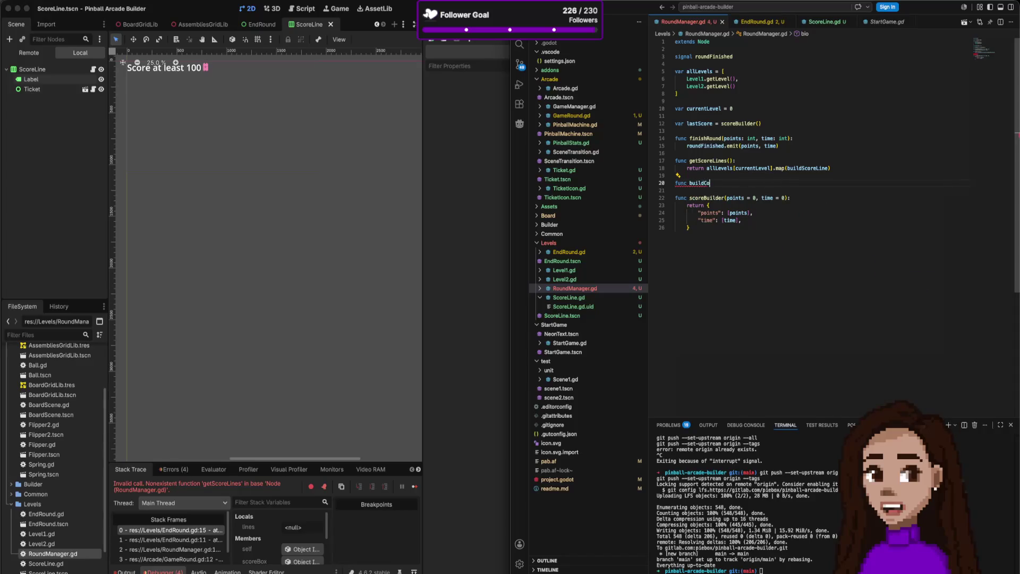
{"action": "type", "text": "ine():"}
{"action": "key", "text": "Return"}
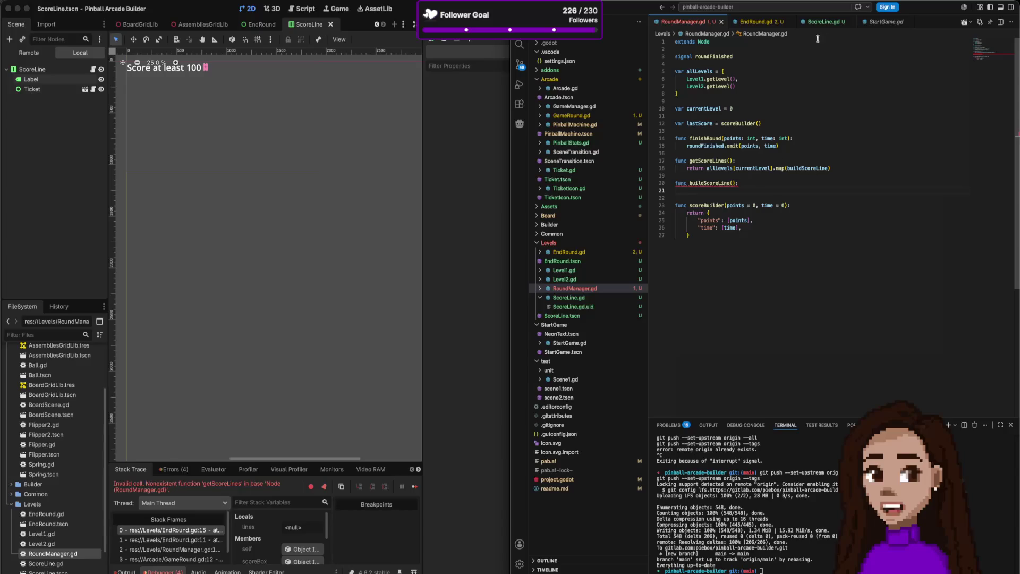
{"action": "left_click", "coordinate": [771, 22]}
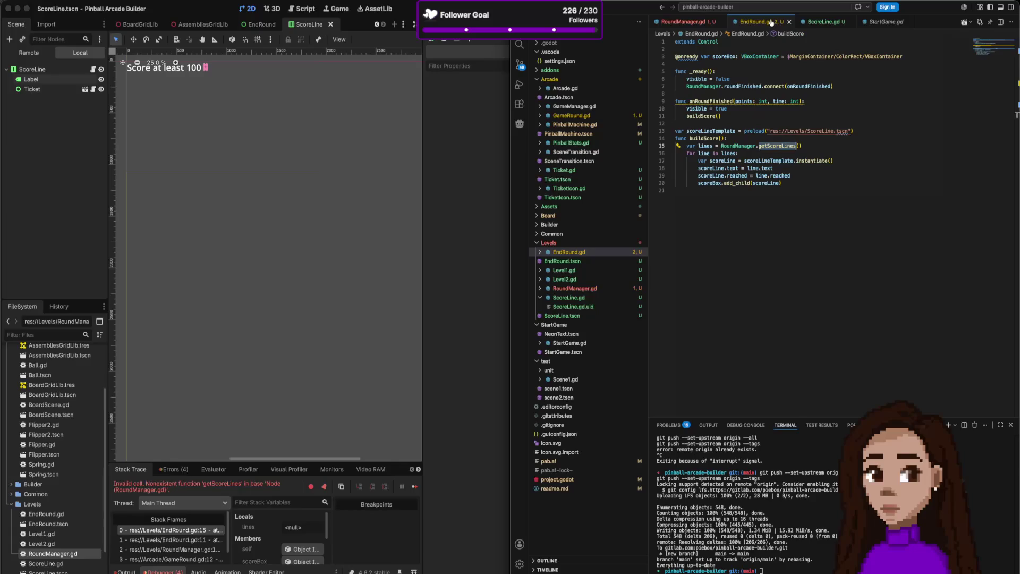
{"action": "left_click", "coordinate": [690, 22]}
{"action": "left_click", "coordinate": [578, 273]}
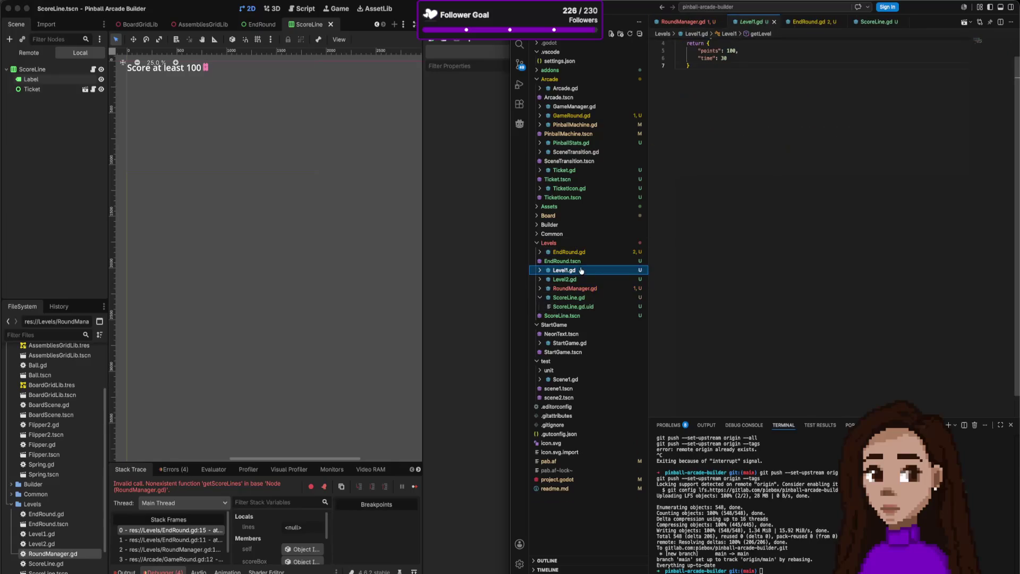
{"action": "left_click_drag", "start_coordinate": [704, 43], "coordinate": [741, 67]}
{"action": "left_click", "coordinate": [741, 67]}
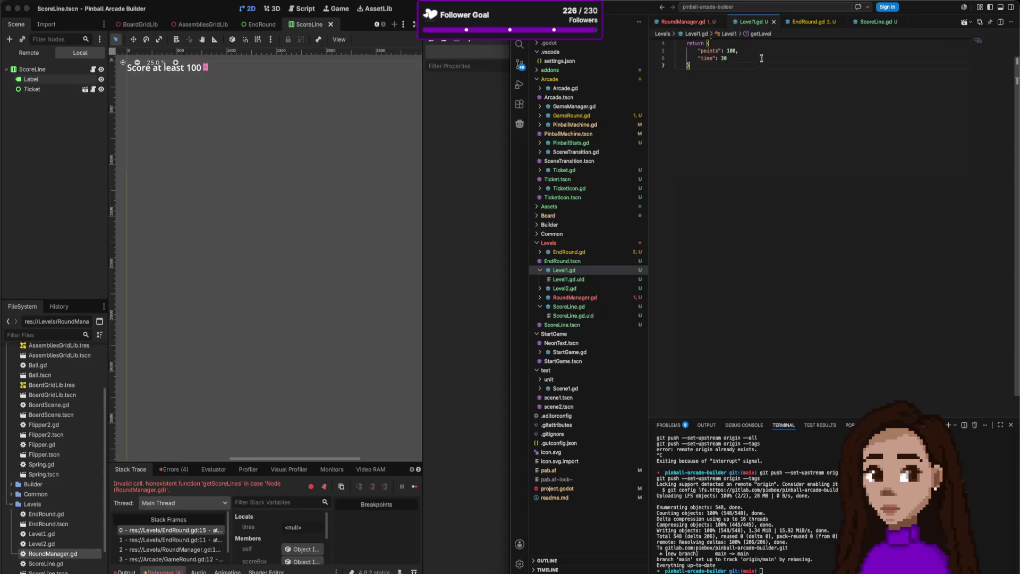
{"action": "left_click", "coordinate": [806, 23]}
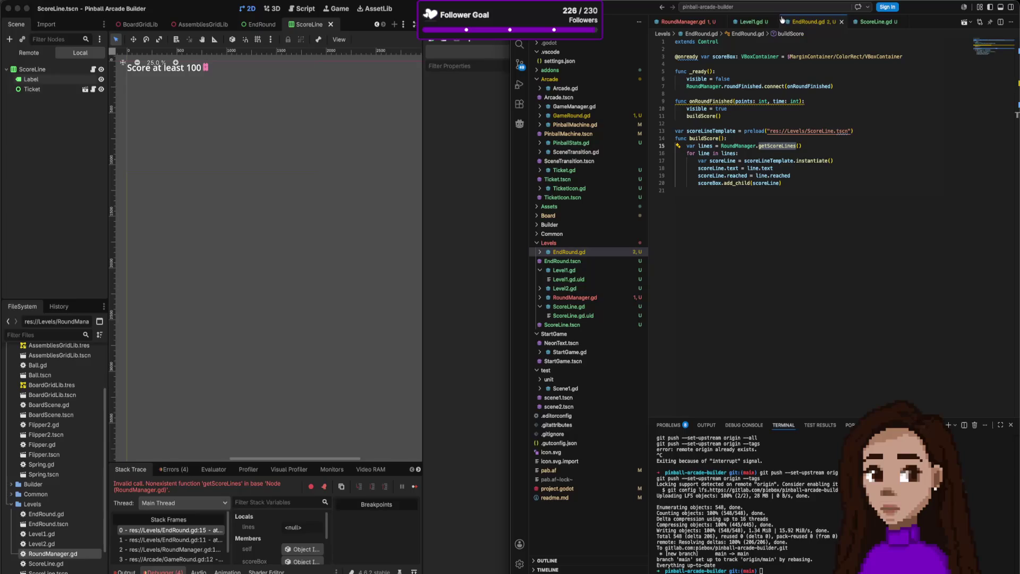
{"action": "left_click", "coordinate": [736, 24]}
{"action": "left_click", "coordinate": [669, 21]}
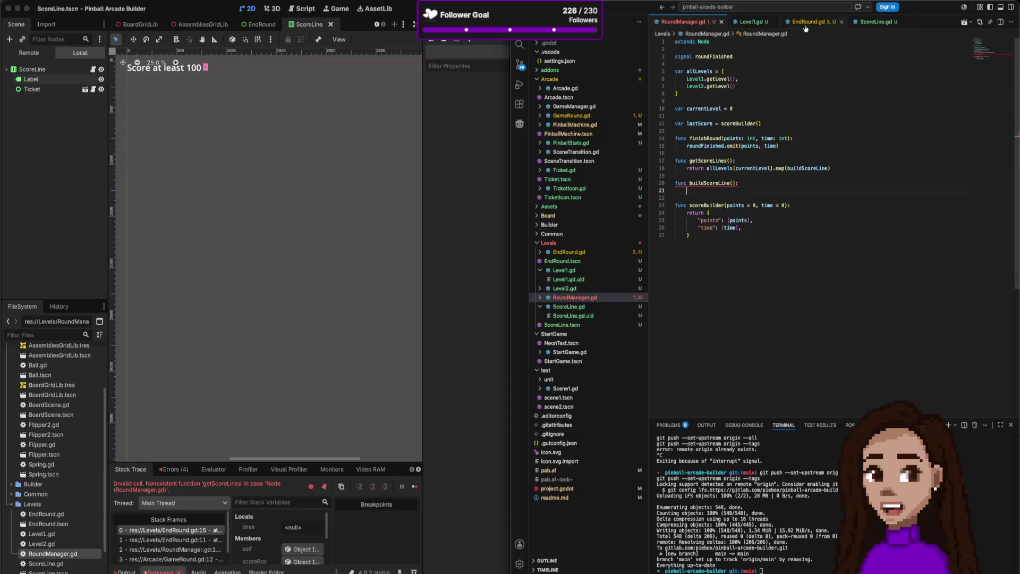
{"action": "left_click", "coordinate": [760, 23]}
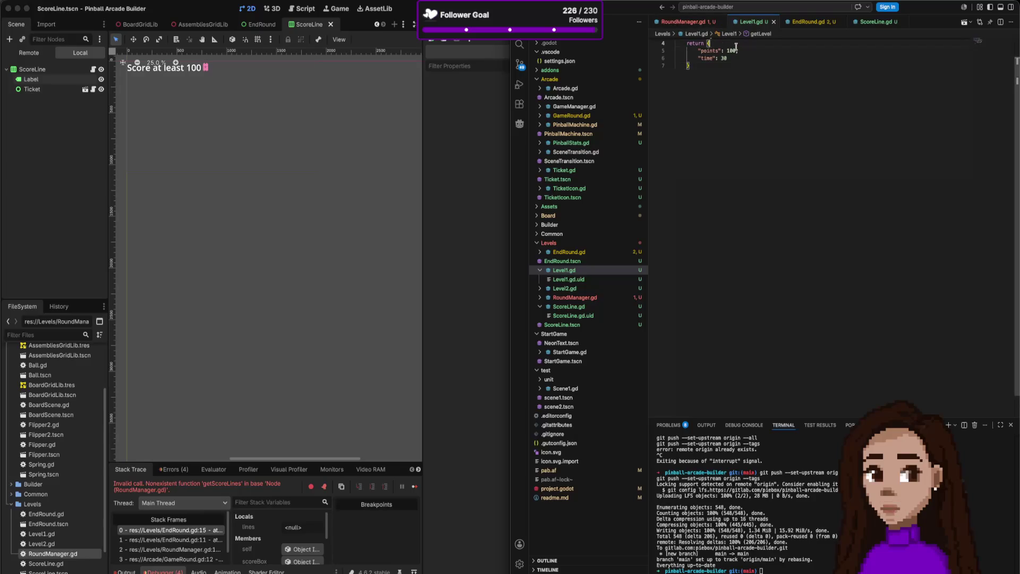
{"action": "scroll", "coordinate": [736, 47], "scroll_direction": "up", "scroll_amount": 1}
{"action": "key", "text": "BackSpace"}
{"action": "type", "text": "["}
{"action": "left_click", "coordinate": [689, 86]}
{"action": "key", "text": "BackSpace"}
{"action": "type", "text": "]"}
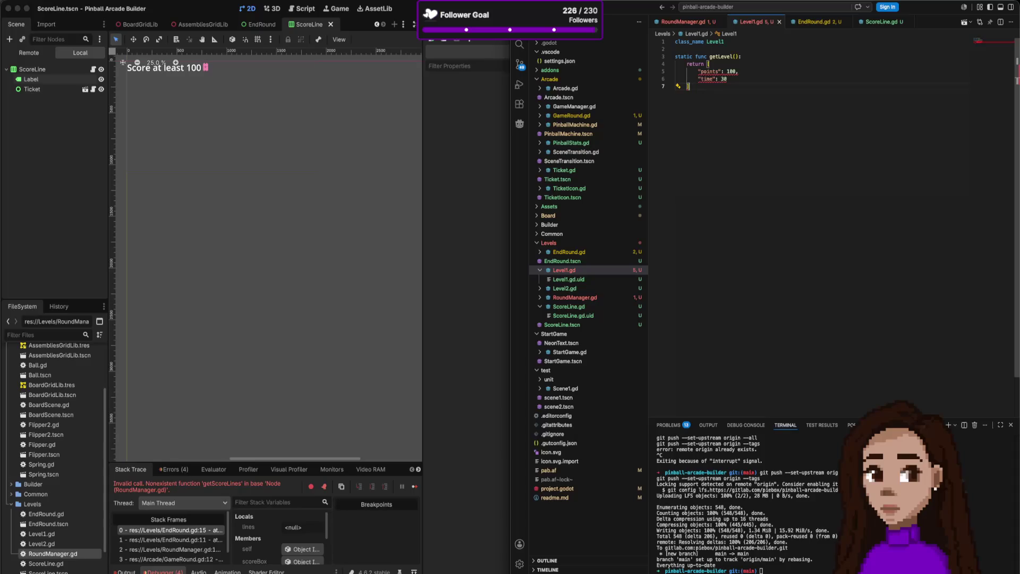
{"action": "type", "text": "}"}
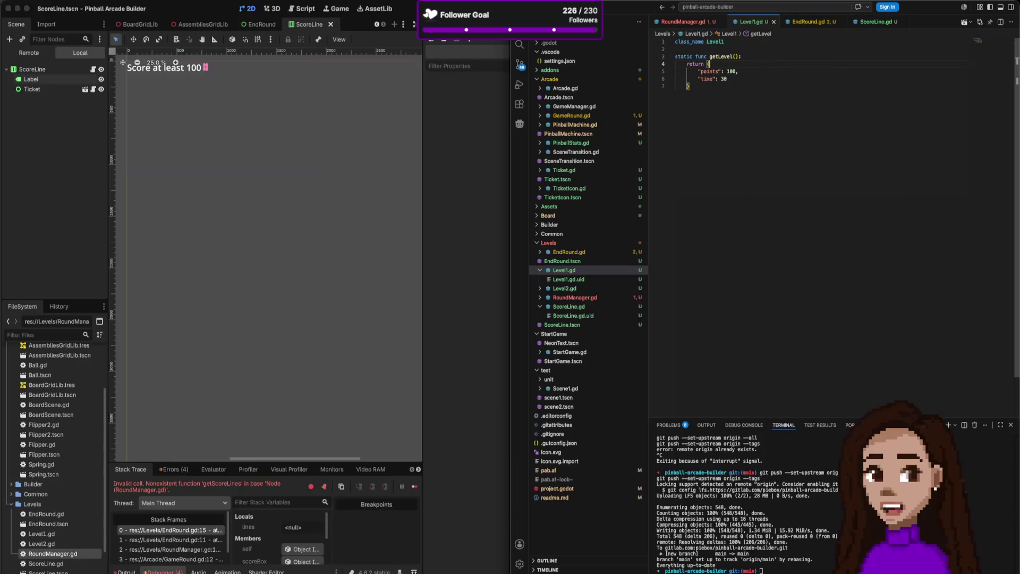
{"action": "left_click", "coordinate": [701, 22]}
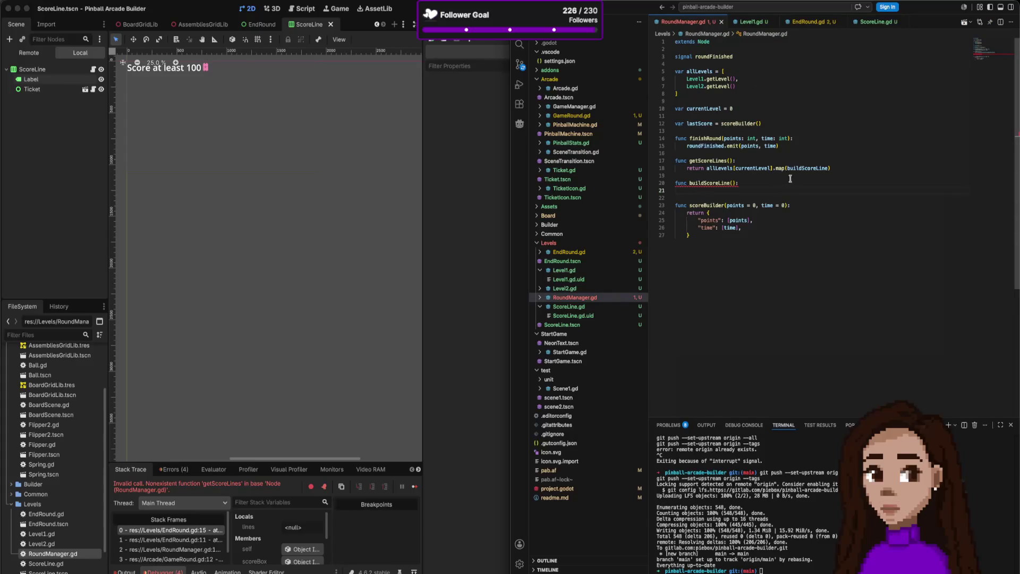
Change line 18 to return buildScoreLine(allLevels[currentLevel]) without the .map() call
{"action": "left_click", "coordinate": [802, 168]}
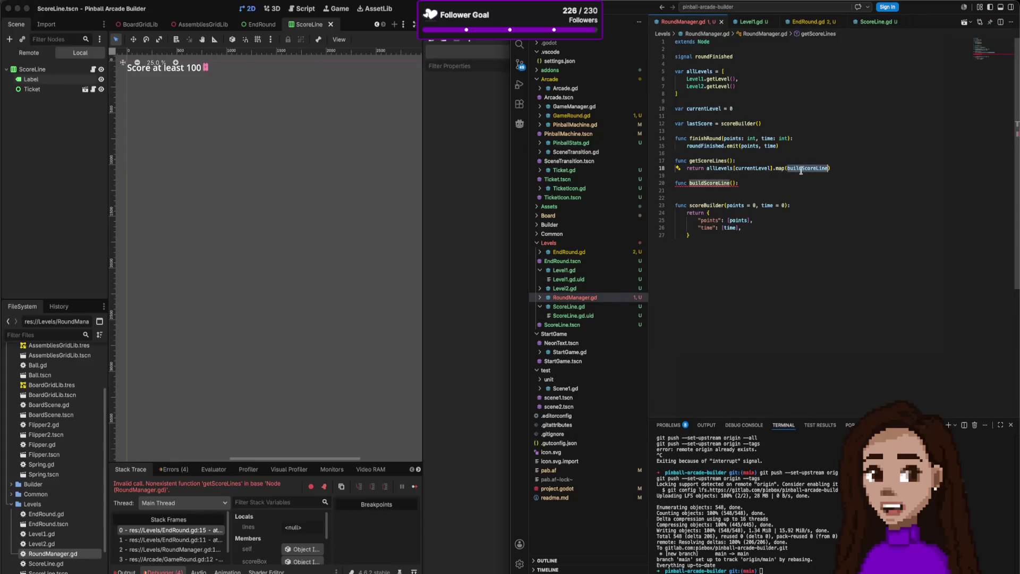
{"action": "left_click", "coordinate": [707, 168]}
{"action": "type", "text": "buildScoreLine"}
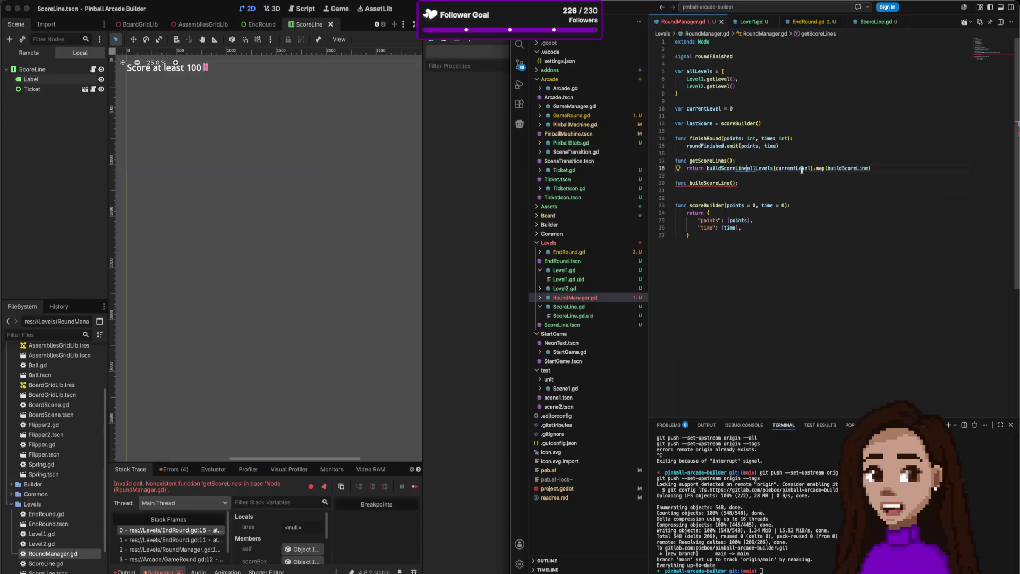
{"action": "left_click_drag", "start_coordinate": [747, 168], "coordinate": [813, 168]}
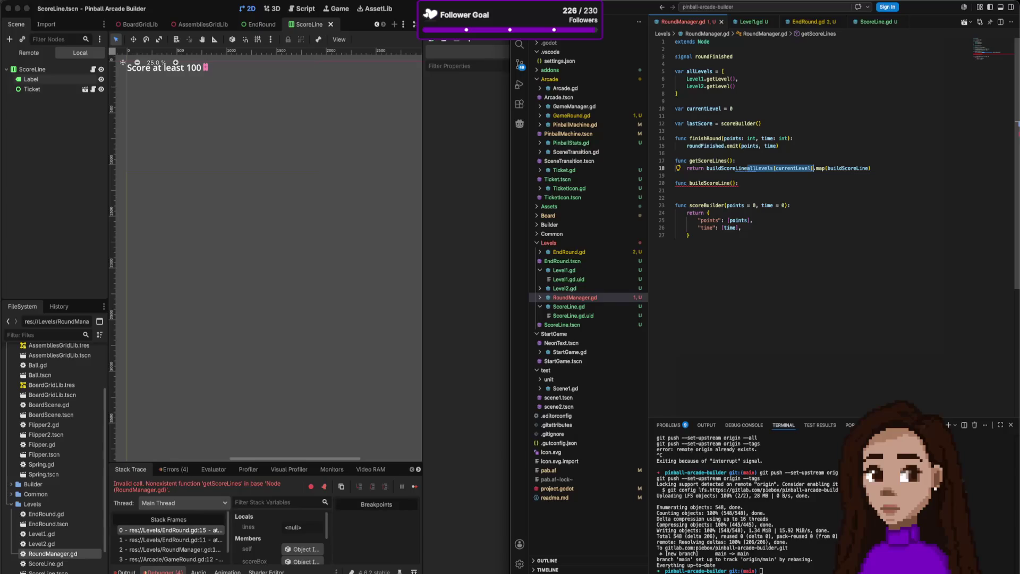
{"action": "type", "text": "("}
{"action": "key", "text": "Escape"}
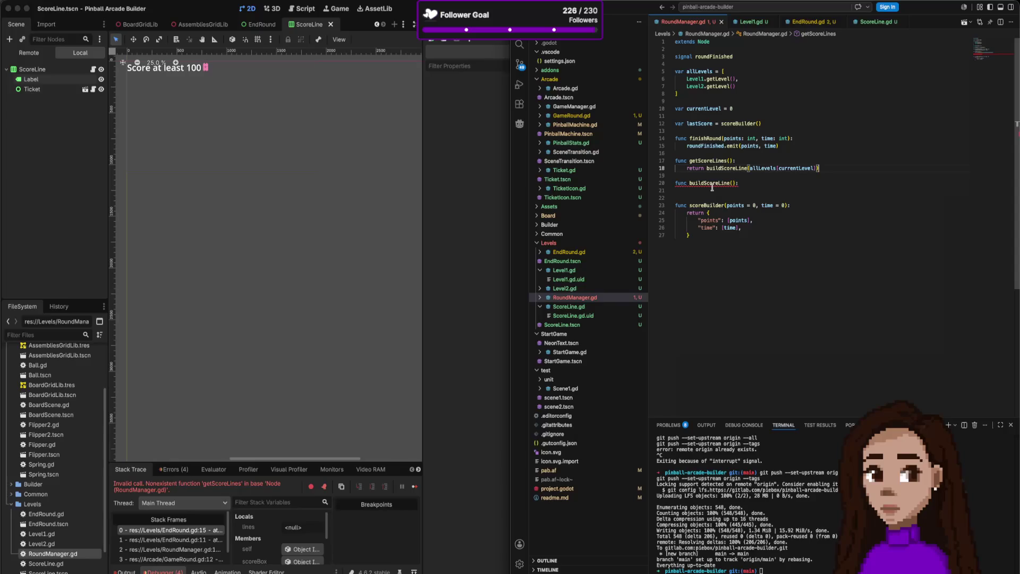
Give buildScoreLine a scoreNeeded parameter
{"action": "left_click", "coordinate": [733, 183]}
{"action": "type", "text": "score"}
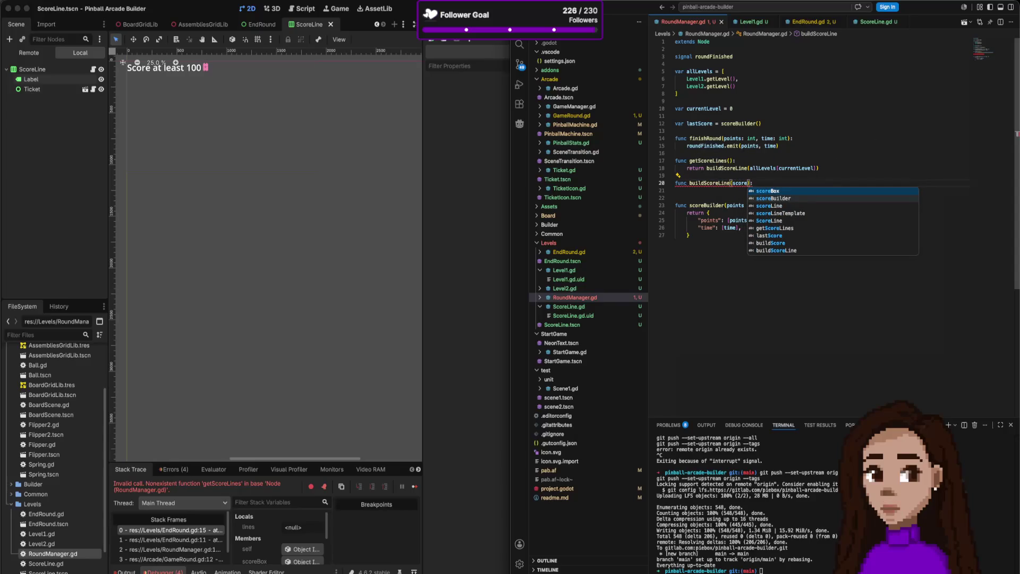
{"action": "type", "text": "Neede"}
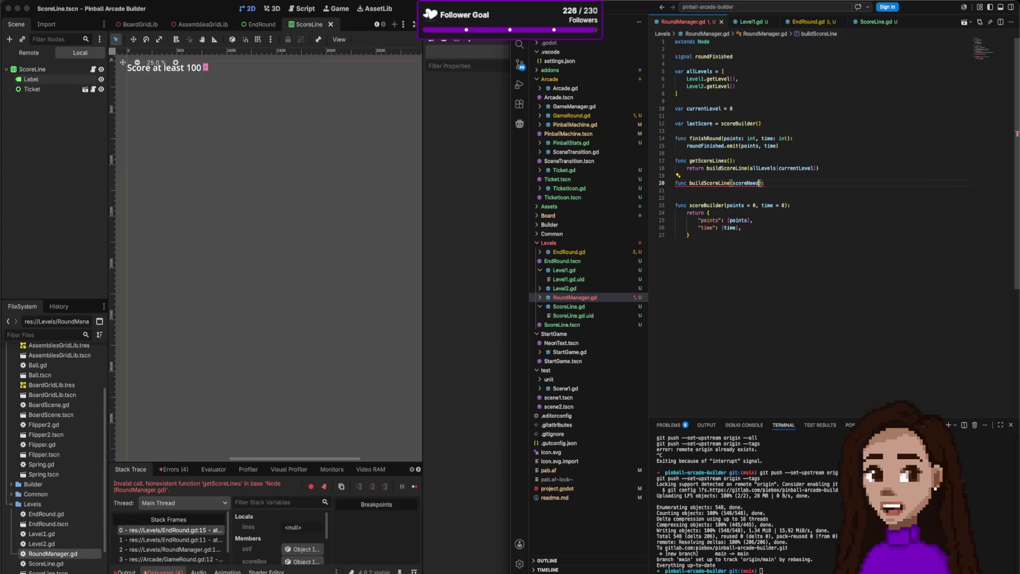
{"action": "type", "text": "d"}
{"action": "key", "text": "Down"}
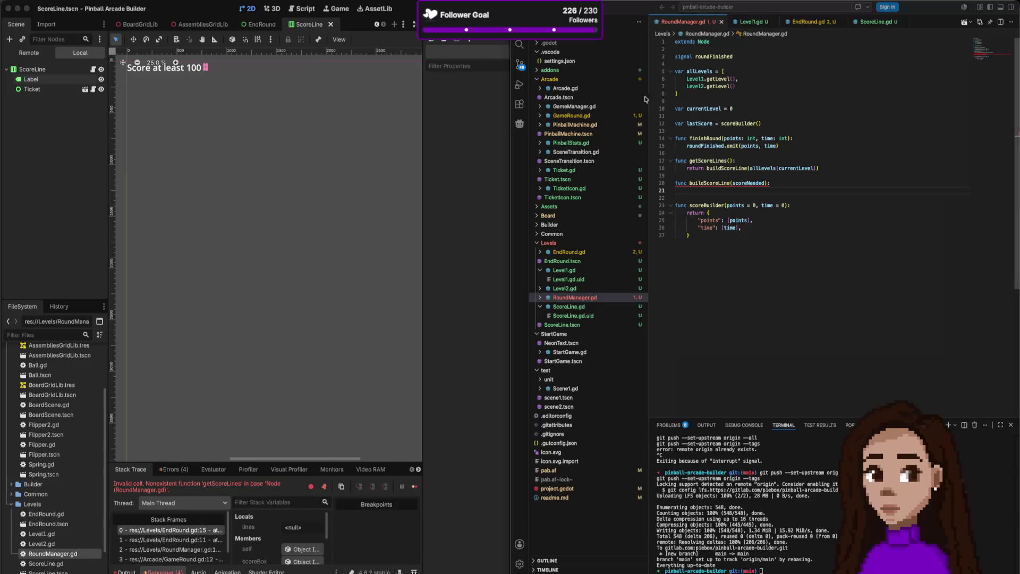
{"action": "key", "text": "super+Tab"}
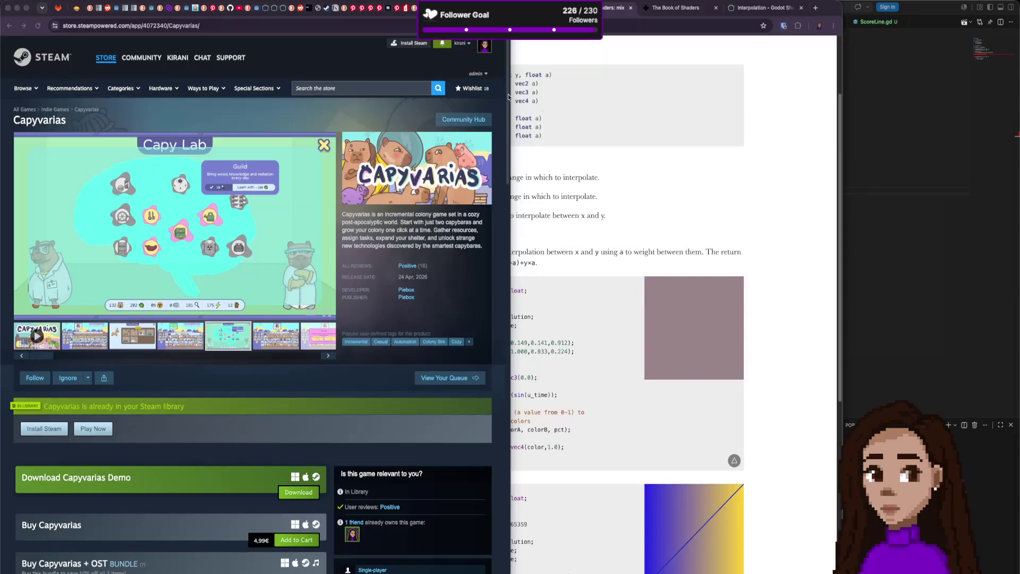
Search DuckDuckGo for 'godot loop over dict' and copy the 'for key in dict:' snippet
{"action": "left_click", "coordinate": [371, 23]}
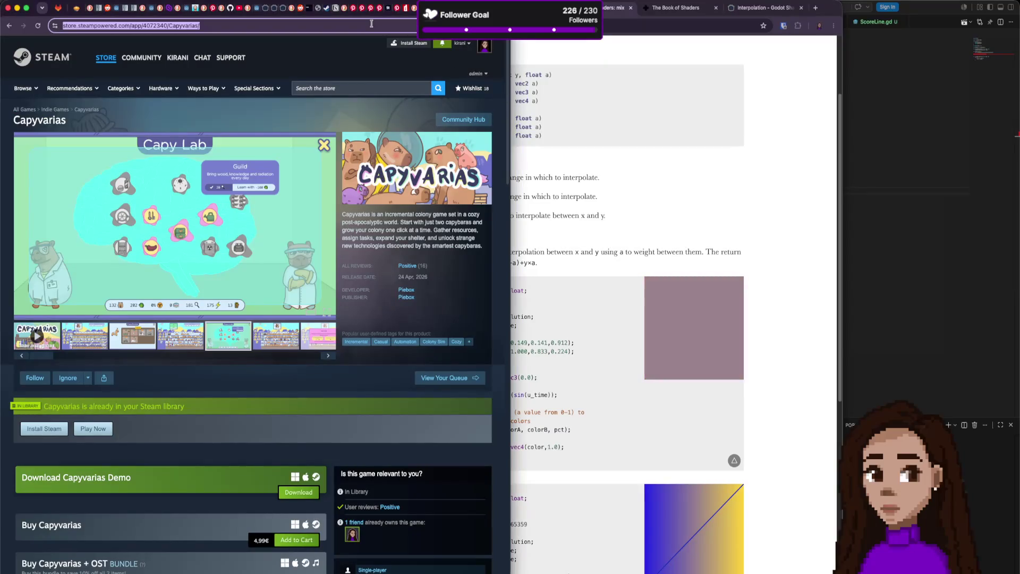
{"action": "type", "text": "godot loop over dict"}
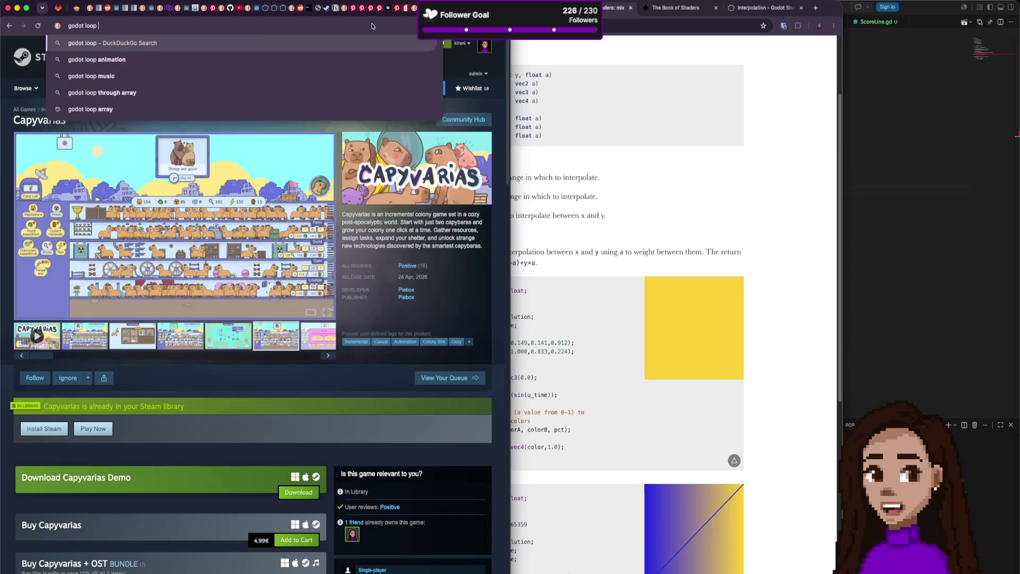
{"action": "key", "text": "Return"}
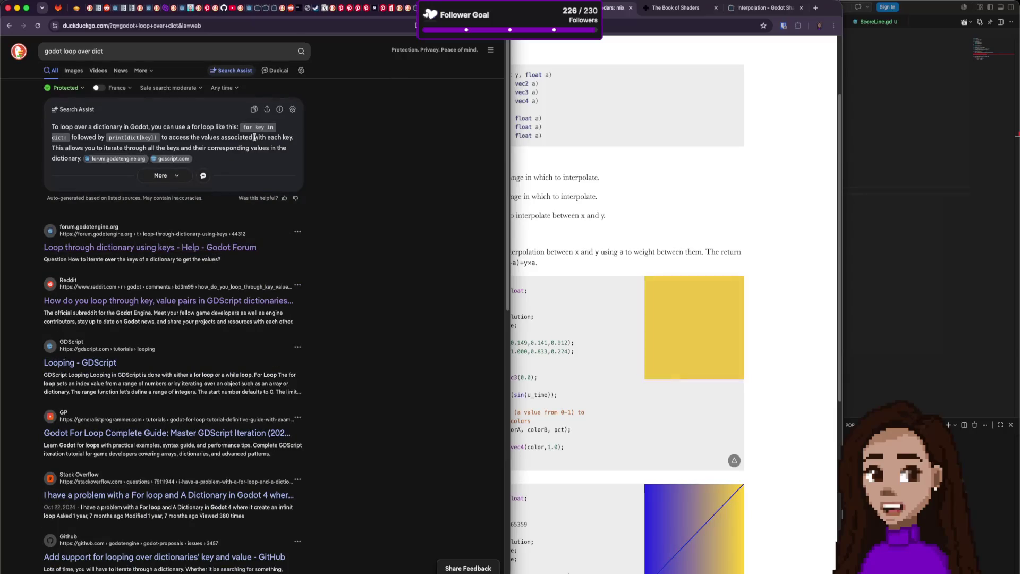
{"action": "left_click_drag", "start_coordinate": [245, 127], "coordinate": [68, 137]}
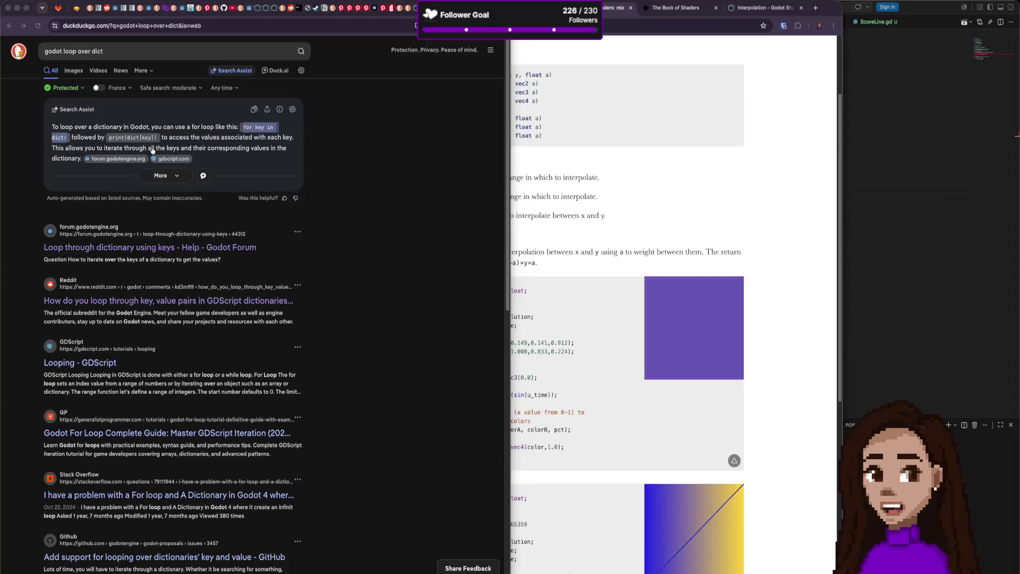
{"action": "key", "text": "super+Tab"}
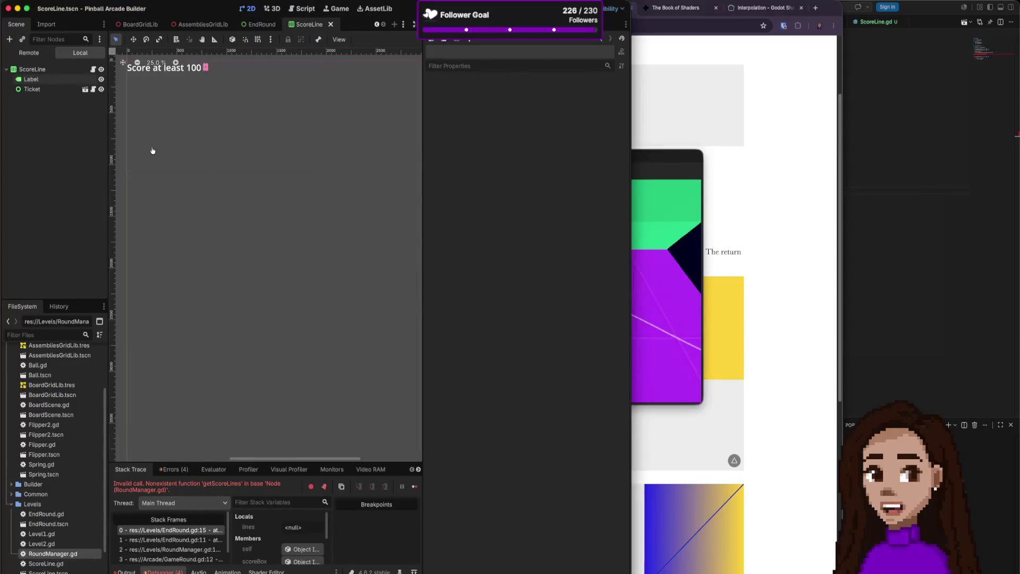
Indent the pasted loop into buildScoreLine and make it 'for key in scoreNeeded:'
{"action": "key", "text": "super+Tab"}
{"action": "key", "text": "Tab"}
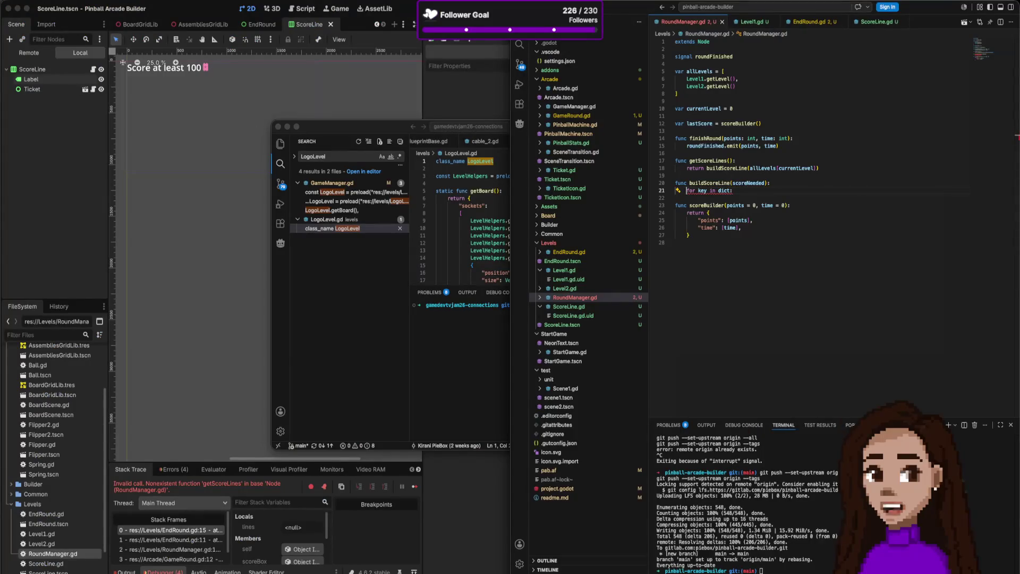
{"action": "left_click", "coordinate": [749, 183]}
{"action": "double_click", "coordinate": [749, 182]}
{"action": "key", "text": "super+c"}
{"action": "double_click", "coordinate": [725, 190]}
{"action": "key", "text": "super+v"}
{"action": "key", "text": "Return"}
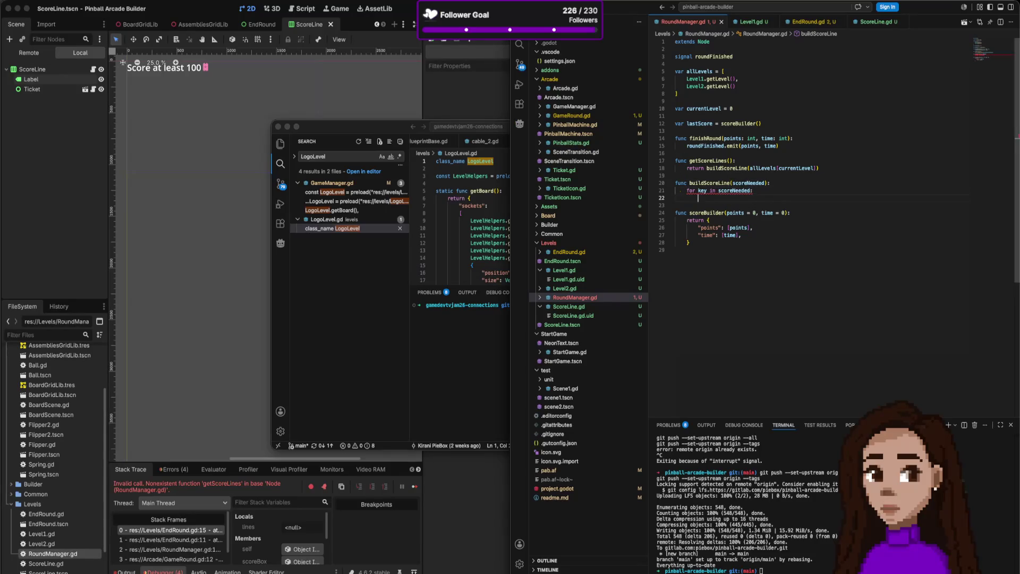
{"action": "type", "text": "if"}
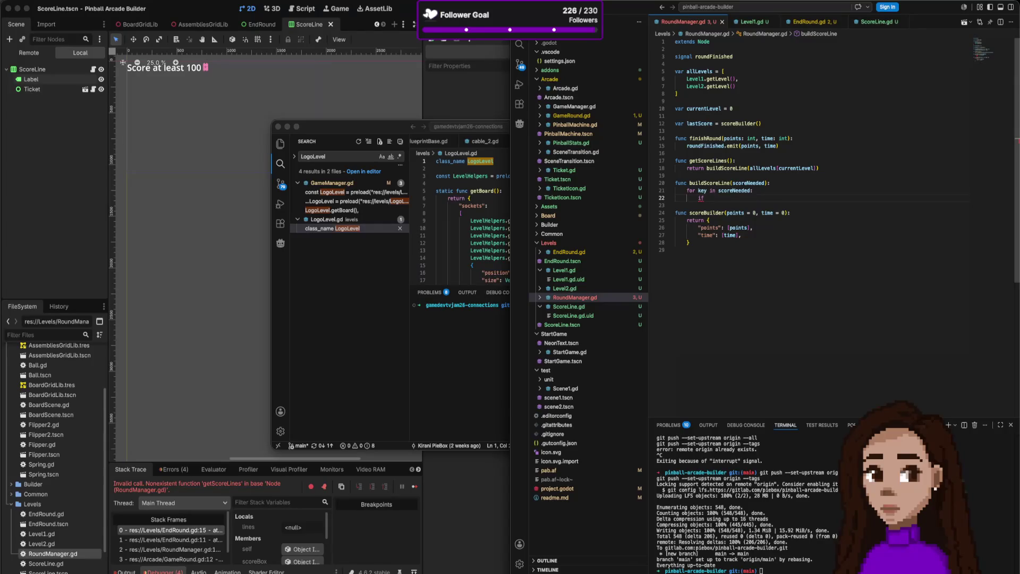
Add lastScore = scoreBuilder(points, time) after the emit call in finishRound
{"action": "left_click", "coordinate": [797, 146]}
{"action": "key", "text": "Return"}
{"action": "type", "text": "lastSc"}
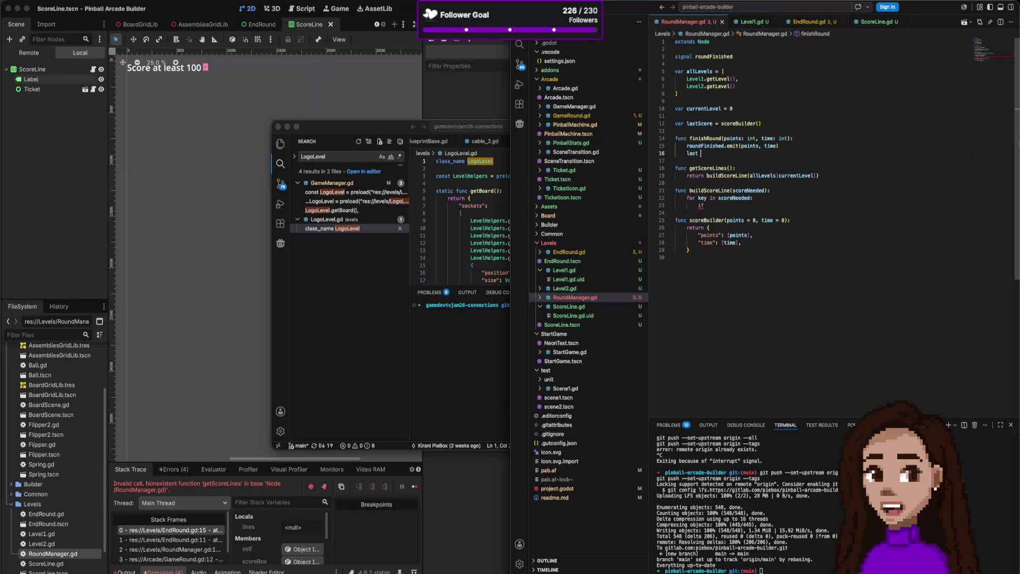
{"action": "type", "text": "ore"}
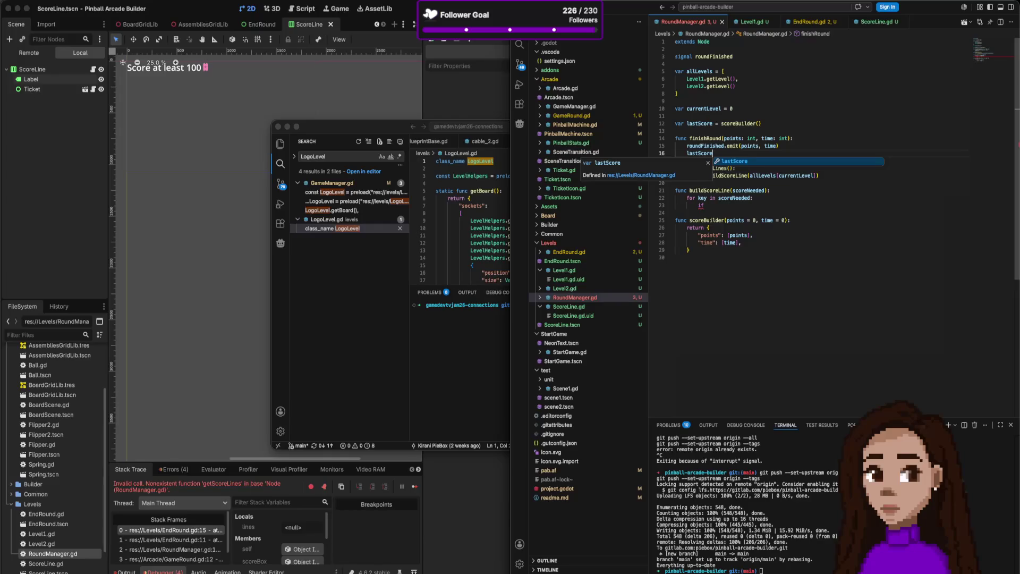
{"action": "key", "text": "Escape"}
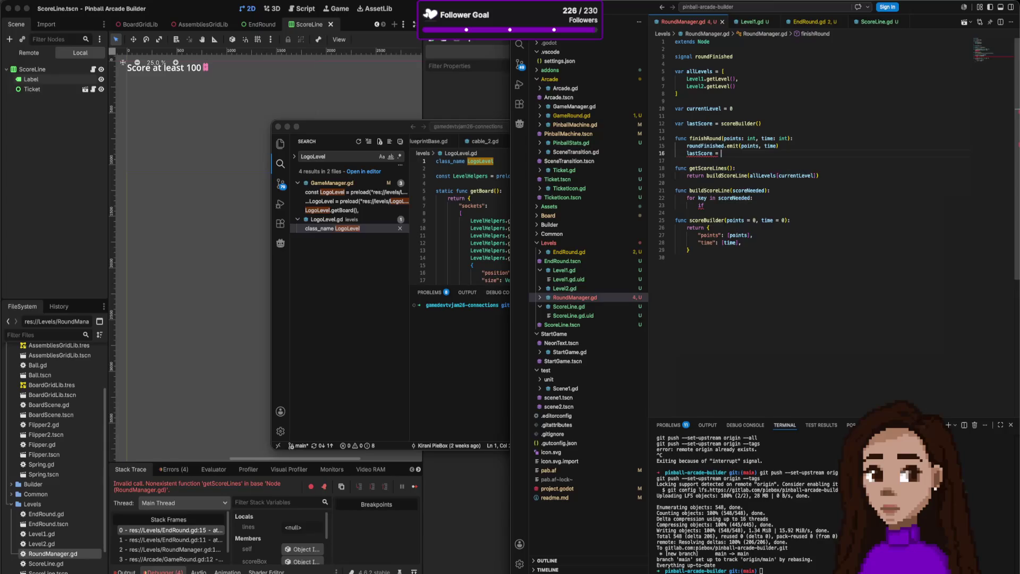
{"action": "type", "text": "sco"}
{"action": "key", "text": "Tab"}
{"action": "type", "text": "points, time)"}
Add var lines = [] above the loop and delete the stray if line
{"action": "left_click", "coordinate": [801, 199]}
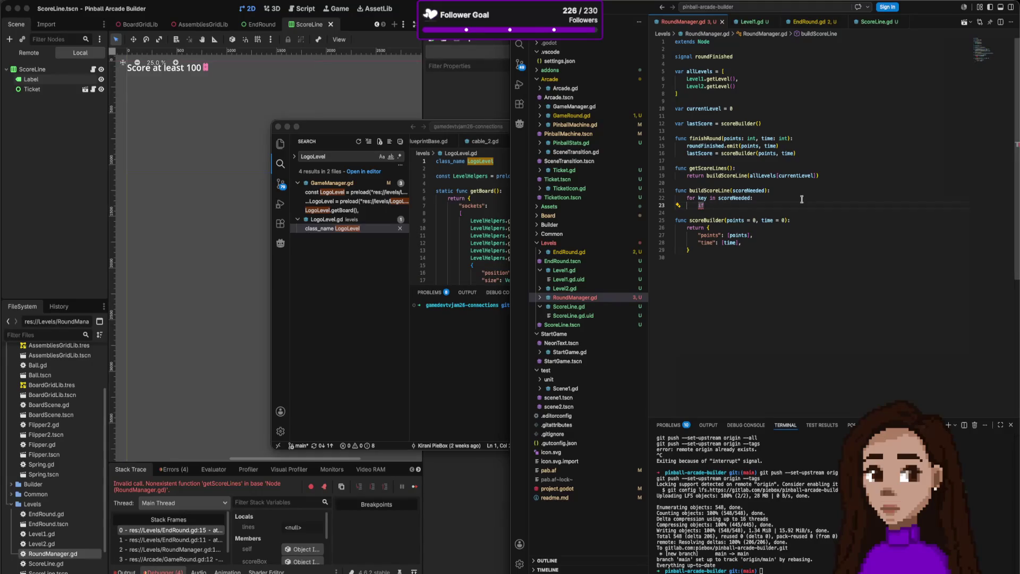
{"action": "key", "text": "Up"}
{"action": "key", "text": "Up"}
{"action": "key", "text": "End"}
{"action": "key", "text": "Return"}
{"action": "type", "text": "var "}
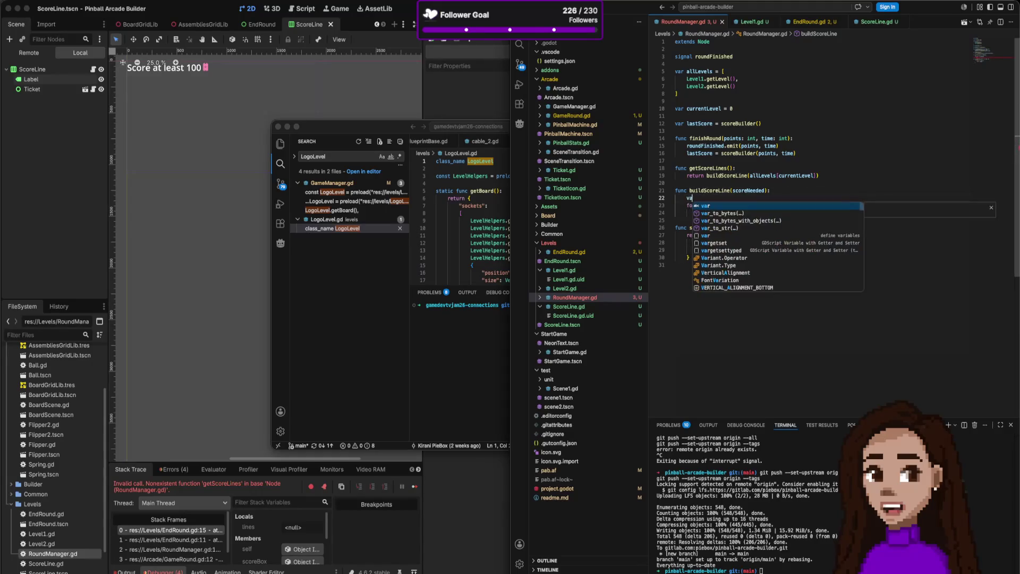
{"action": "type", "text": "lines = ["}
{"action": "left_click", "coordinate": [702, 213]}
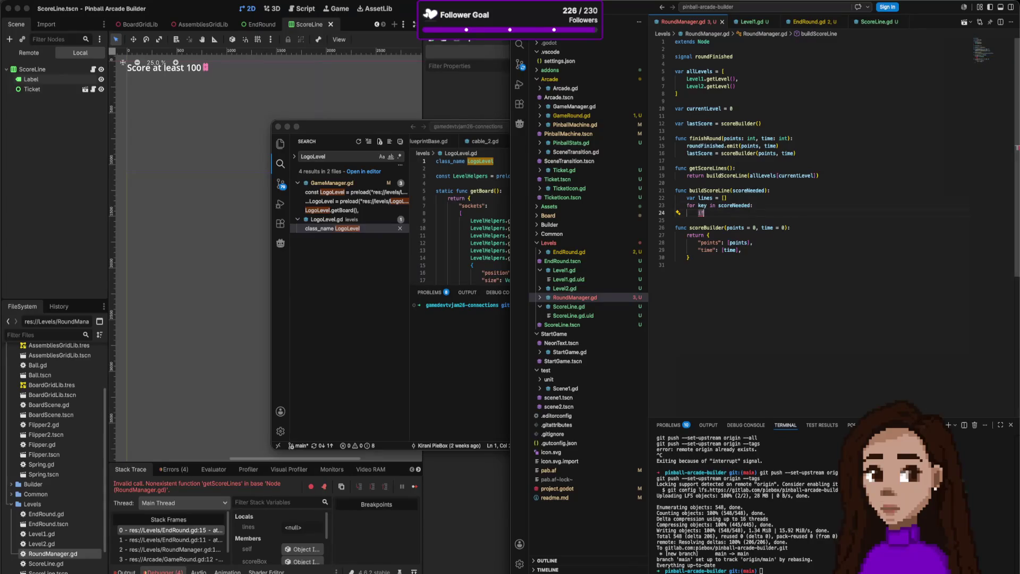
{"action": "key", "text": "BackSpace"}
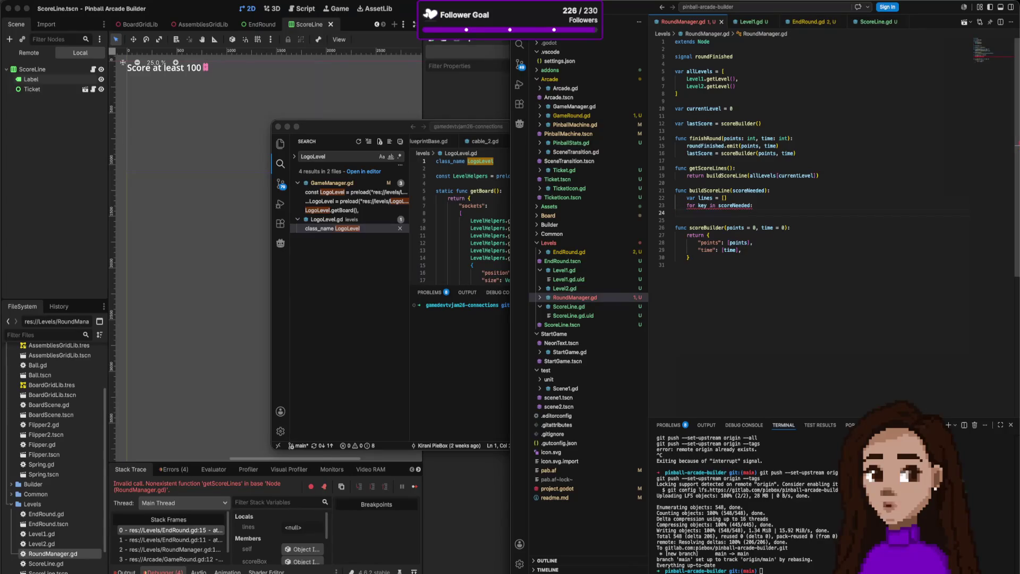
{"action": "left_click", "coordinate": [760, 24]}
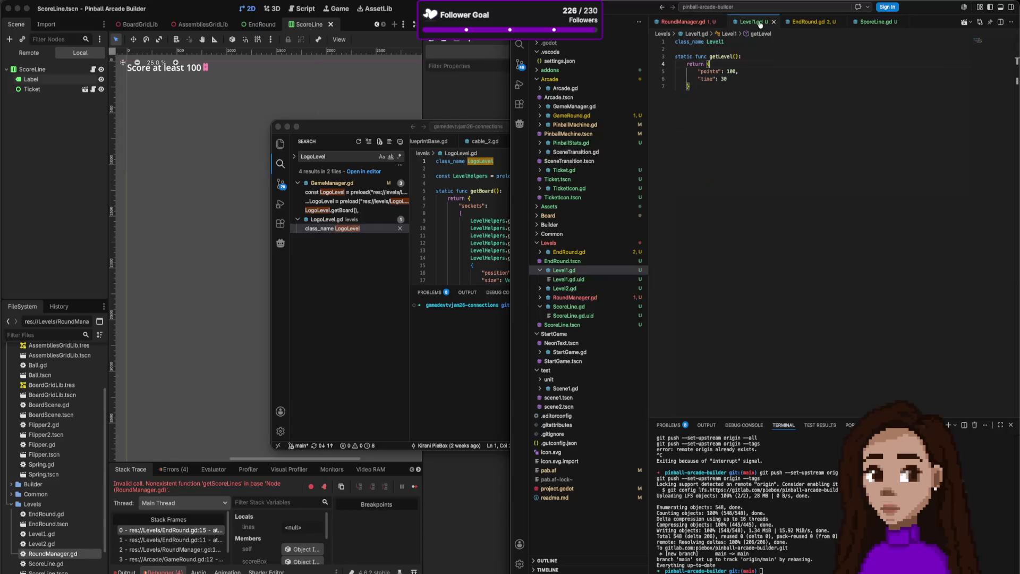
In RoundManager.gd's loop, add a lines.append call taking text and reached
{"action": "left_click", "coordinate": [800, 23]}
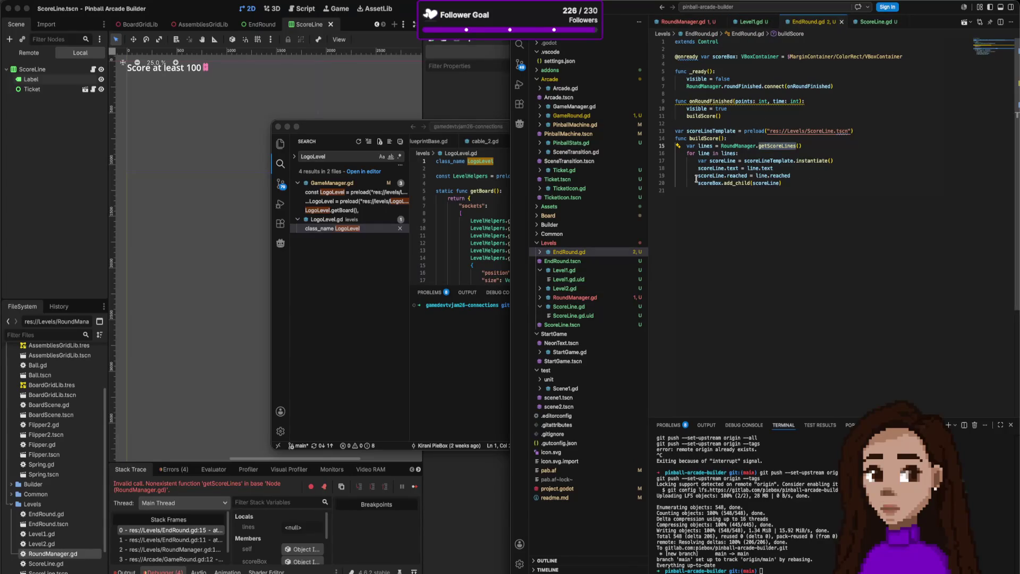
{"action": "left_click", "coordinate": [749, 22]}
{"action": "left_click", "coordinate": [708, 24]}
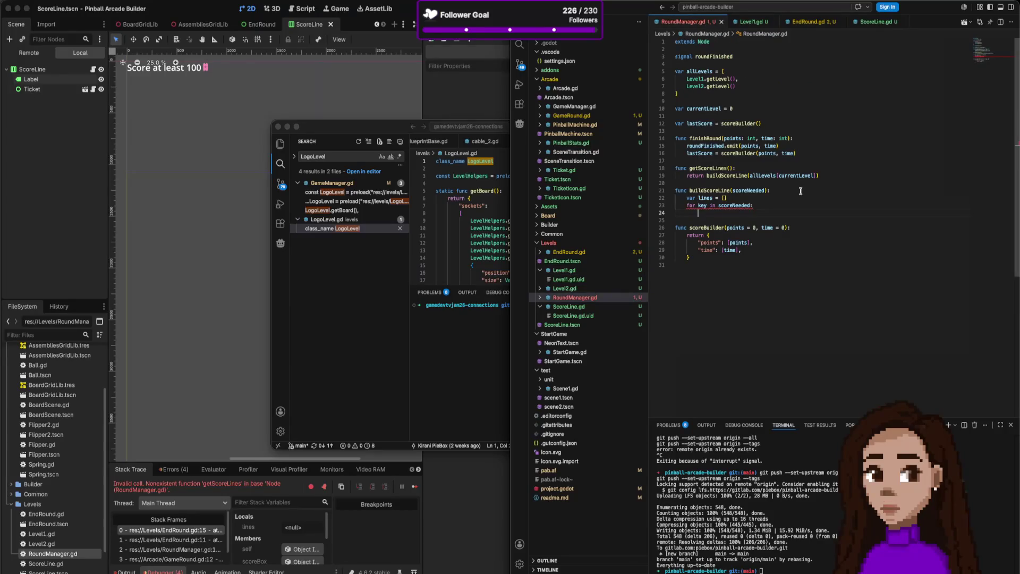
{"action": "type", "text": "lines.a"}
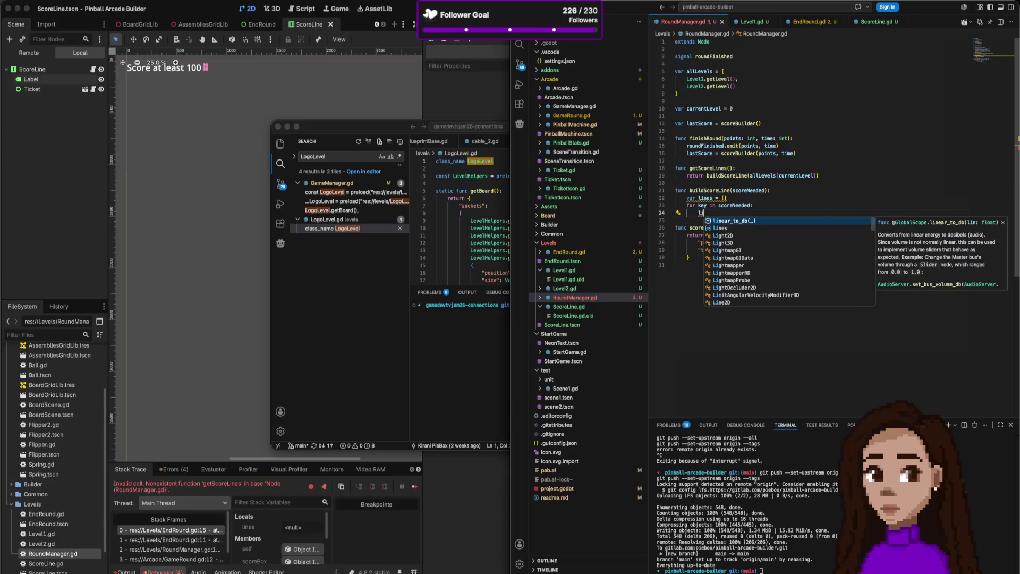
{"action": "key", "text": "BackSpace"}
{"action": "key", "text": "BackSpace"}
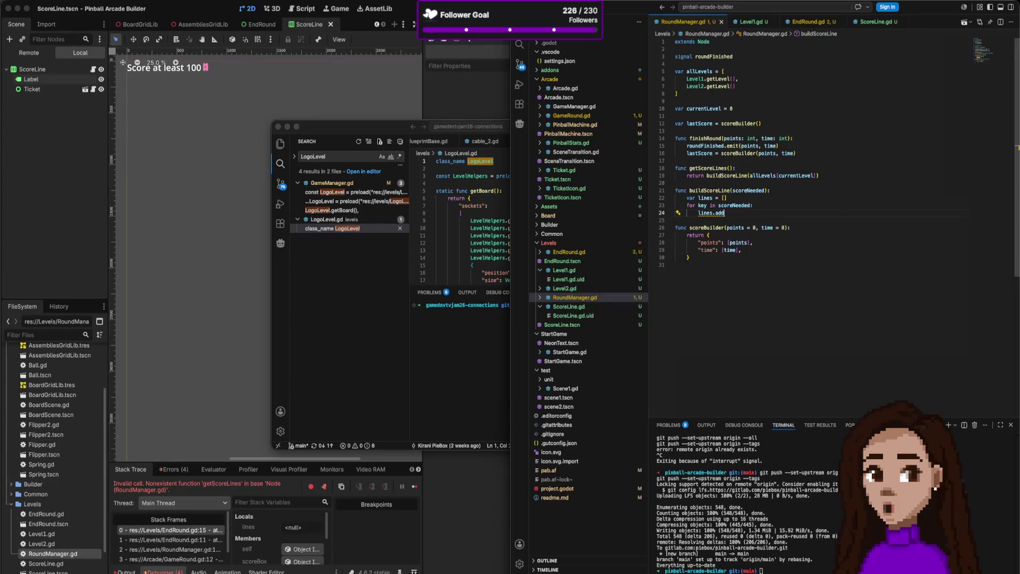
{"action": "type", "text": "append ("}
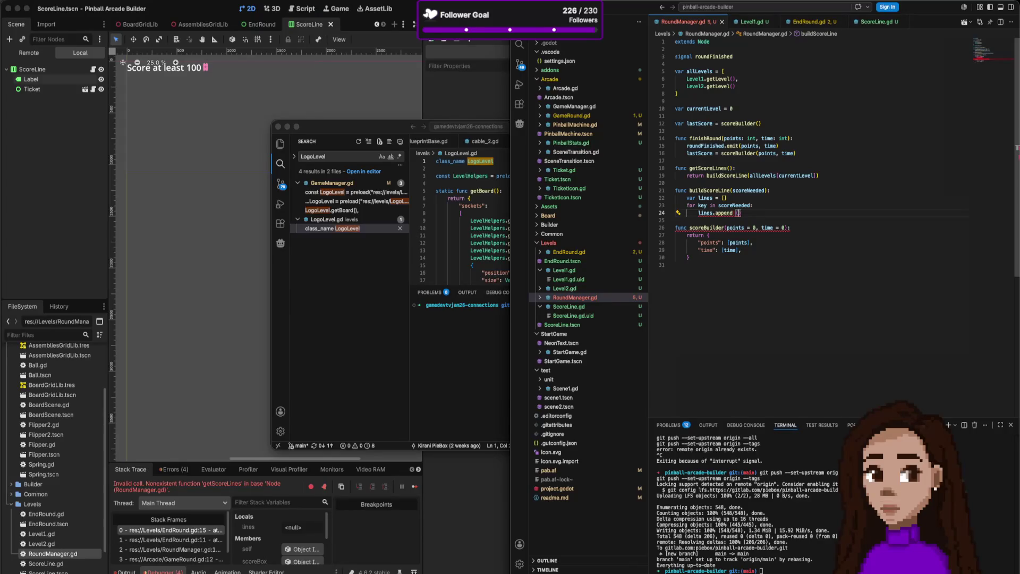
{"action": "type", "text": "[line"}
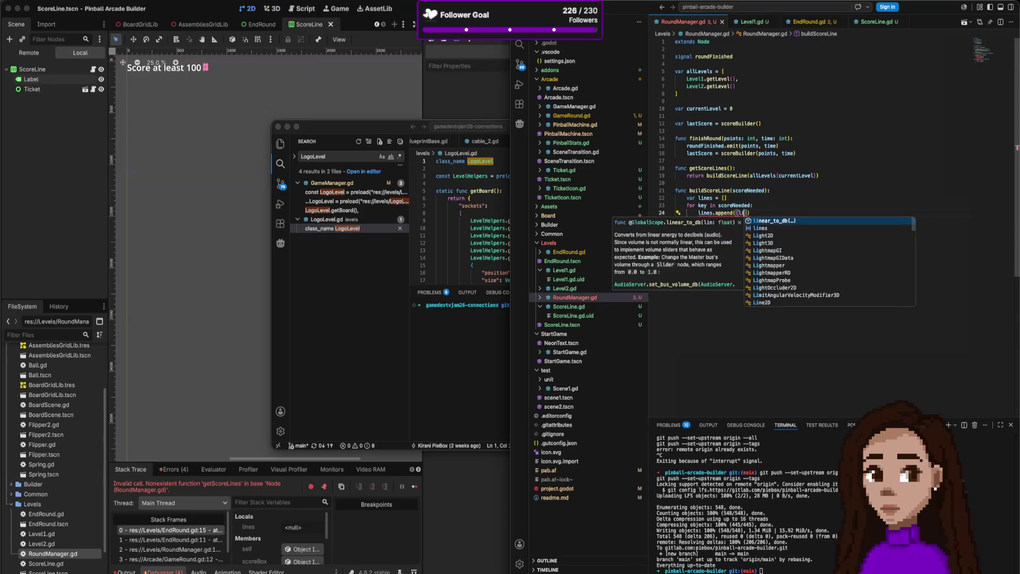
{"action": "key", "text": "BackSpace"}
{"action": "key", "text": "BackSpace"}
{"action": "key", "text": "BackSpace"}
{"action": "type", "text": "text, reached"}
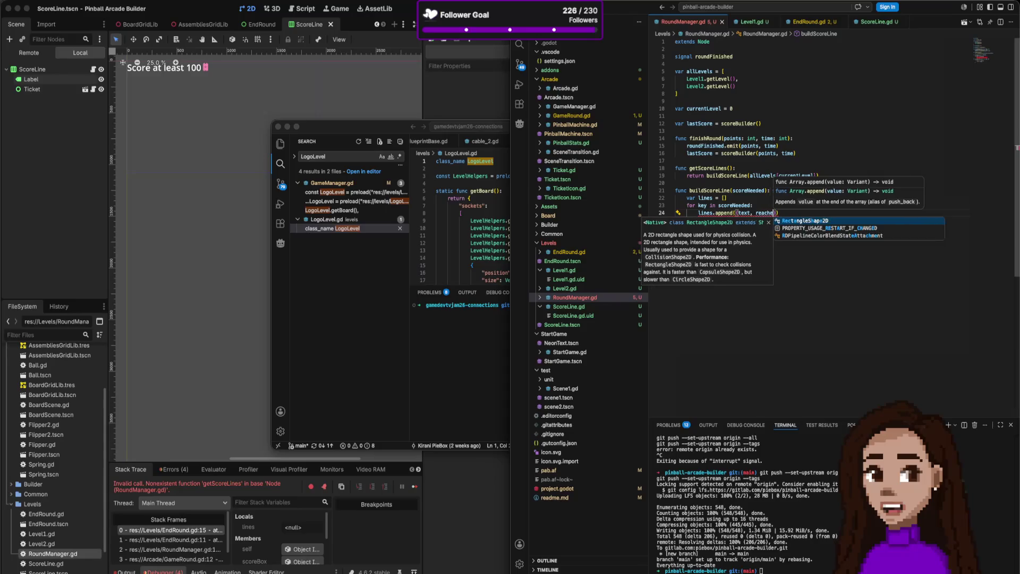
{"action": "key", "text": "Escape"}
Declare var text = "" above the append call
{"action": "key", "text": "super+shift+Return"}
{"action": "type", "text": "var text ="}
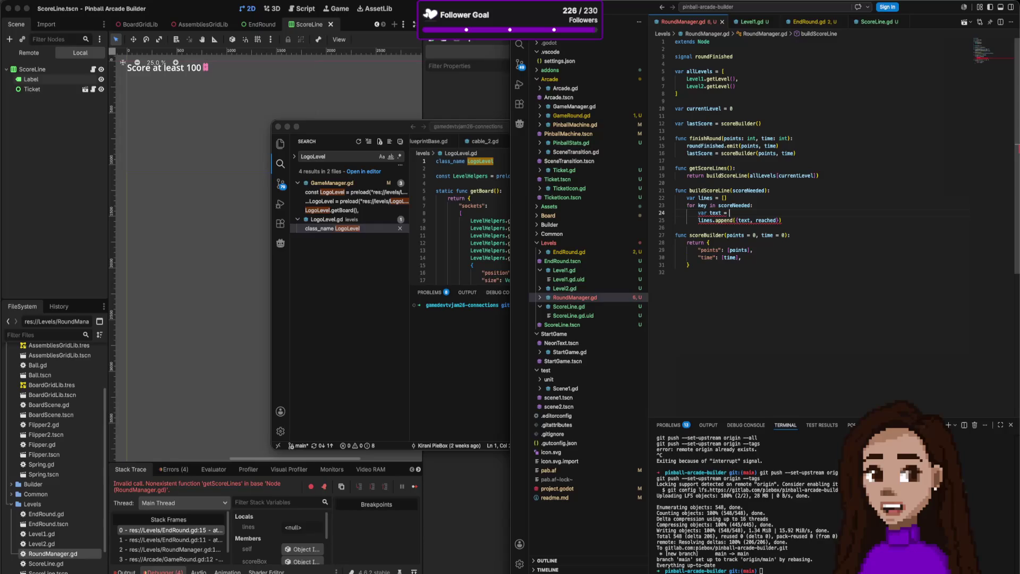
{"action": "type", "text": " \"\""}
{"action": "key", "text": "Return"}
{"action": "type", "text": "re"}
{"action": "key", "text": "BackSpace"}
{"action": "key", "text": "BackSpace"}
Declare var reached = lastScore[key] >= scoreNeeded[key]
{"action": "type", "text": "var reach"}
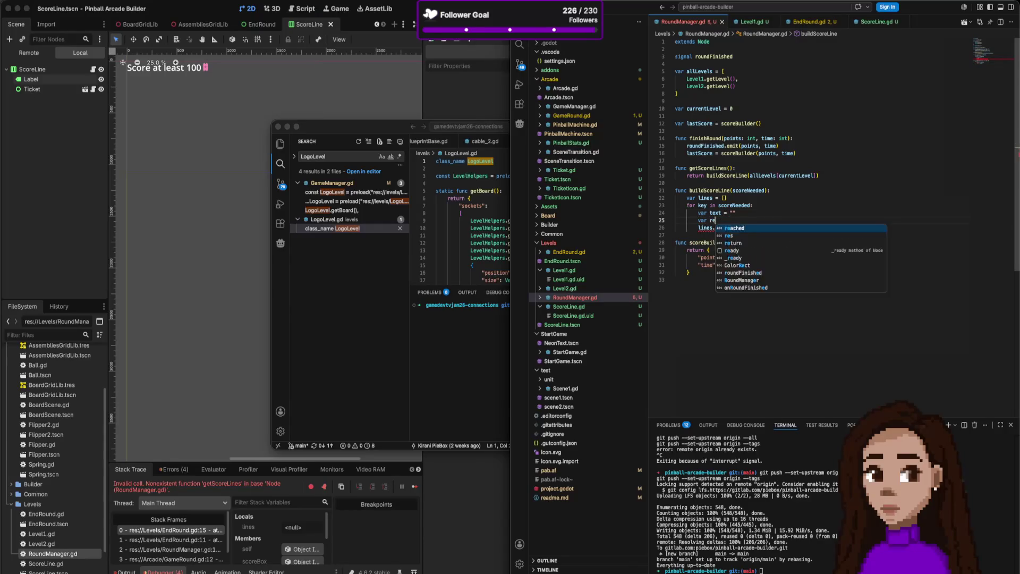
{"action": "type", "text": "ed ="}
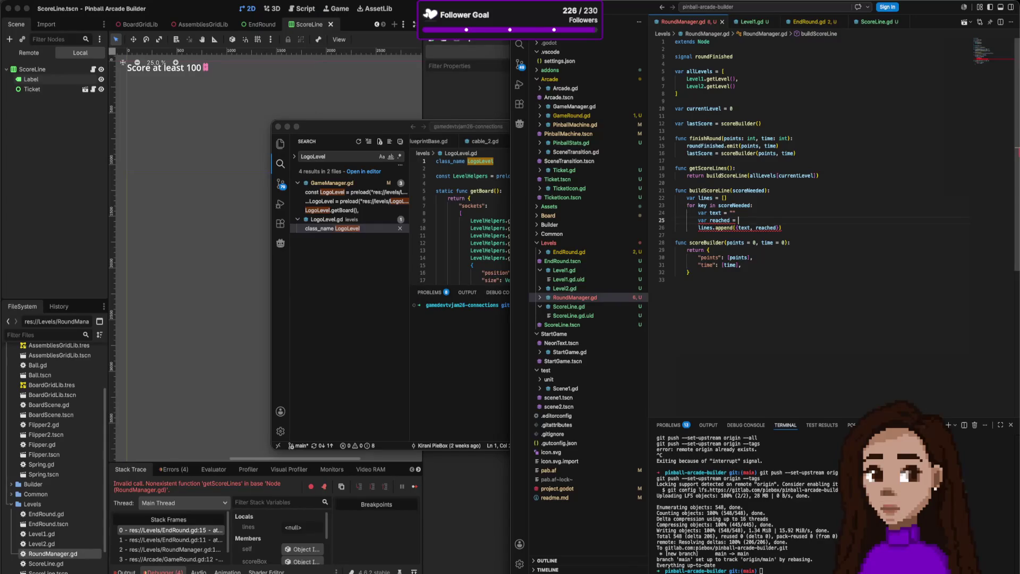
{"action": "type", "text": "co"}
{"action": "key", "text": "Tab"}
{"action": "type", "text": "["}
{"action": "key", "text": "ctrl+space"}
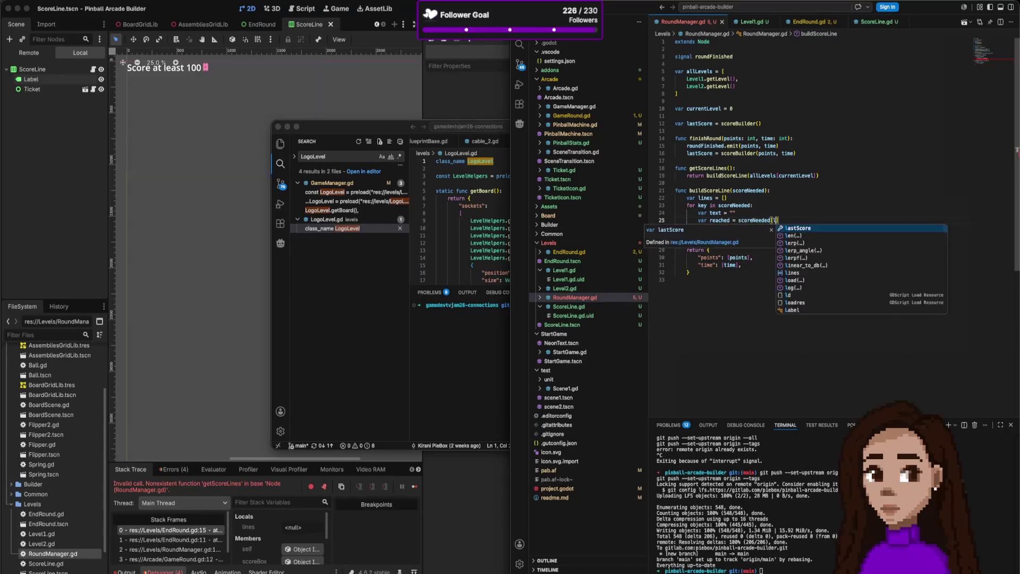
{"action": "key", "text": "Escape"}
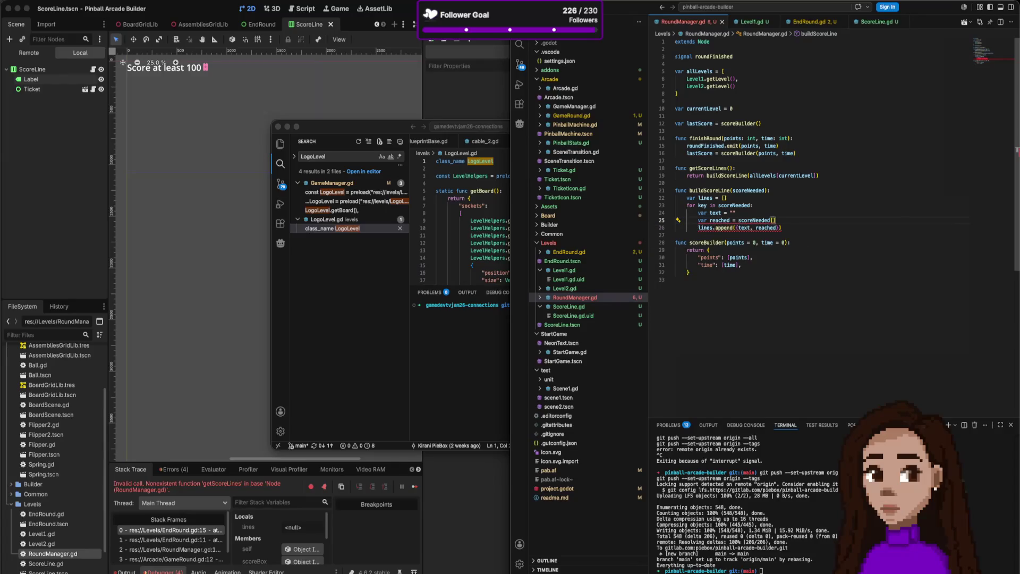
{"action": "type", "text": "key] <"}
{"action": "key", "text": "BackSpace"}
{"action": "left_click", "coordinate": [732, 220]}
{"action": "type", "text": "last"}
{"action": "key", "text": "Return"}
{"action": "type", "text": "[key] >"}
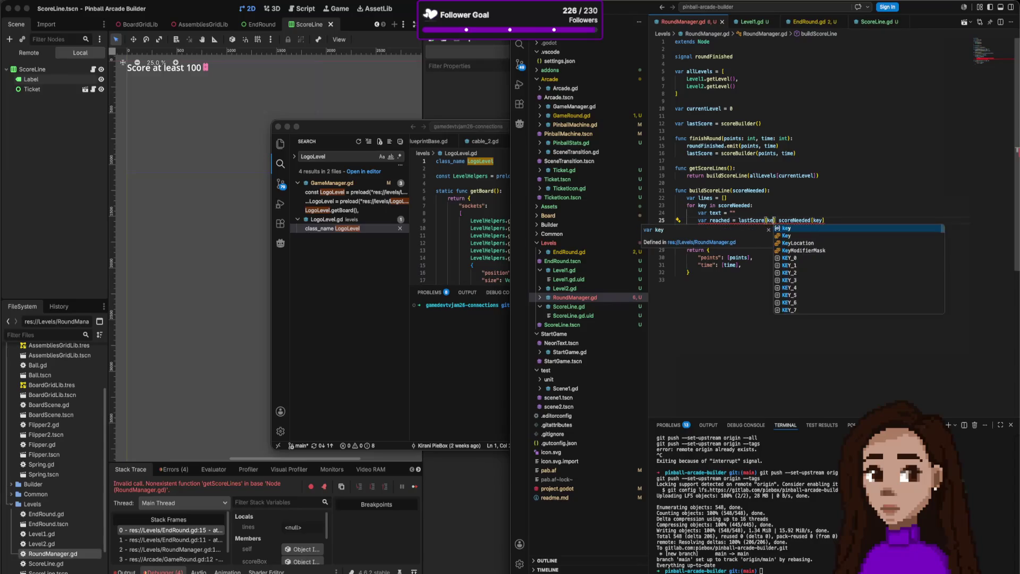
{"action": "type", "text": "="}
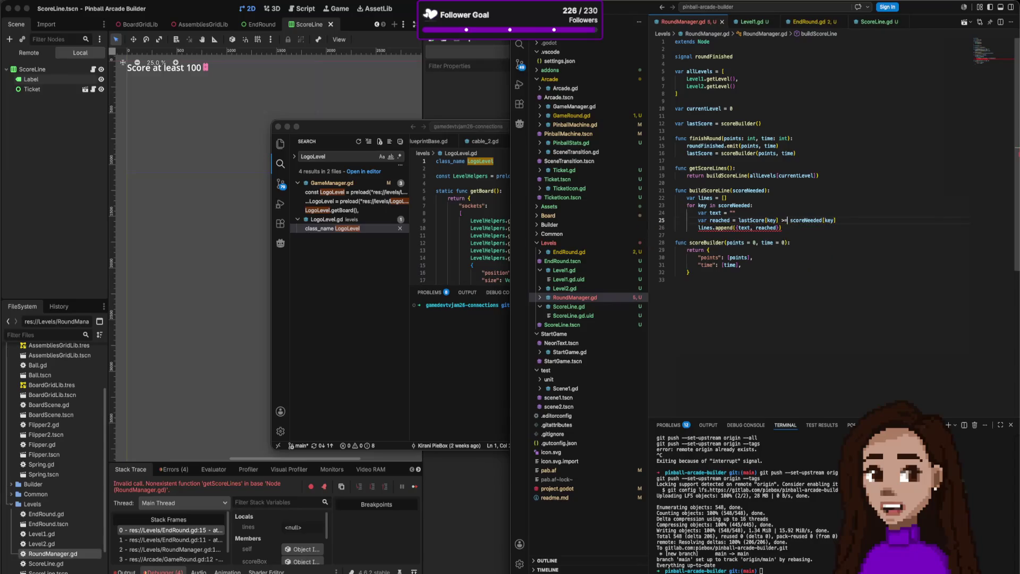
{"action": "key", "text": "Right"}
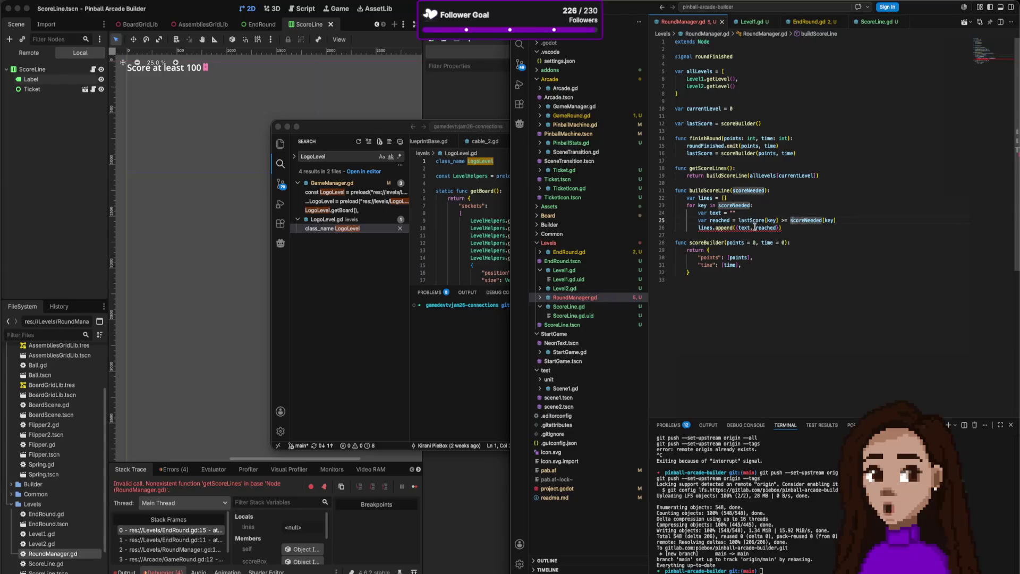
Turn the append argument into the dictionary {"text": text, "reached": reached}
{"action": "mouse_move", "coordinate": [754, 228]}
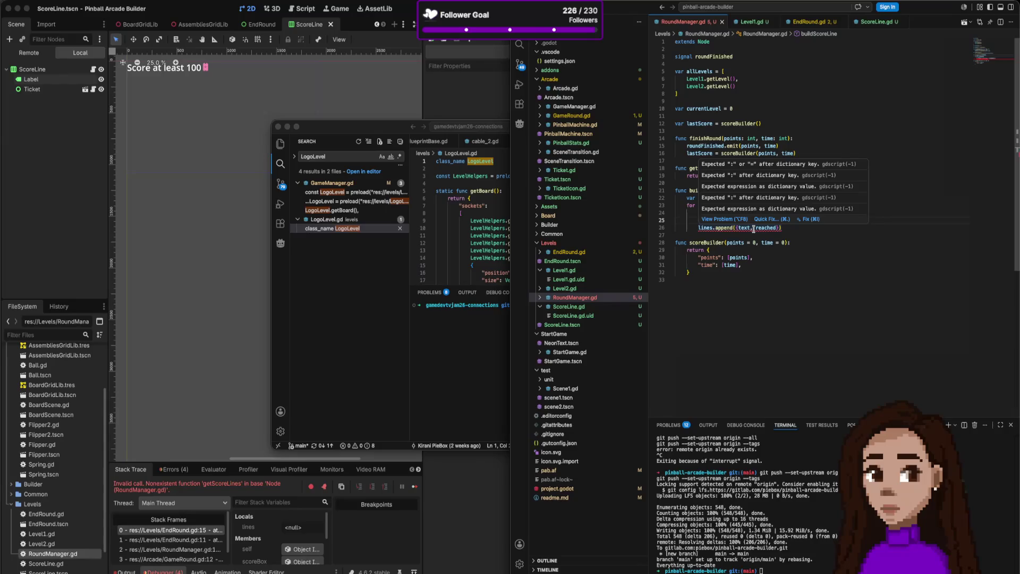
{"action": "left_click", "coordinate": [744, 229]}
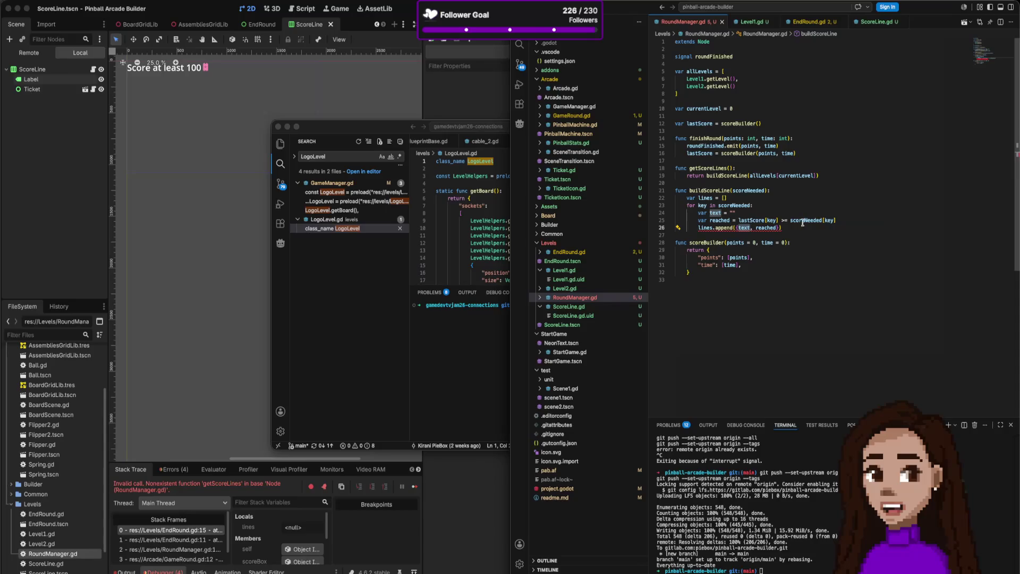
{"action": "type", "text": "\"text\": text"}
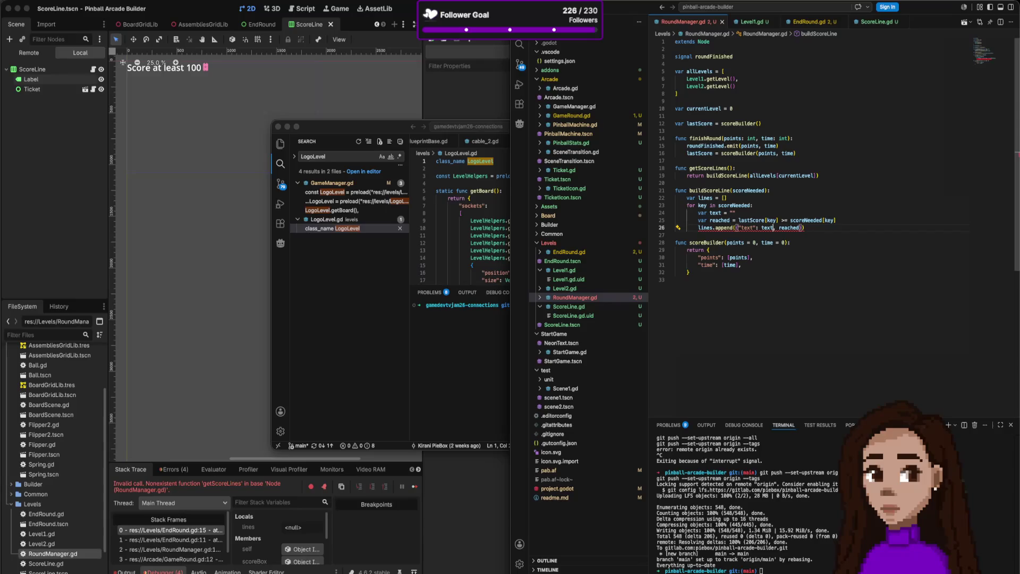
{"action": "left_click", "coordinate": [800, 228]}
{"action": "type", "text": "\"reached"}
{"action": "type", "text": ": reached"}
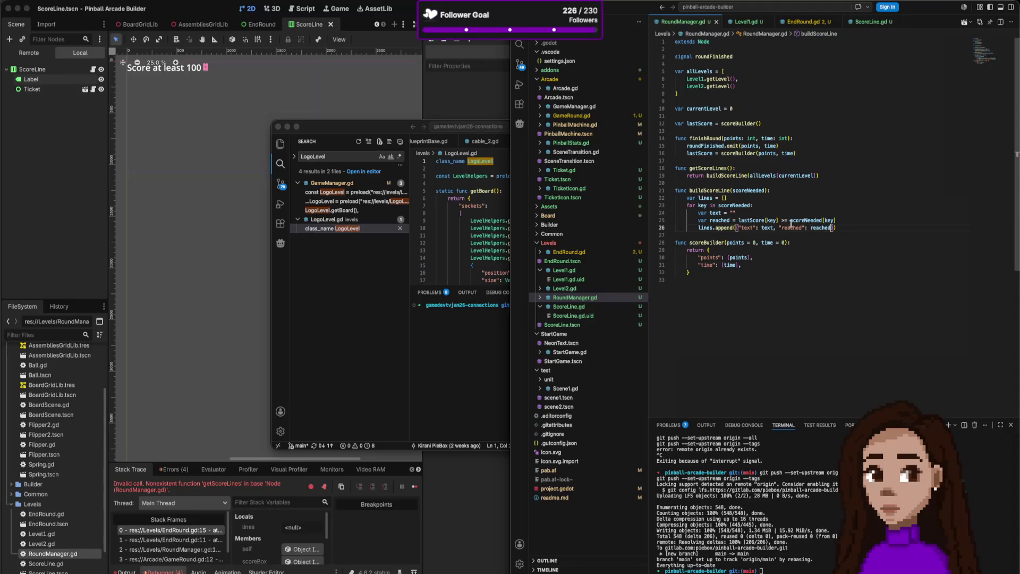
{"action": "left_click", "coordinate": [758, 213]}
{"action": "left_click", "coordinate": [211, 113]}
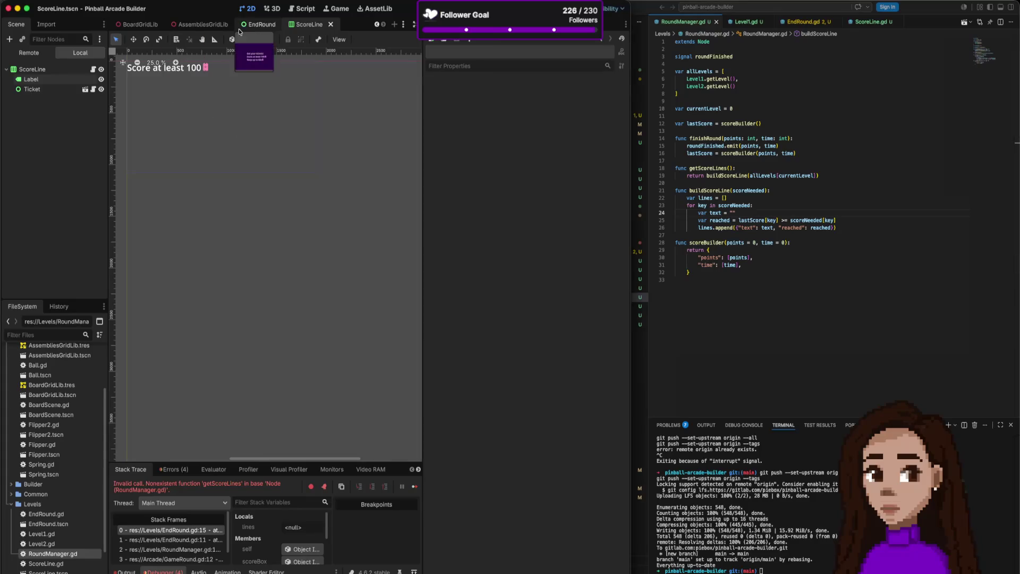
Select the ScoreLine scene's Label node and copy its Inspector text 'Score at least 100'
{"action": "left_click", "coordinate": [154, 67]}
{"action": "scroll", "coordinate": [168, 87], "scroll_direction": "down", "scroll_amount": 6}
{"action": "left_click", "coordinate": [31, 79]}
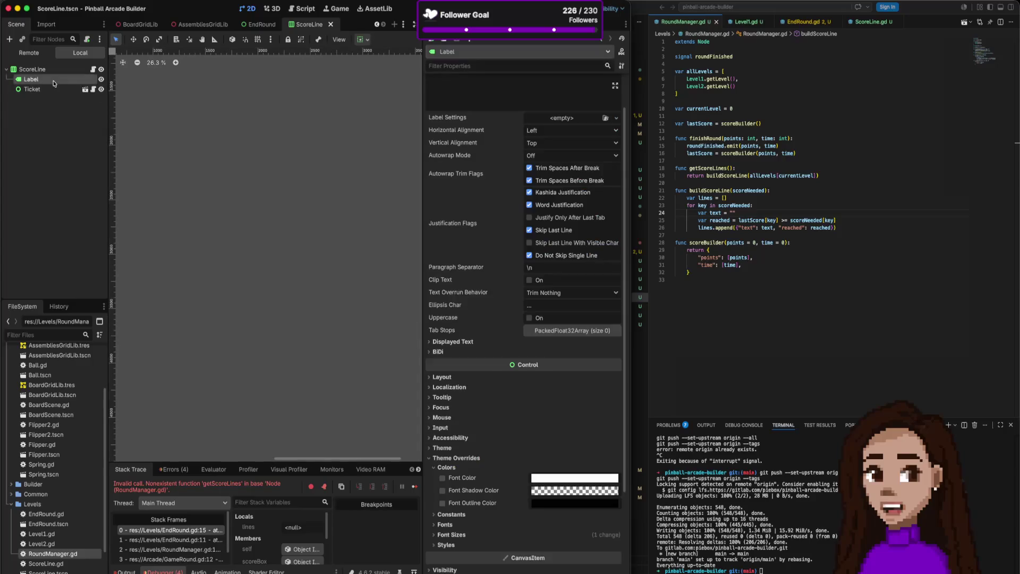
{"action": "scroll", "coordinate": [367, 235], "scroll_direction": "up", "scroll_amount": 5}
{"action": "scroll", "coordinate": [367, 235], "scroll_direction": "left", "scroll_amount": 5}
{"action": "scroll", "coordinate": [366, 235], "scroll_direction": "up", "scroll_amount": 5}
{"action": "scroll", "coordinate": [366, 235], "scroll_direction": "left", "scroll_amount": 2}
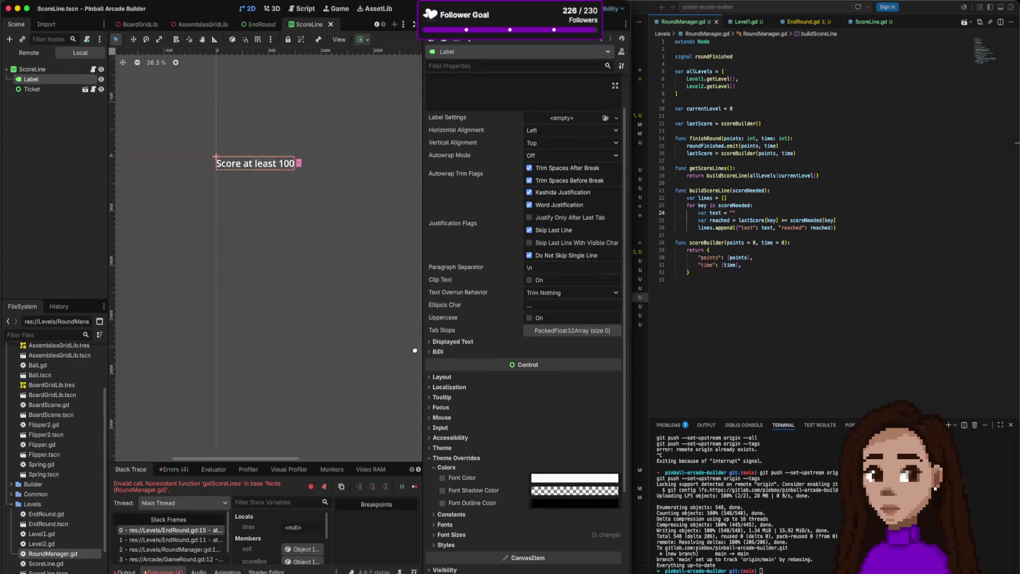
{"action": "scroll", "coordinate": [489, 101], "scroll_direction": "up", "scroll_amount": 2}
{"action": "triple_click", "coordinate": [452, 109]}
{"action": "key", "text": "ctrl+c"}
{"action": "left_click", "coordinate": [893, 236]}
{"action": "left_click", "coordinate": [745, 212]}
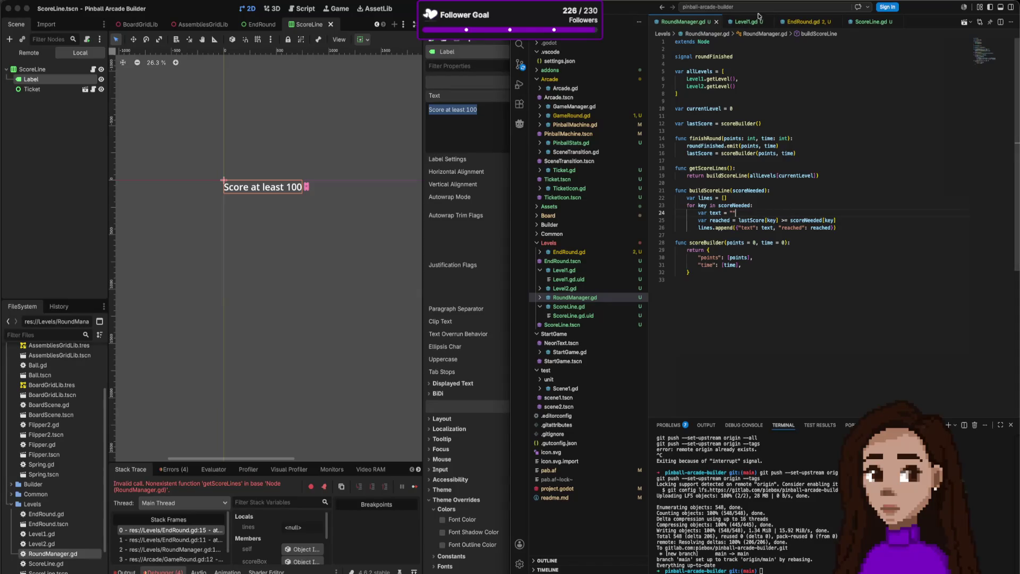
Start a new scoreTexts = { dictionary above buildScoreLine in RoundManager.gd
{"action": "left_click", "coordinate": [704, 186]}
{"action": "key", "text": "Return"}
{"action": "key", "text": "Return"}
{"action": "key", "text": "Return"}
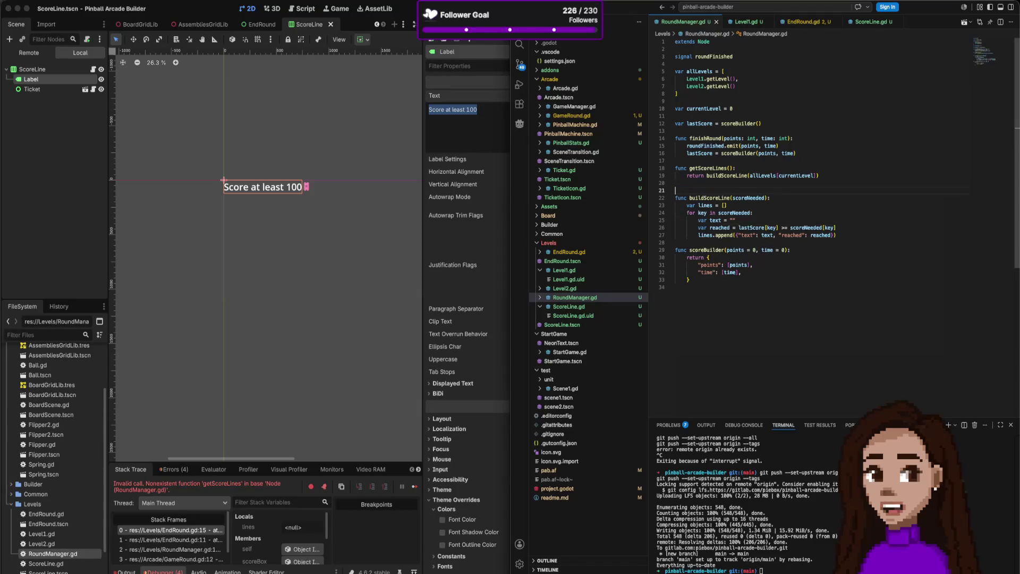
{"action": "key", "text": "BackSpace"}
{"action": "type", "text": "var "}
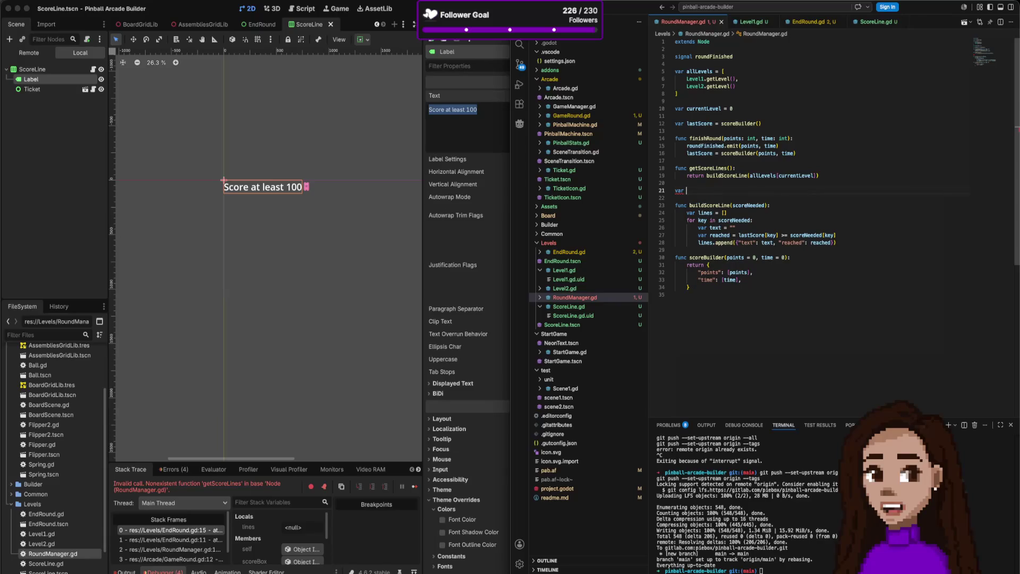
{"action": "type", "text": "p"}
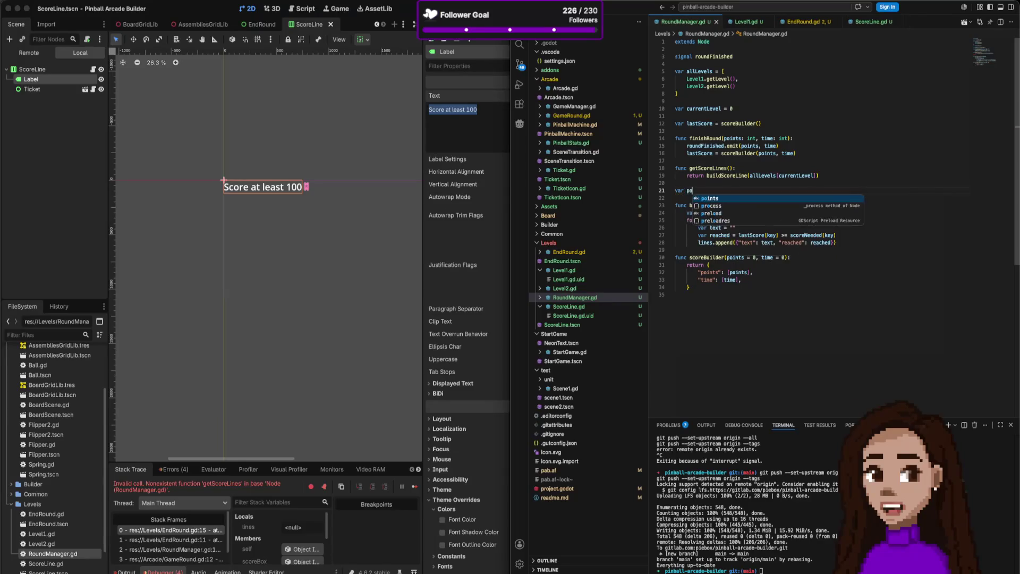
{"action": "key", "text": "BackSpace"}
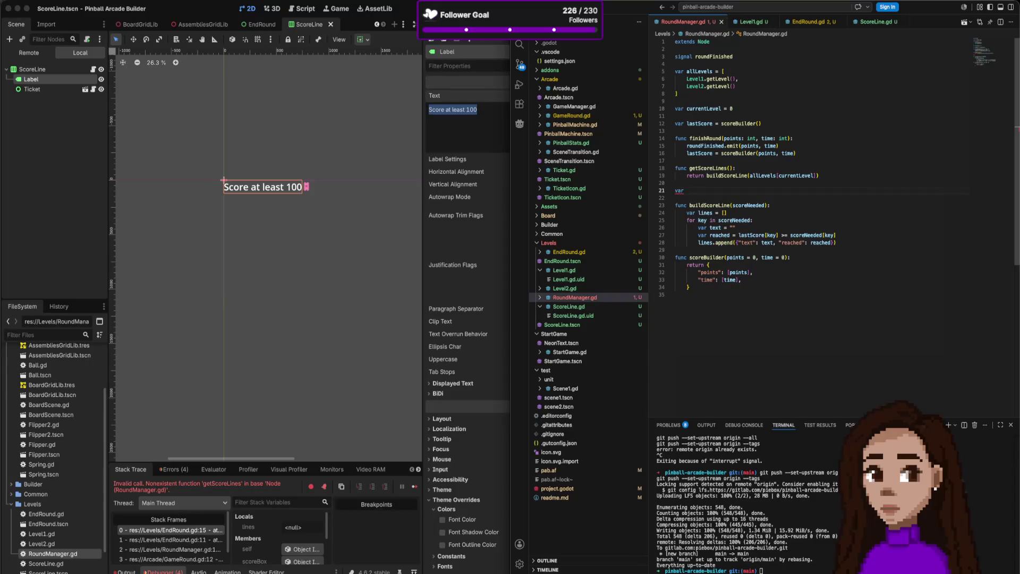
{"action": "type", "text": "score"}
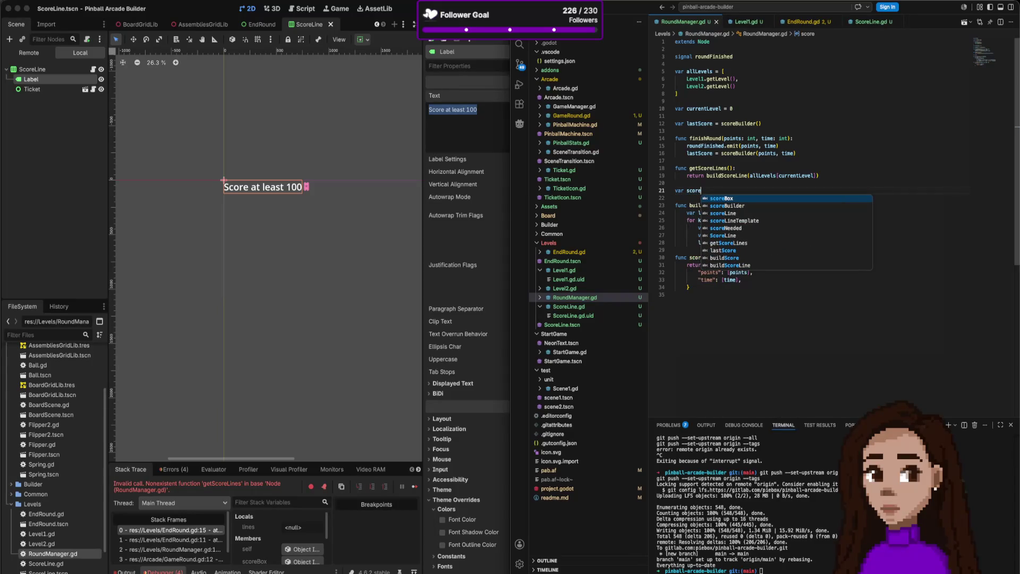
{"action": "type", "text": "Texts = "}
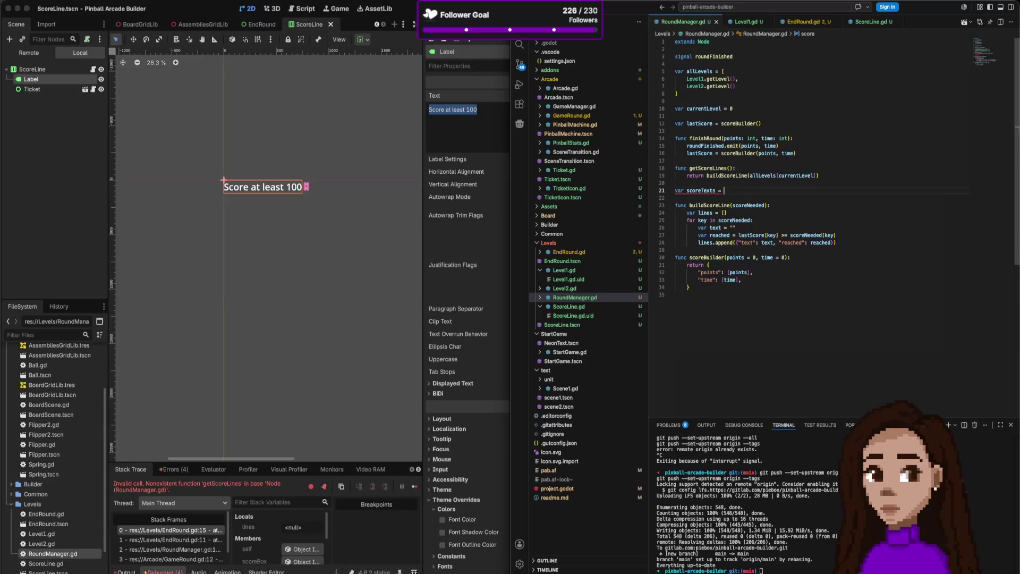
{"action": "type", "text": "{"}
{"action": "key", "text": "Return"}
{"action": "key", "text": "Escape"}
Add a "points" entry reading "Score at least %d" and begin a "time" entry below
{"action": "type", "text": "\"points\""}
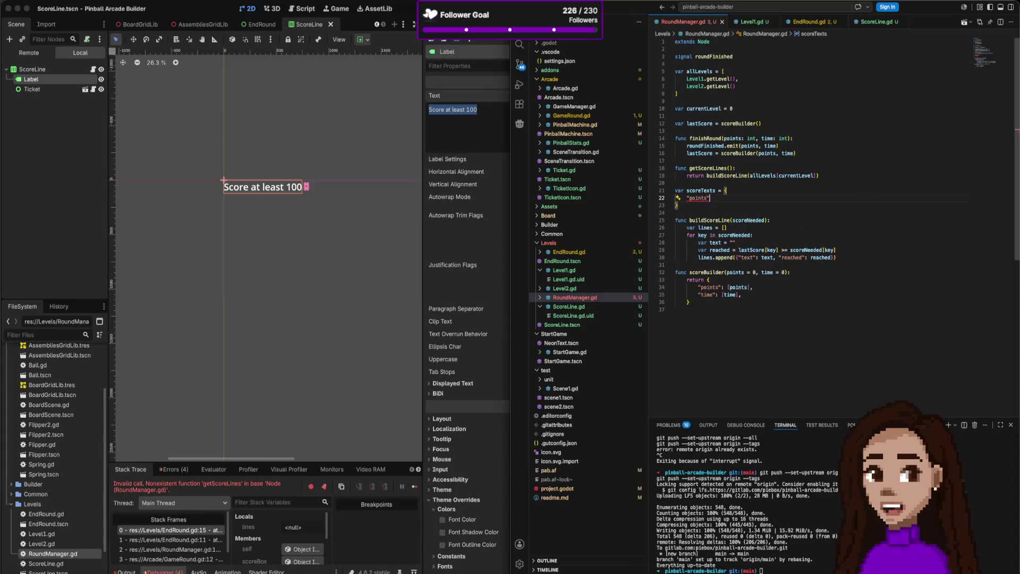
{"action": "key", "text": "ctrl+v"}
{"action": "key", "text": "ctrl+shift+Left"}
{"action": "key", "text": "ctrl+shift+Left"}
{"action": "key", "text": "ctrl+shift+Left"}
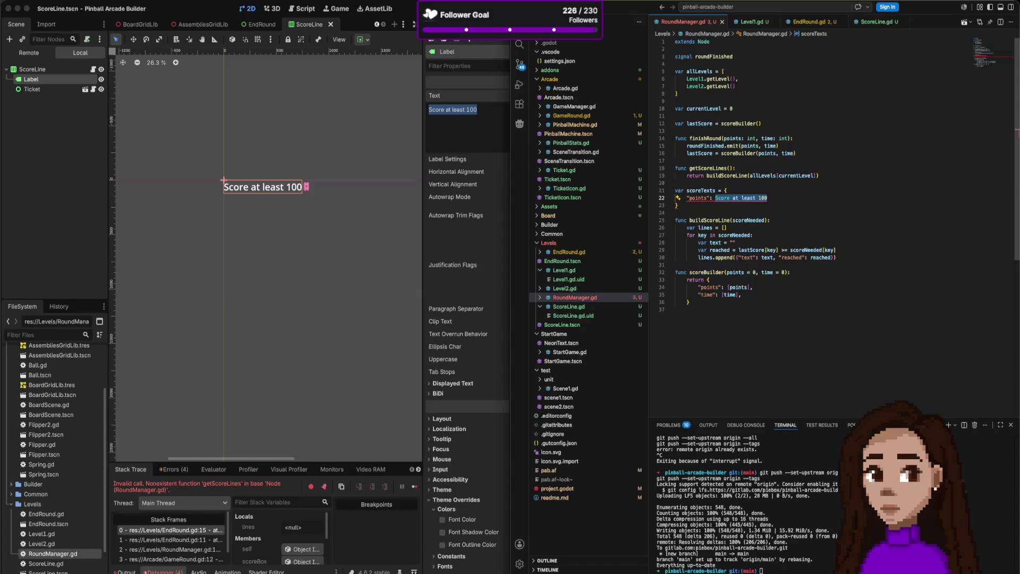
{"action": "key", "text": "ctrl+shift+Right"}
{"action": "key", "text": "ctrl+shift+Right"}
{"action": "key", "text": "ctrl+shift+Right"}
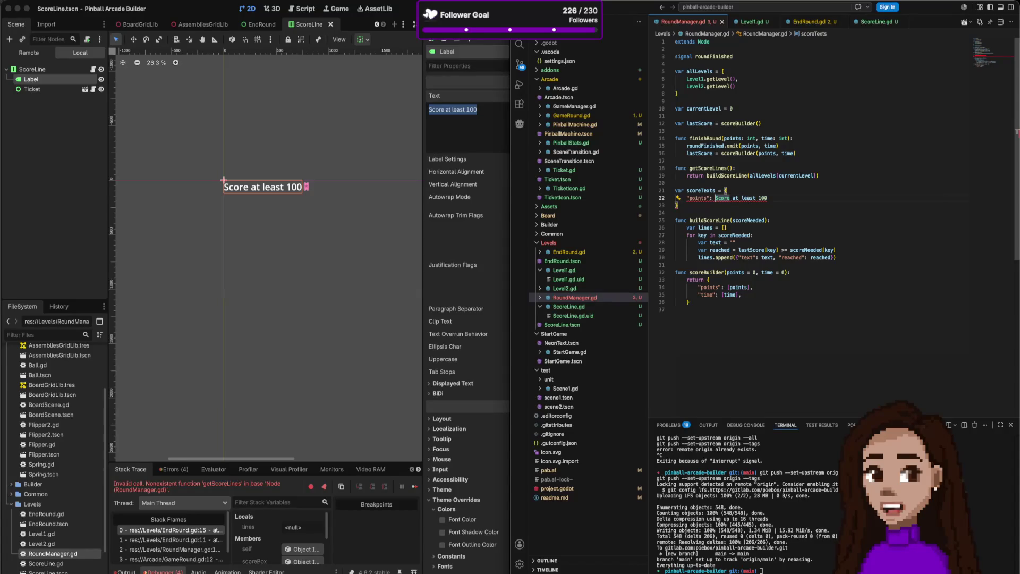
{"action": "key", "text": "ctrl+shift+Right"}
{"action": "type", "text": "\""}
{"action": "type", "text": "$"}
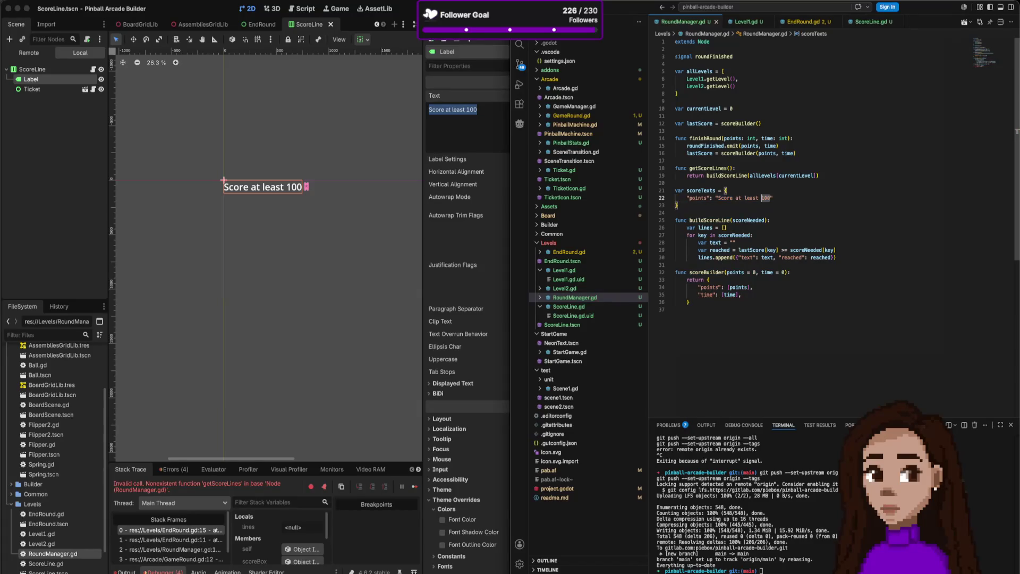
{"action": "key", "text": "Right"}
{"action": "key", "text": "Return"}
{"action": "type", "text": "\"time\""}
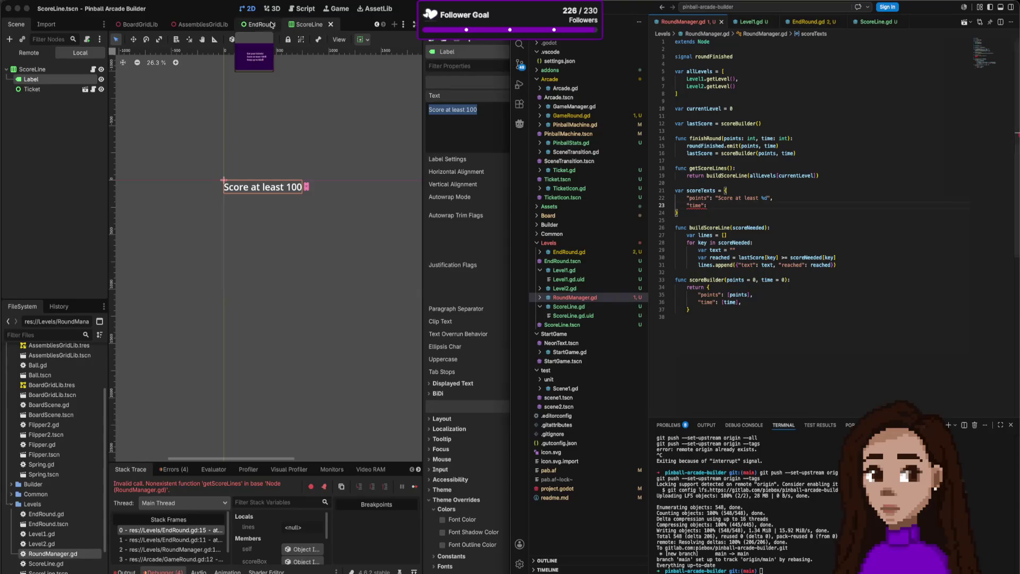
Copy Label3's 'Keep up to 60s' text into the time entry, replacing 60 with %d
{"action": "left_click", "coordinate": [259, 25]}
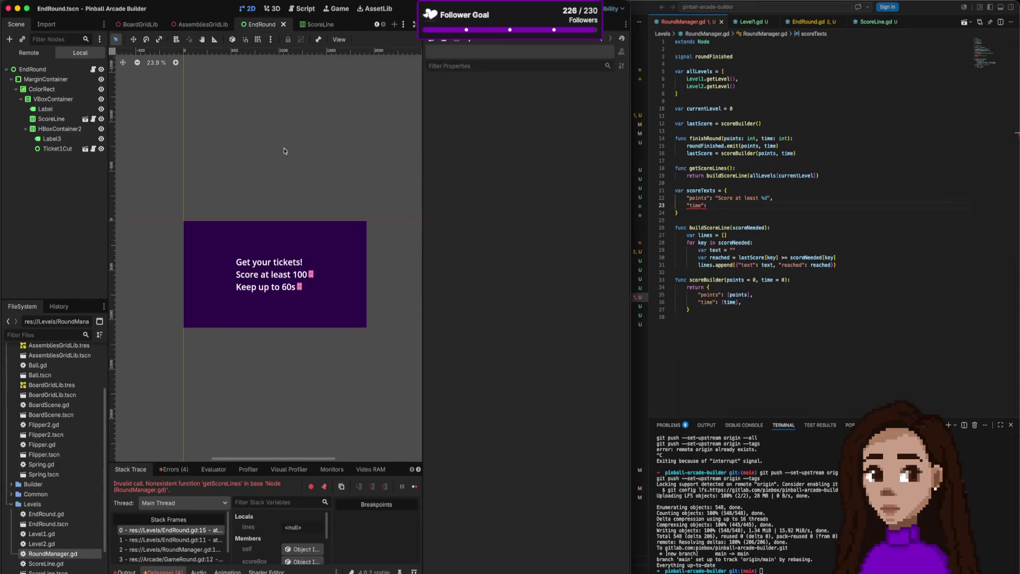
{"action": "left_click", "coordinate": [289, 290]}
{"action": "triple_click", "coordinate": [514, 113]}
{"action": "key", "text": "ctrl+c"}
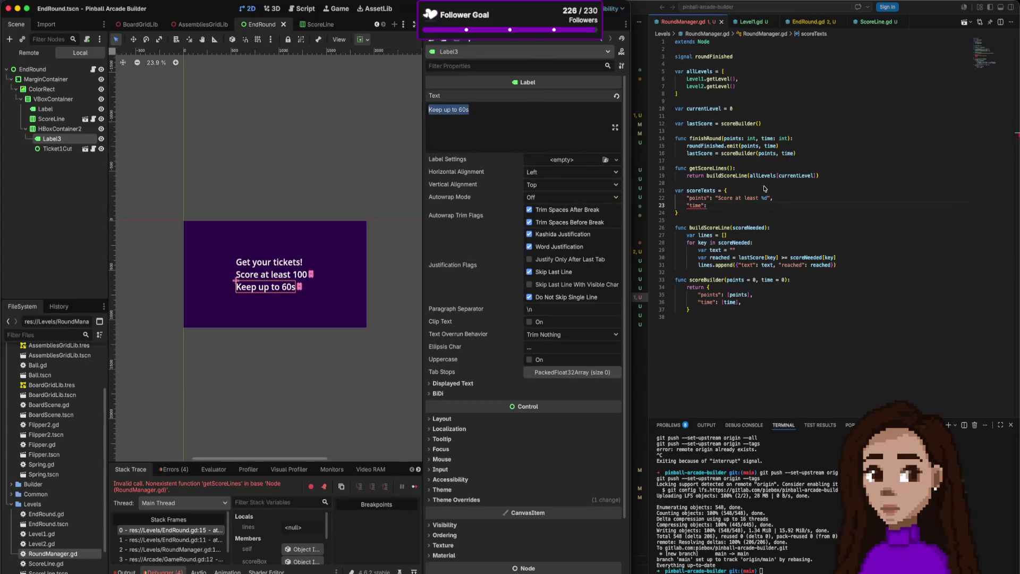
{"action": "left_click", "coordinate": [756, 207]}
{"action": "type", "text": "\""}
{"action": "key", "text": "ctrl+v"}
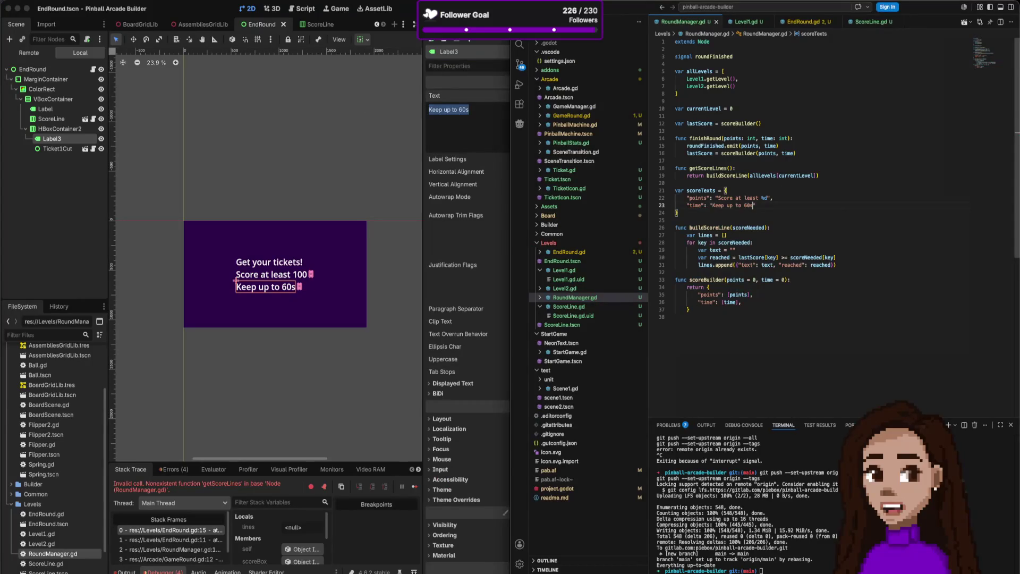
{"action": "key", "text": "Left"}
{"action": "key", "text": "BackSpace"}
Set the text in buildScoreLine to scoreTexts[key] % scoreNeeded[key] and save
{"action": "left_click", "coordinate": [729, 249]}
{"action": "key", "text": "BackSpace"}
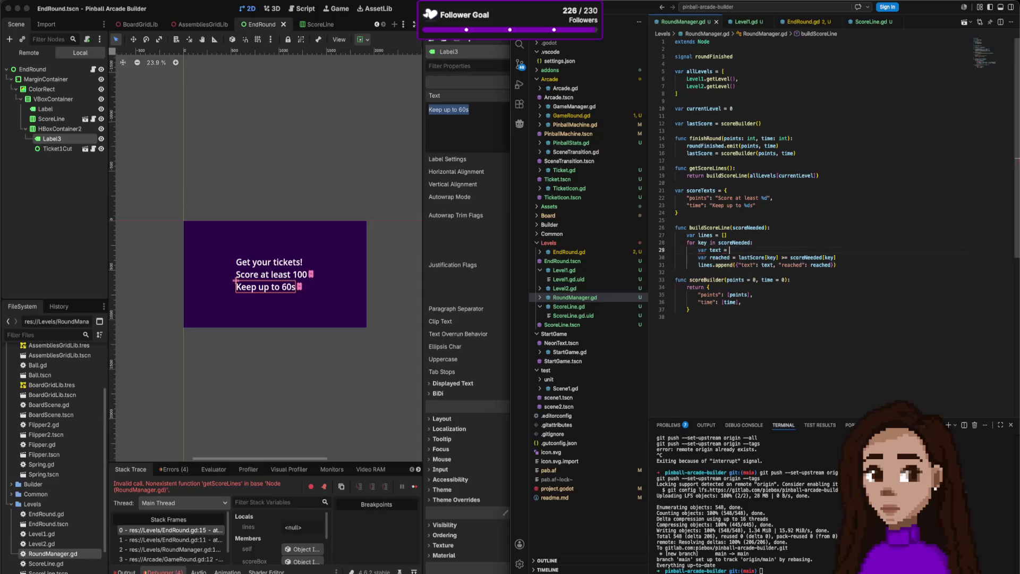
{"action": "type", "text": "co"}
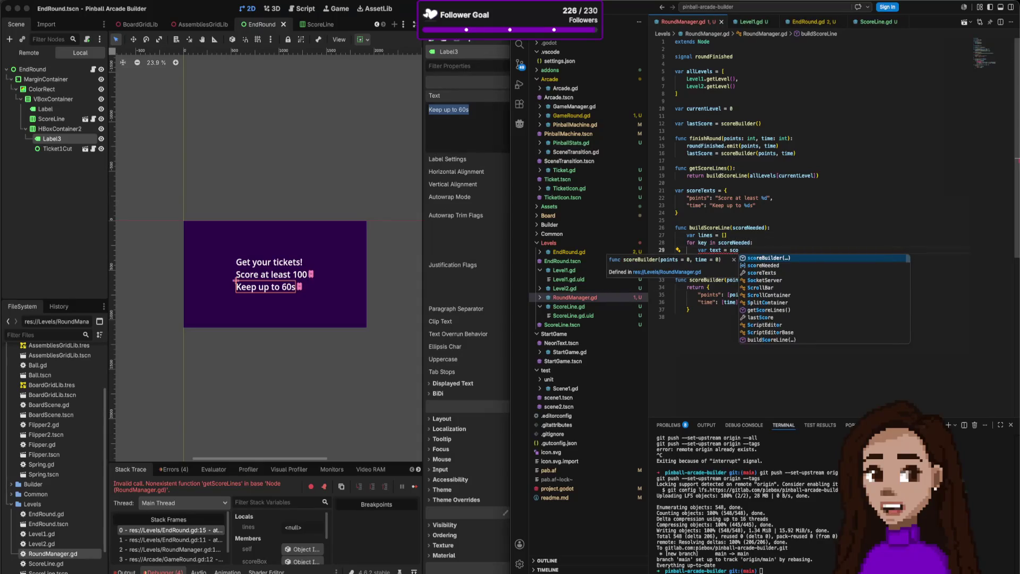
{"action": "key", "text": "Down"}
{"action": "key", "text": "Down"}
{"action": "key", "text": "Return"}
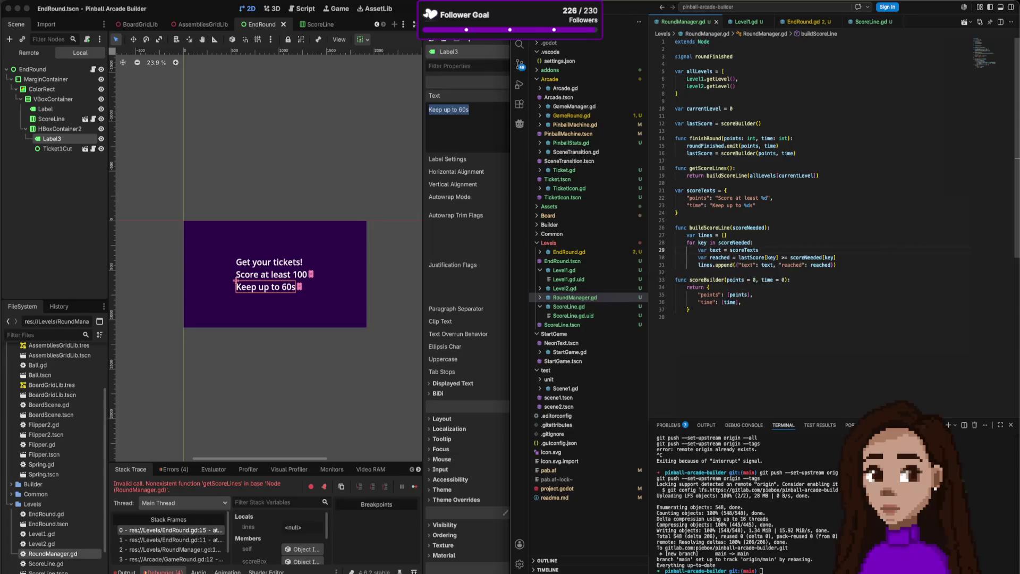
{"action": "type", "text": "key] % "}
{"action": "type", "text": "scoreNeeded"}
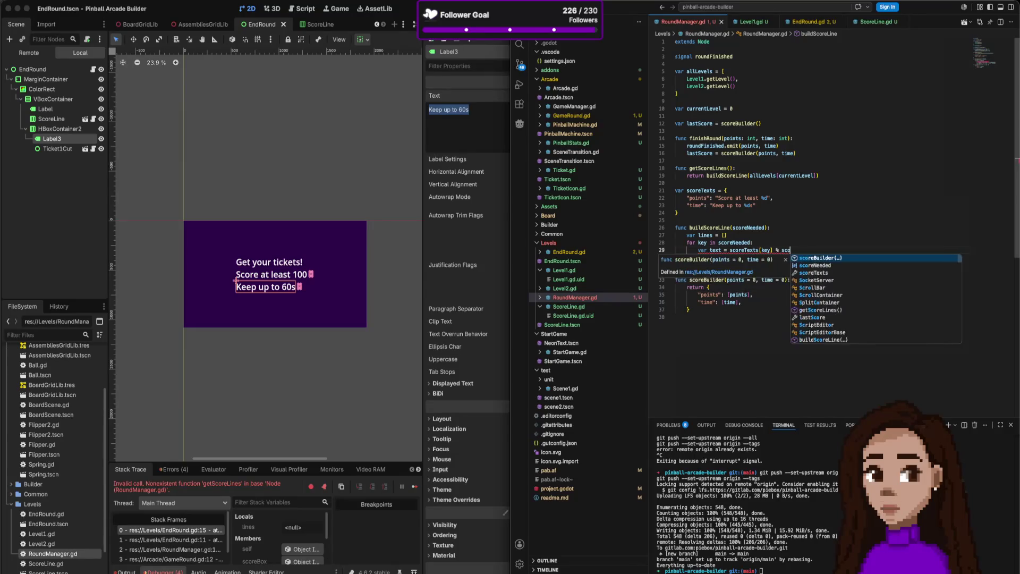
{"action": "key", "text": "super+s"}
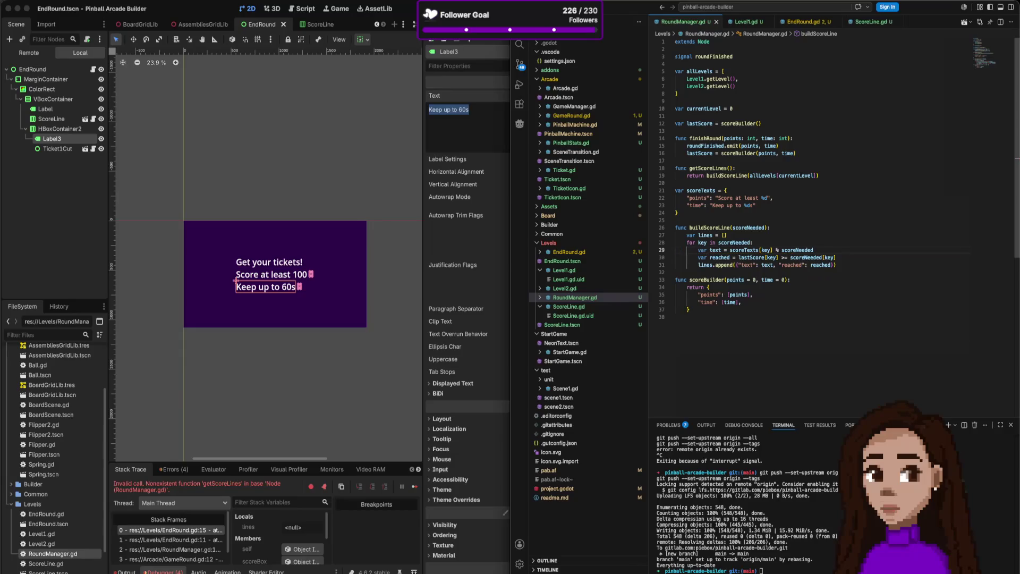
{"action": "type", "text": "key"}
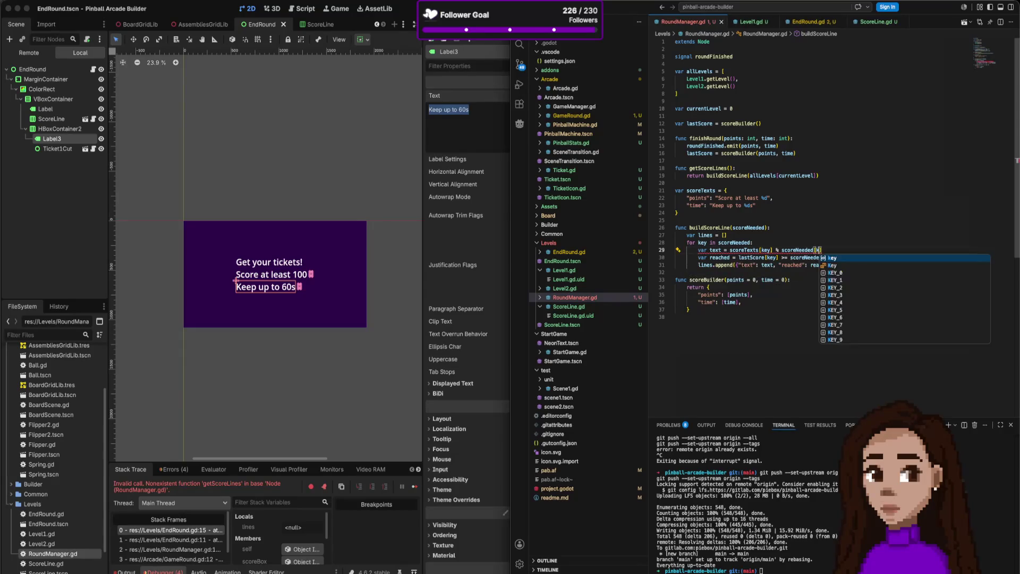
{"action": "key", "text": "super+s"}
{"action": "left_click", "coordinate": [758, 190]}
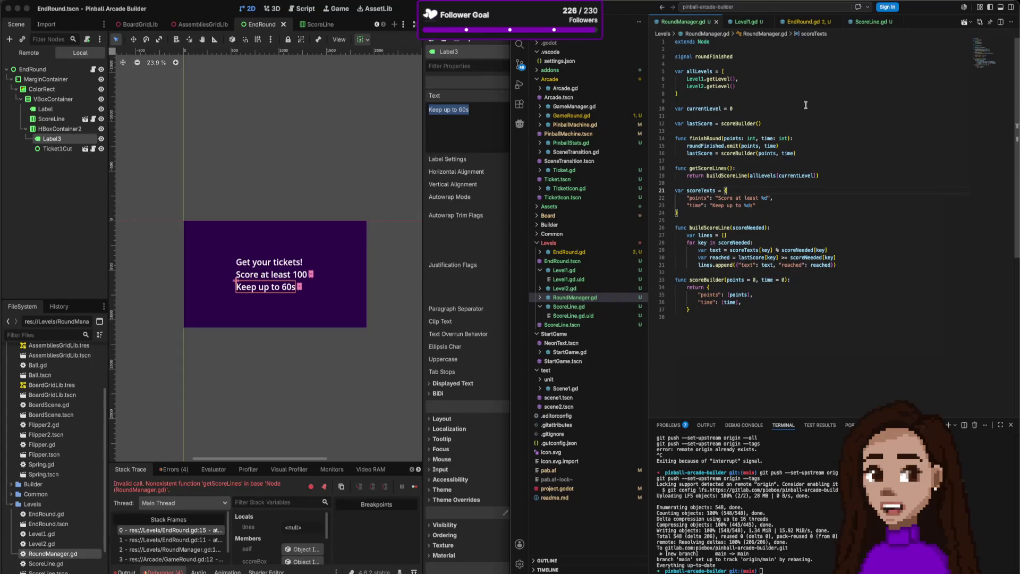
Add 'return lines' after the loop in buildScoreLine
{"action": "left_click", "coordinate": [857, 272]}
{"action": "key", "text": "Left"}
{"action": "key", "text": "Return"}
{"action": "key", "text": "BackSpace"}
{"action": "type", "text": "return lines"}
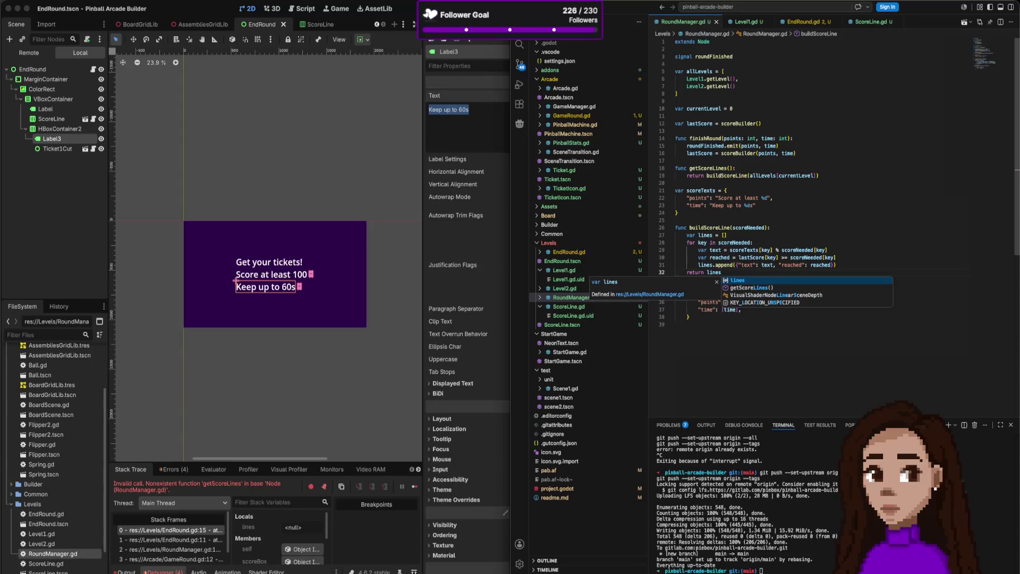
{"action": "left_click", "coordinate": [874, 202]}
{"action": "scroll", "coordinate": [871, 204], "scroll_direction": "down", "scroll_amount": 2}
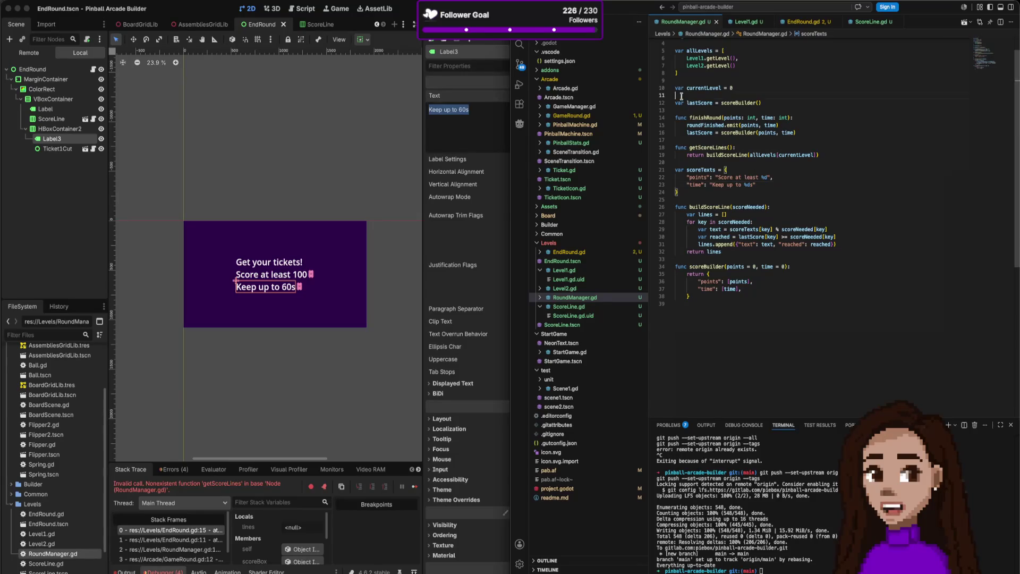
Review the buildScoreLine code from line 12 down, then move to the browser search results
{"action": "left_click_drag", "start_coordinate": [681, 96], "coordinate": [686, 304]}
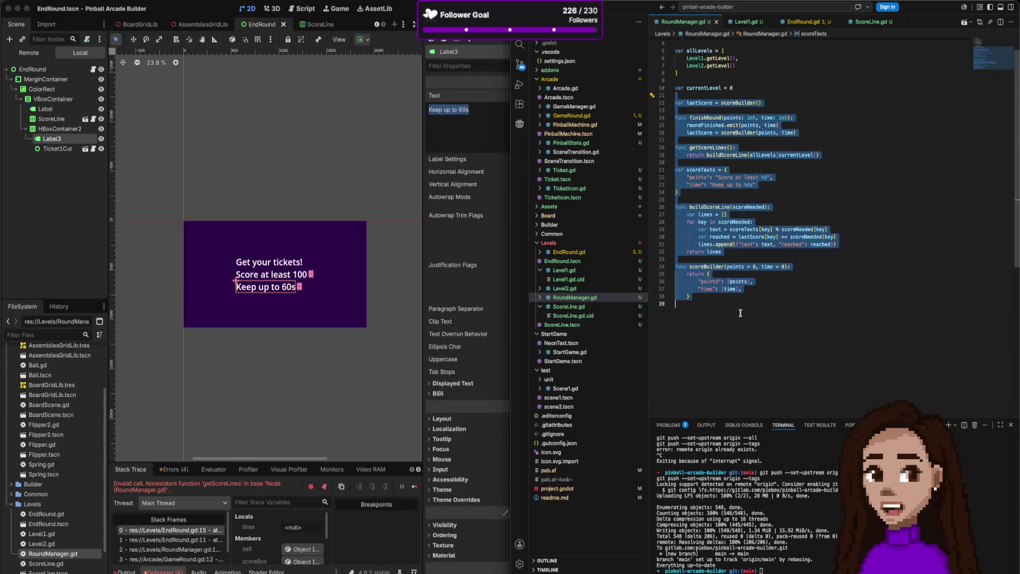
{"action": "left_click", "coordinate": [763, 274]}
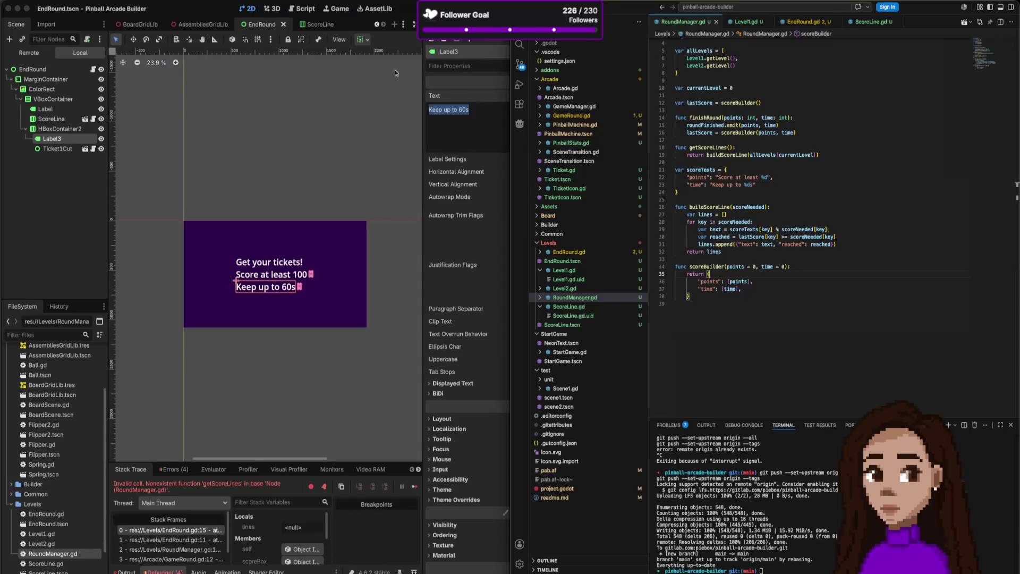
{"action": "left_click", "coordinate": [756, 223]}
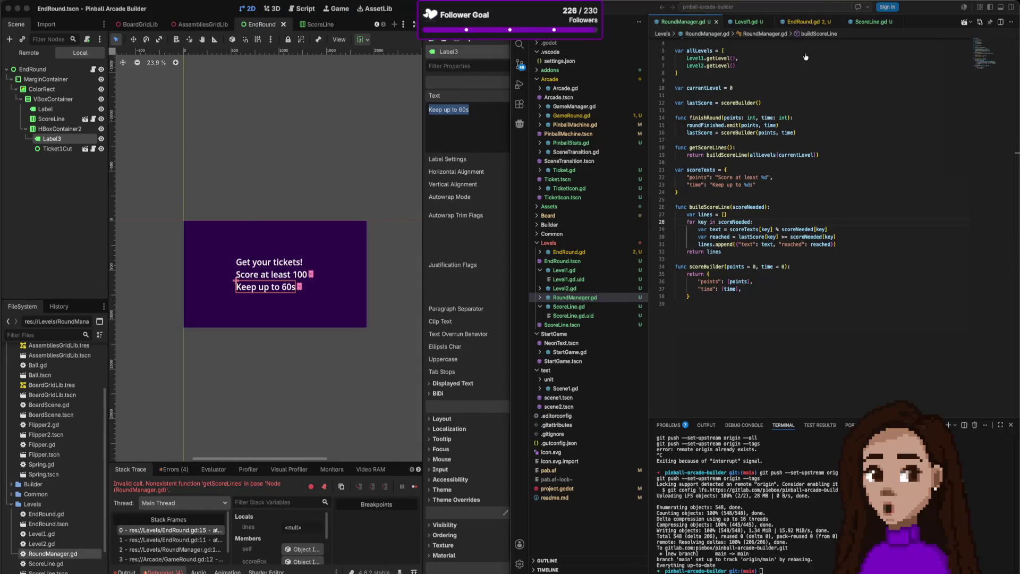
{"action": "key", "text": "super+Tab"}
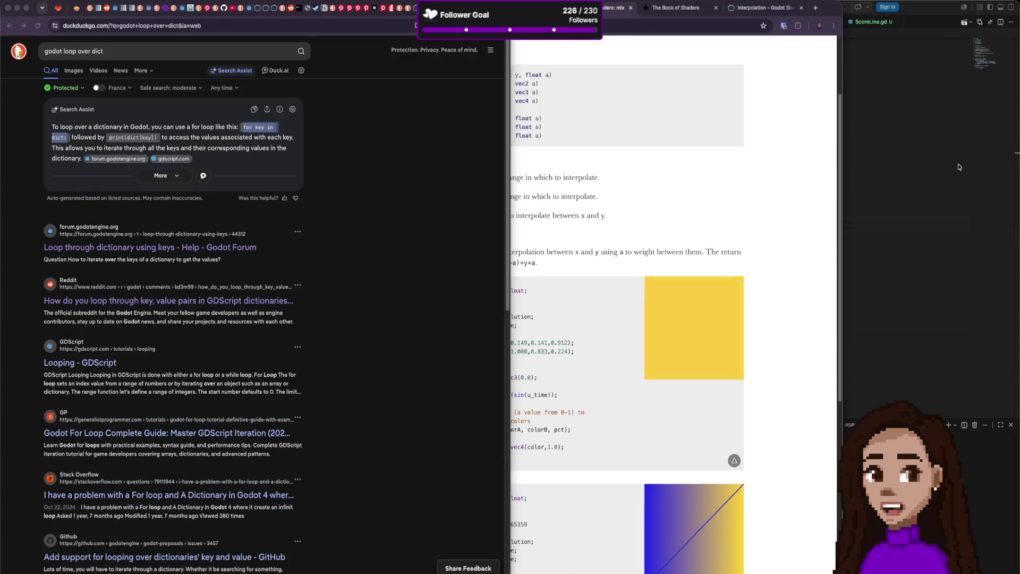
Return to VS Code and open EndRound.gd from the Explorer
{"action": "left_click", "coordinate": [891, 166]}
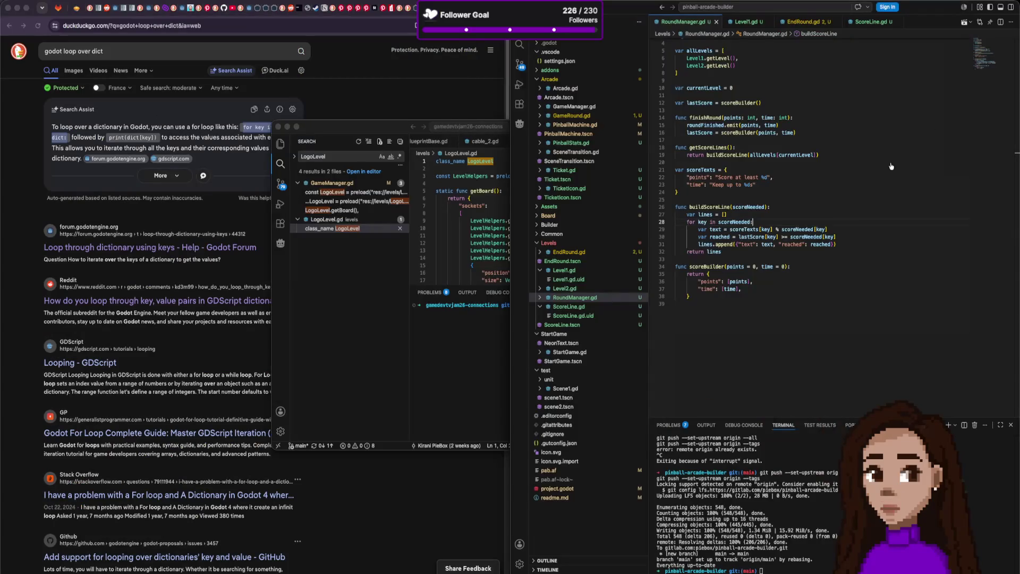
{"action": "left_click", "coordinate": [836, 244]}
{"action": "key", "text": "ctrl+Right"}
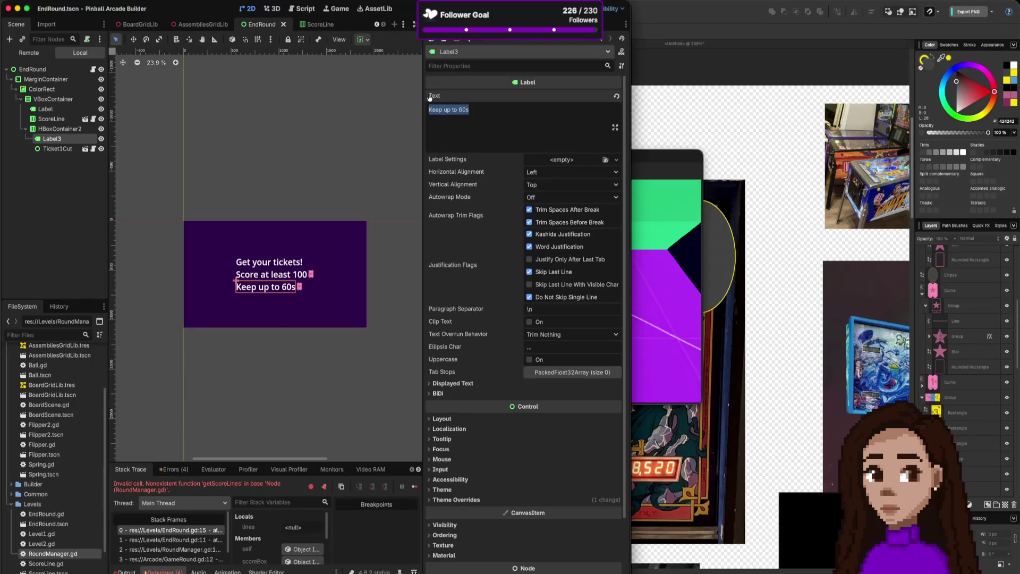
{"action": "key", "text": "ctrl+Left"}
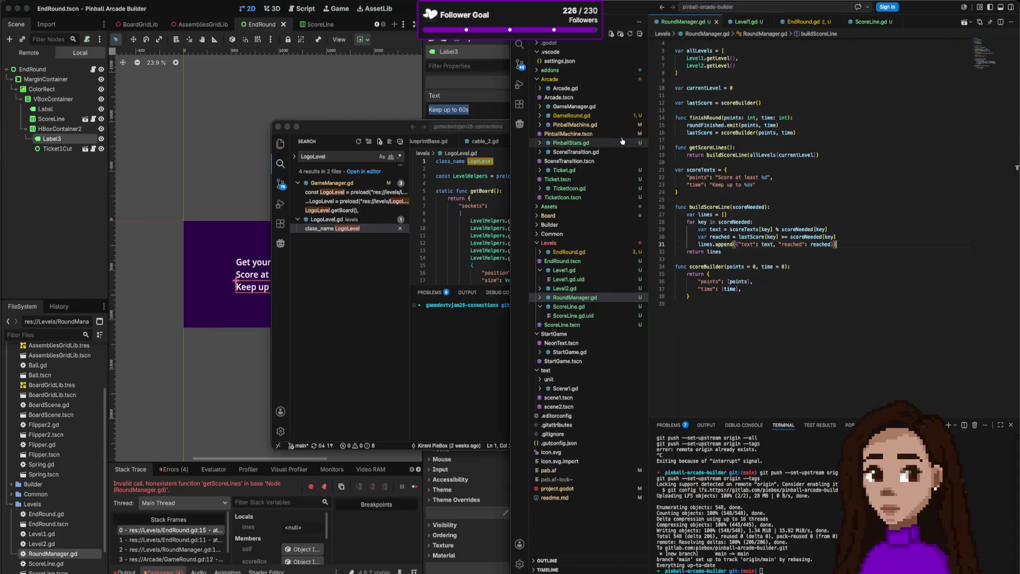
{"action": "left_click", "coordinate": [574, 252]}
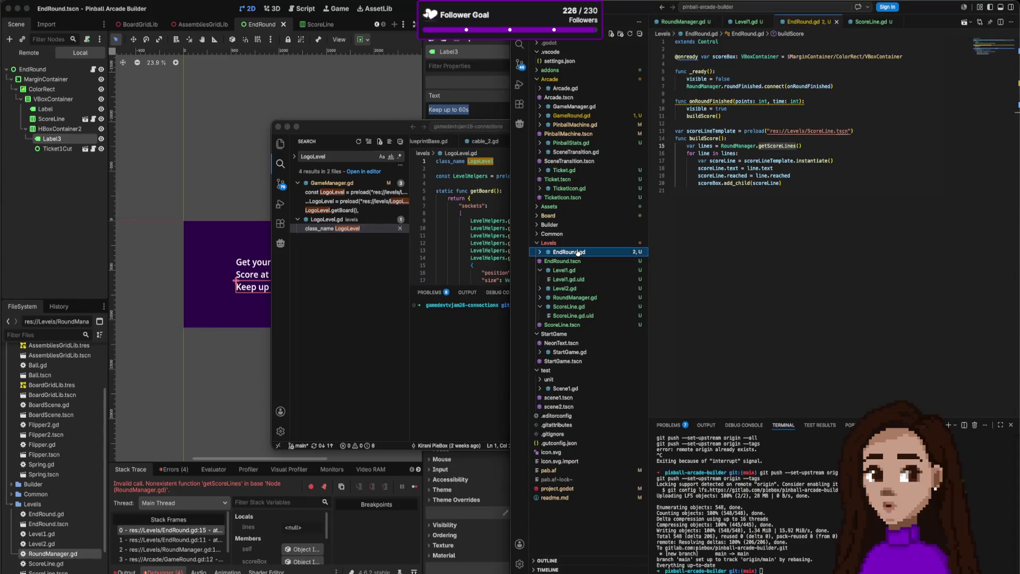
Delete the ScoreLine and HBoxContainer2 nodes from EndRound, save the scene, and run the game
{"action": "left_click", "coordinate": [299, 211]}
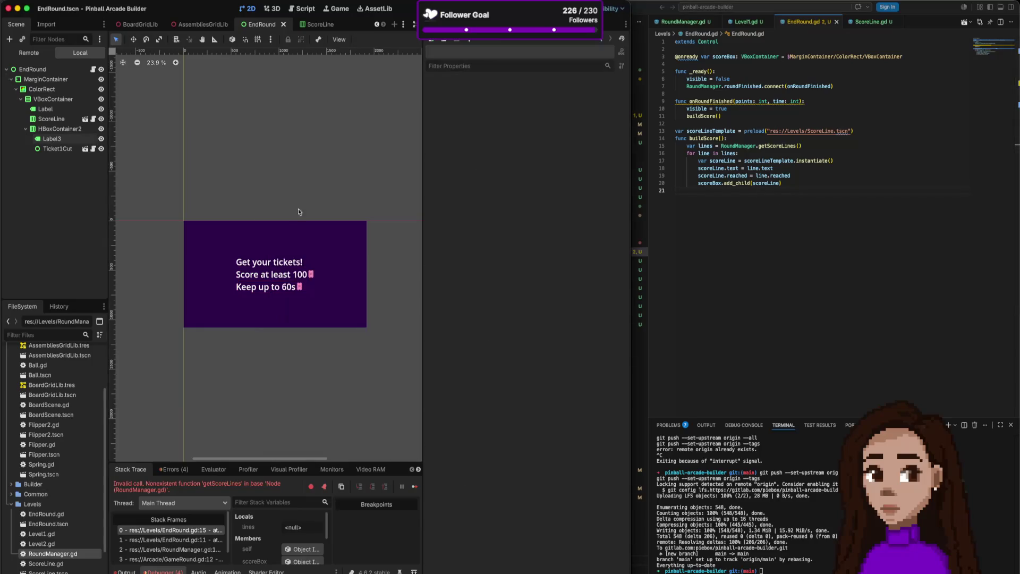
{"action": "left_click", "coordinate": [271, 277]}
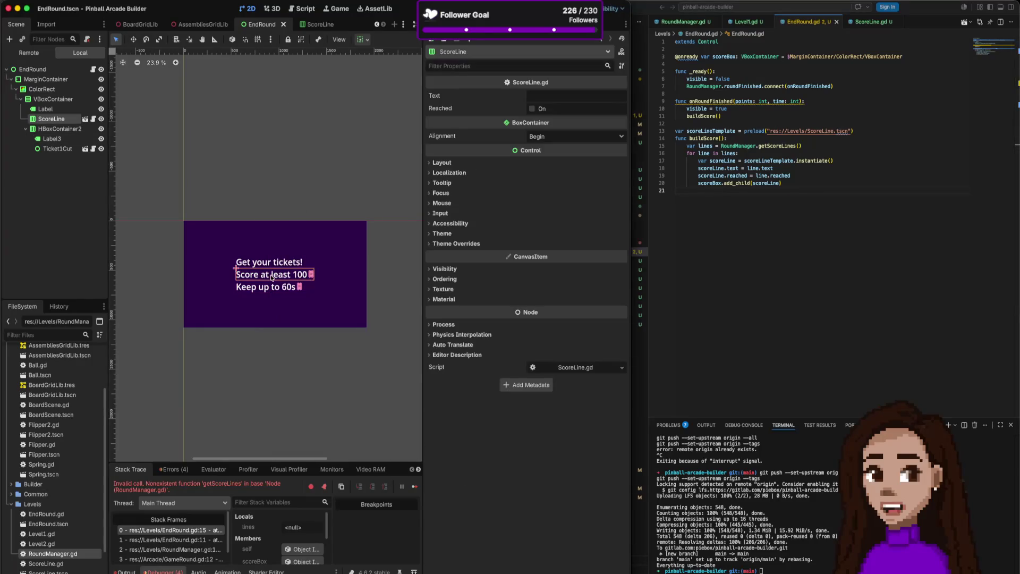
{"action": "right_click", "coordinate": [62, 121]}
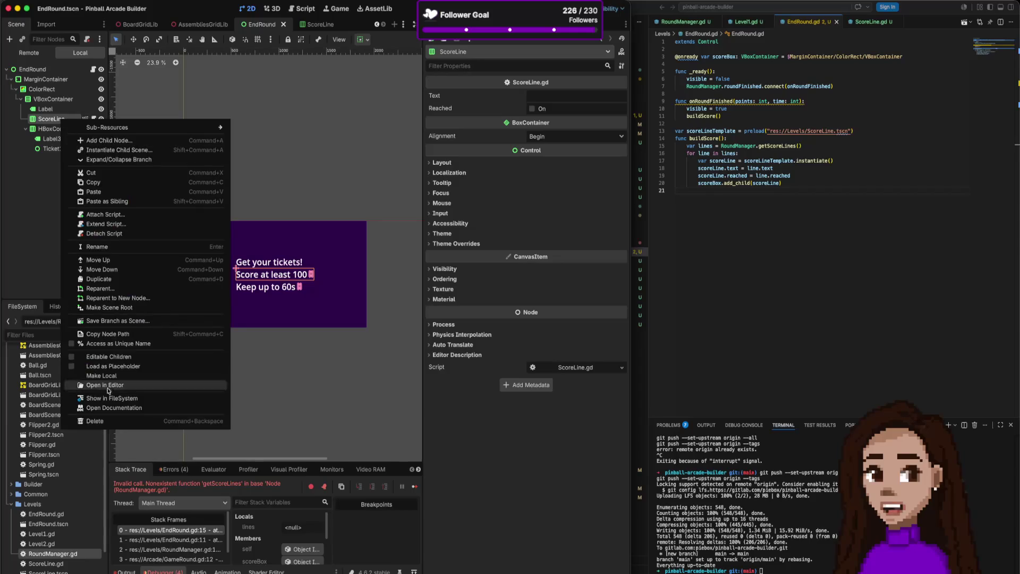
{"action": "left_click", "coordinate": [46, 132]}
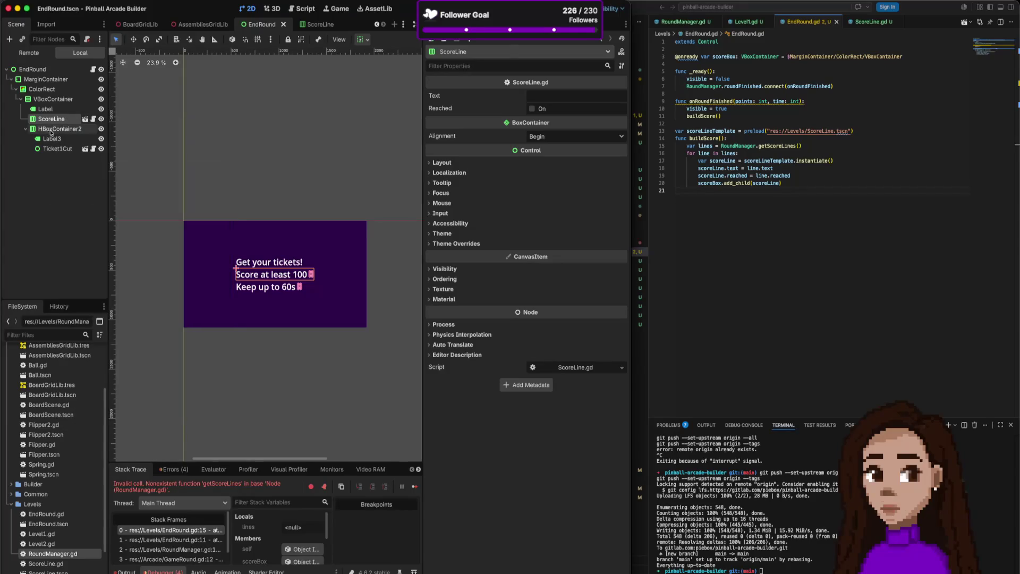
{"action": "left_click", "coordinate": [53, 129], "text": "shift"}
{"action": "right_click", "coordinate": [66, 135]}
{"action": "left_click", "coordinate": [159, 280]}
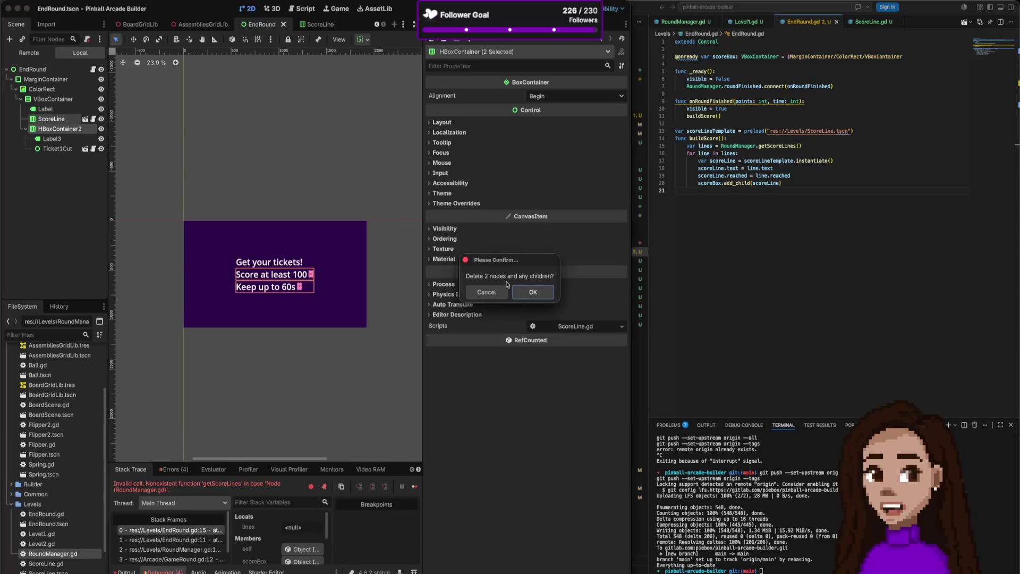
{"action": "left_click", "coordinate": [530, 293]}
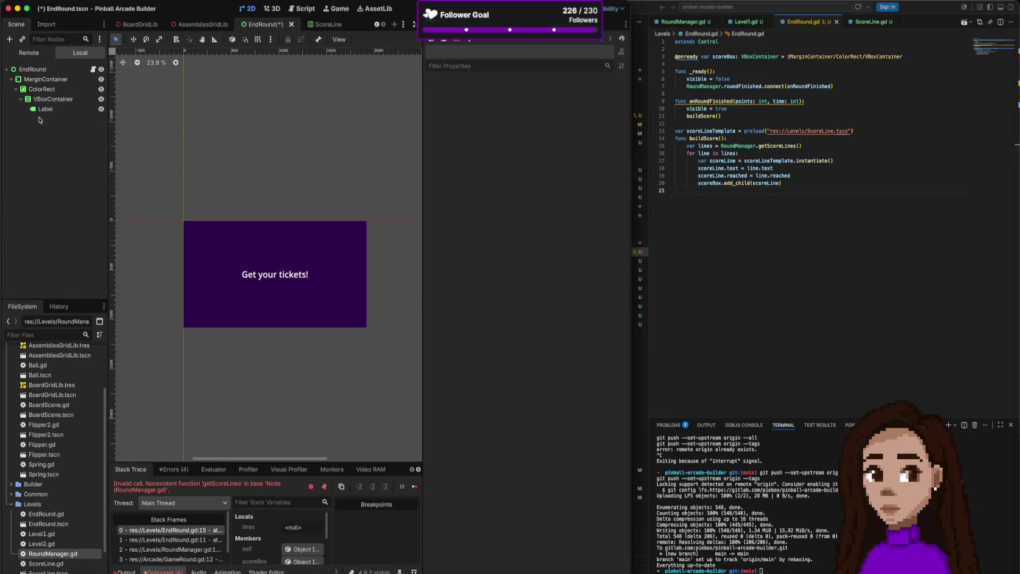
{"action": "key", "text": "ctrl+s"}
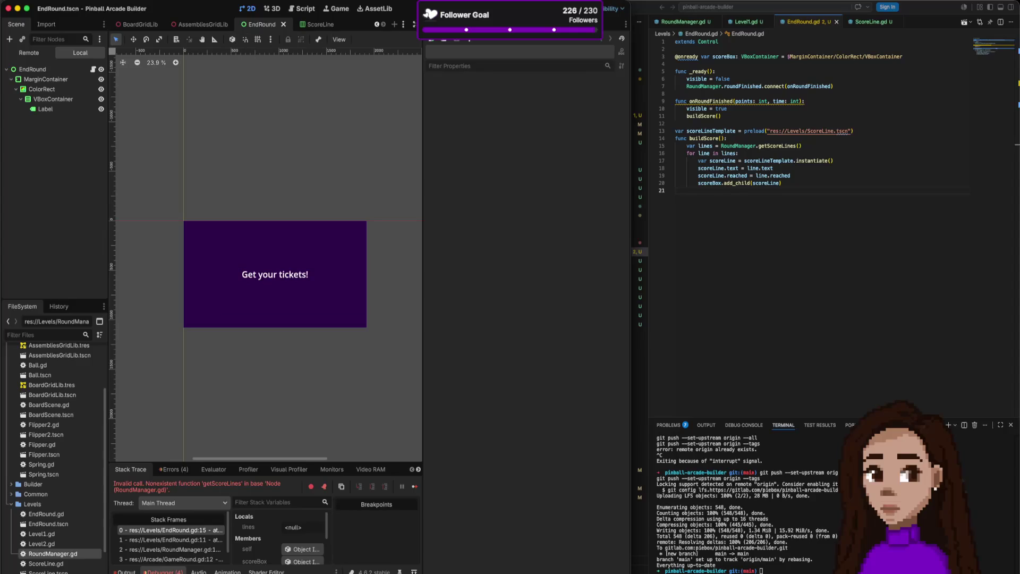
{"action": "key", "text": "F5"}
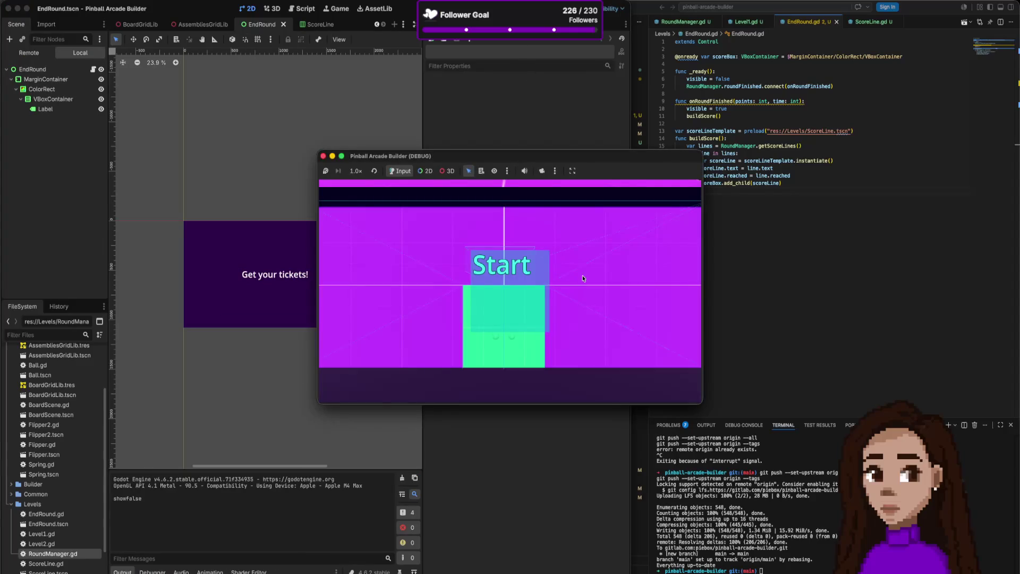
Start the game, hit the error, and inspect lastScore and key on line 30
{"action": "left_click", "coordinate": [510, 271]}
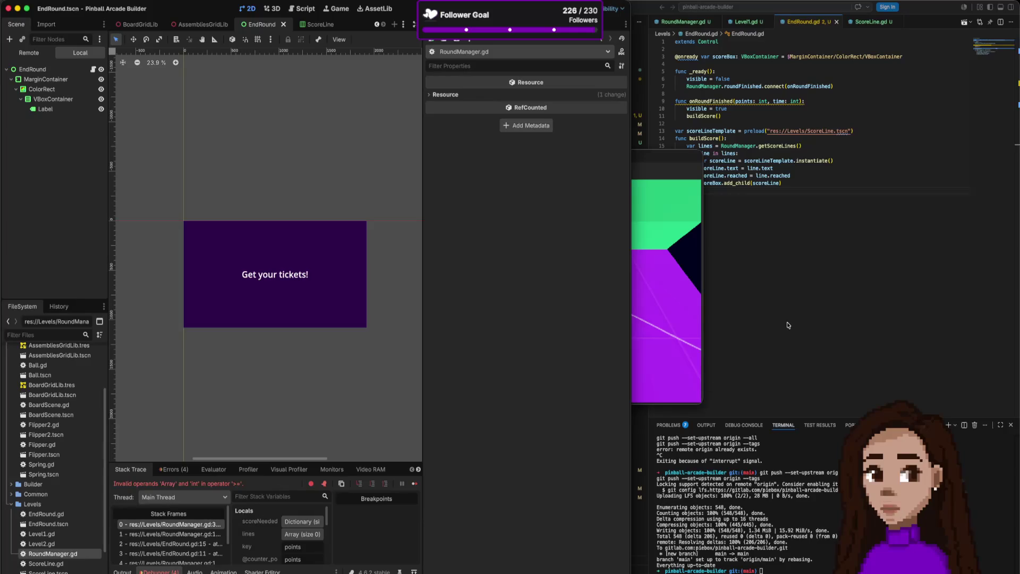
{"action": "left_click_drag", "start_coordinate": [237, 528], "coordinate": [251, 527]}
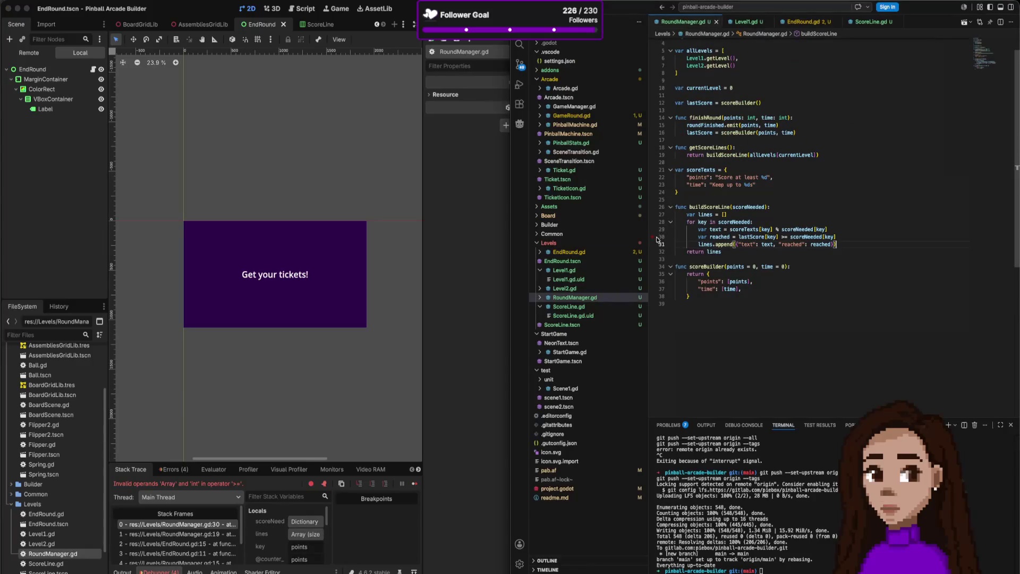
{"action": "left_click", "coordinate": [754, 237]}
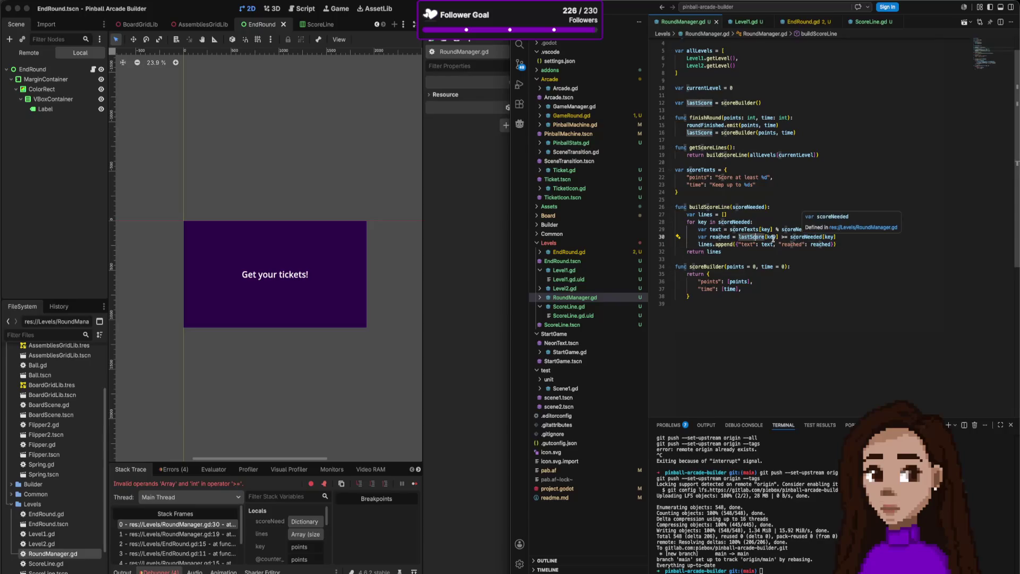
{"action": "left_click", "coordinate": [768, 237]}
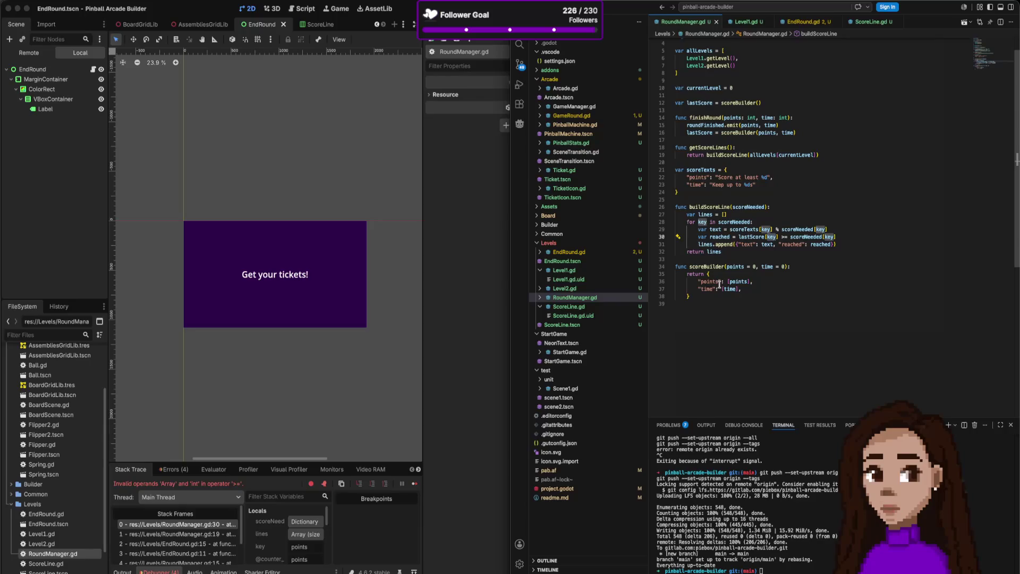
{"action": "mouse_move", "coordinate": [774, 238]}
{"action": "left_click_drag", "start_coordinate": [728, 281], "coordinate": [754, 281]}
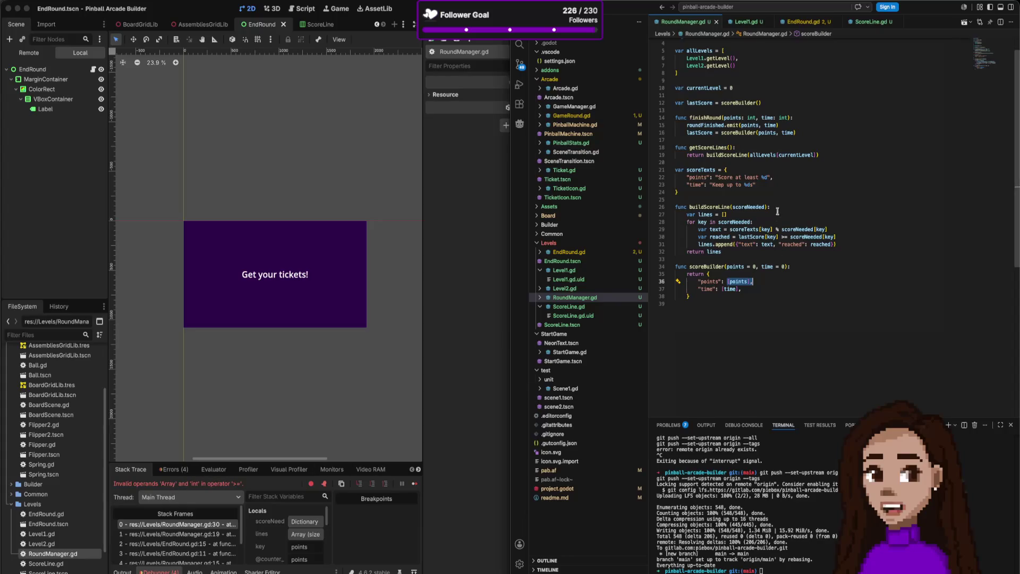
Trace the error through getScoreLines, getLevel in Level1.gd, and the stack frames at lines 19 and 30
{"action": "left_click", "coordinate": [771, 156]}
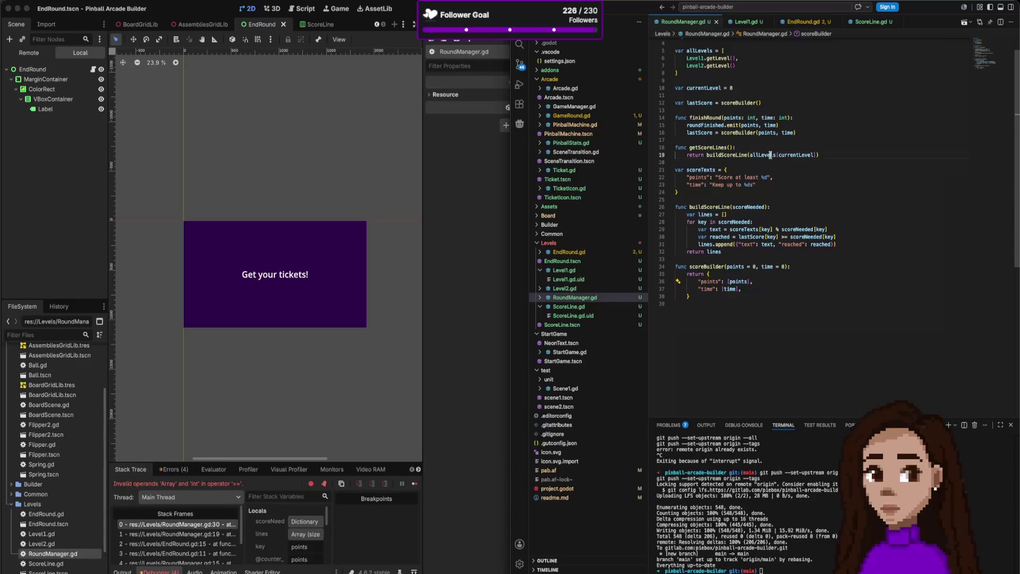
{"action": "key", "text": "End"}
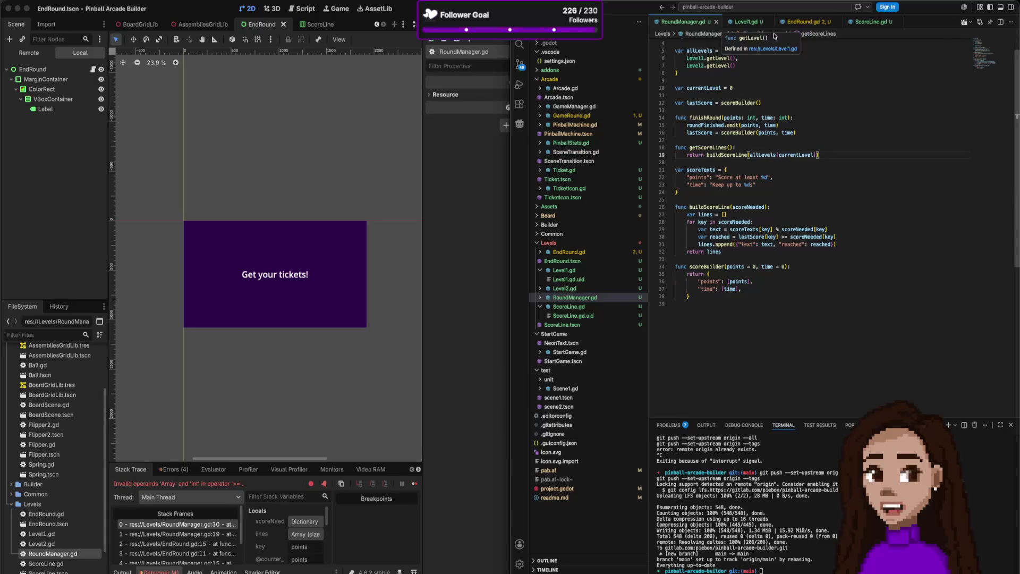
{"action": "left_click", "coordinate": [754, 49]}
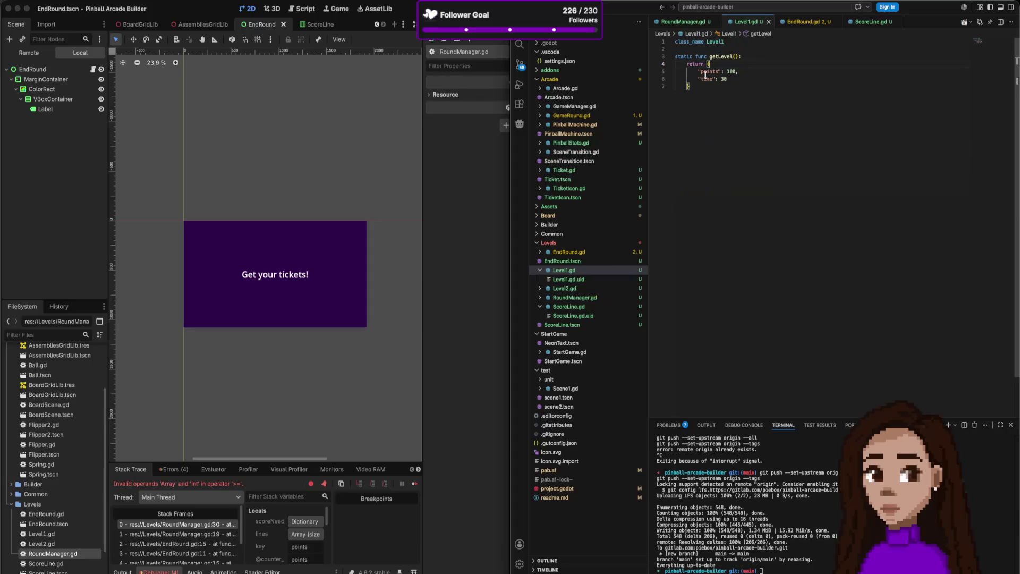
{"action": "left_click", "coordinate": [702, 24]}
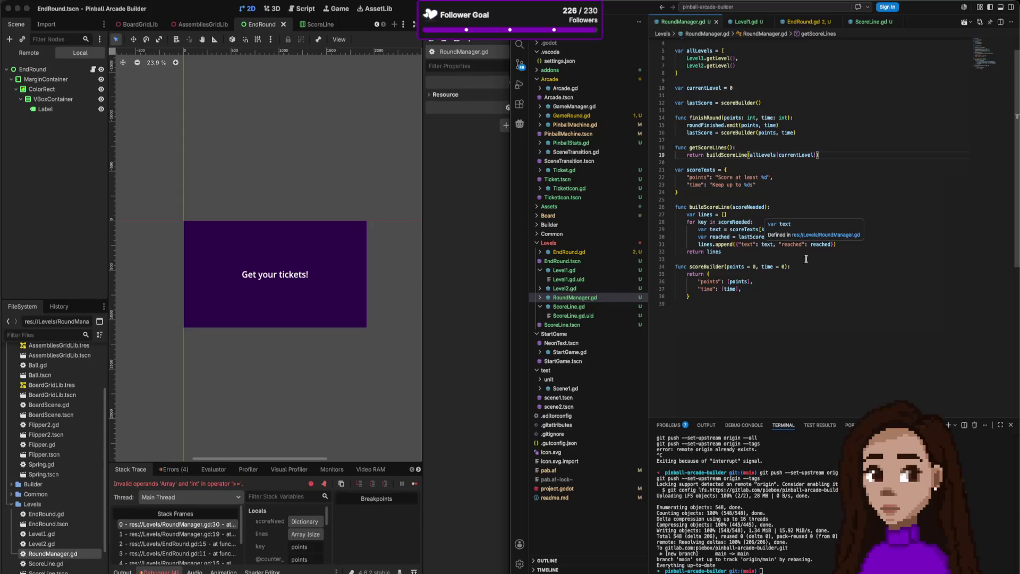
{"action": "left_click", "coordinate": [202, 536]}
{"action": "left_click", "coordinate": [202, 525]}
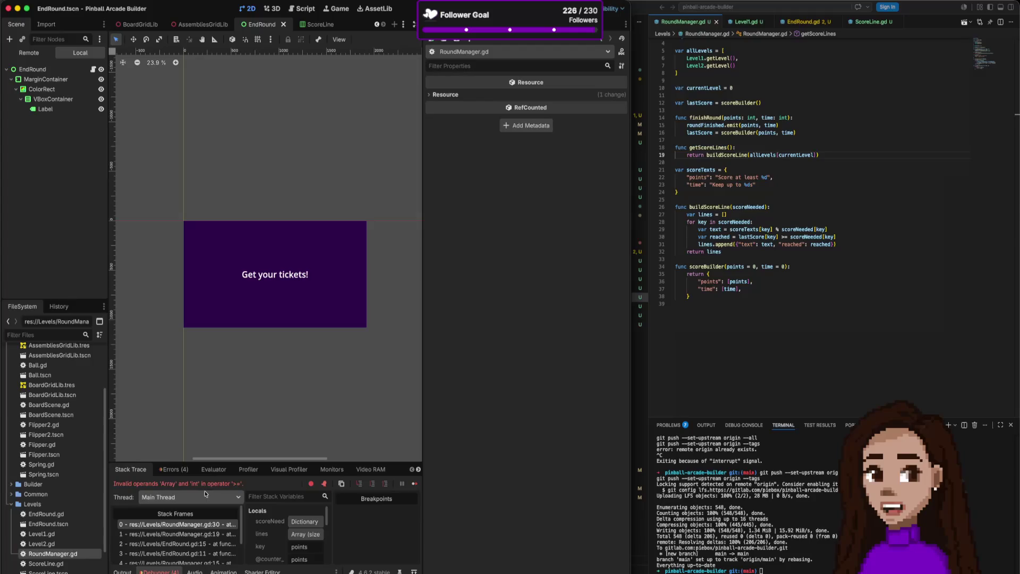
{"action": "left_click", "coordinate": [816, 237]}
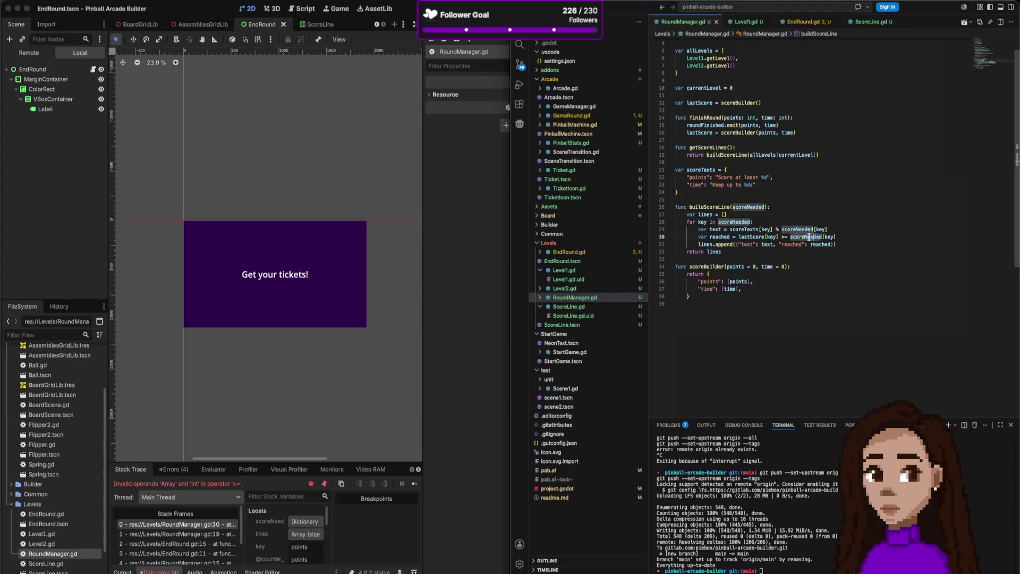
{"action": "left_click", "coordinate": [801, 229]}
{"action": "left_click_drag", "start_coordinate": [781, 229], "coordinate": [835, 229]}
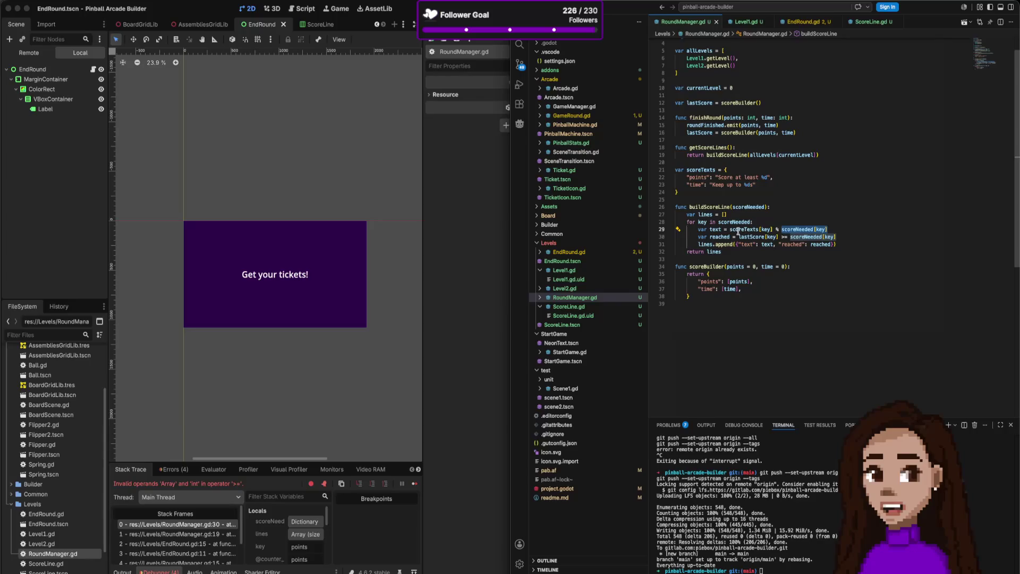
{"action": "mouse_move", "coordinate": [752, 241]}
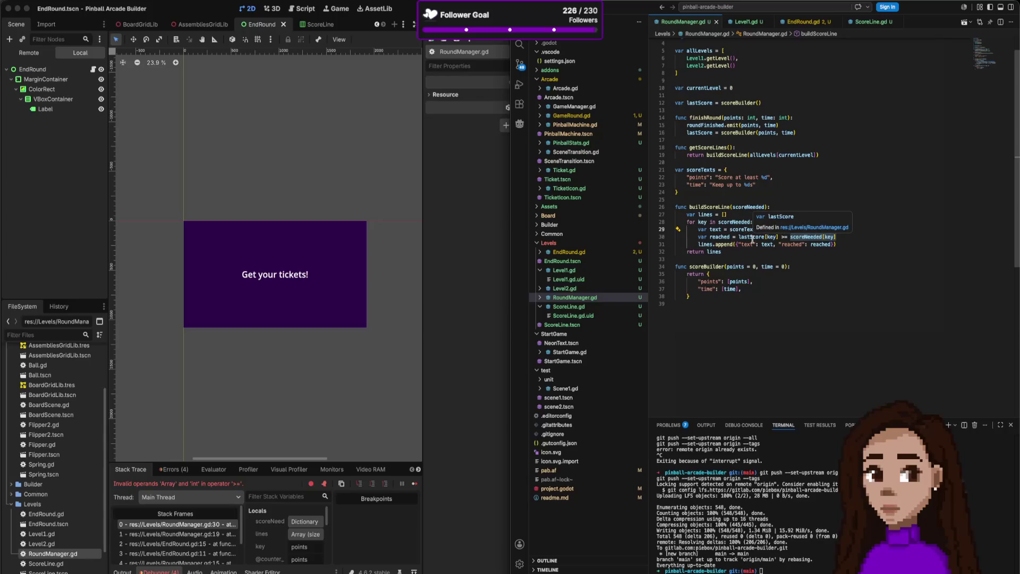
Comment out the lastScore comparison, add 'var reached = false' below it, and rerun the game
{"action": "left_click", "coordinate": [752, 237]}
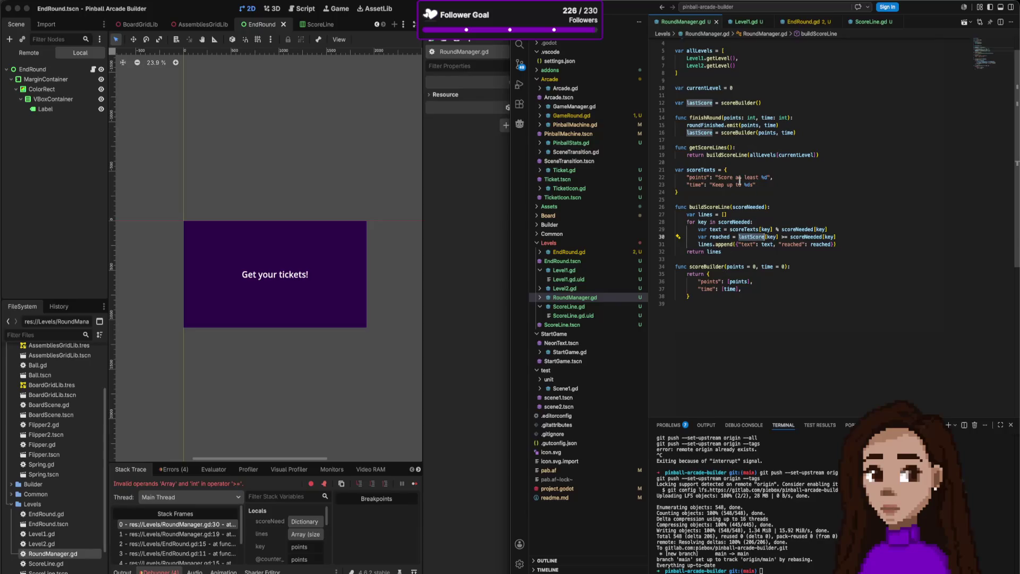
{"action": "key", "text": "super+slash"}
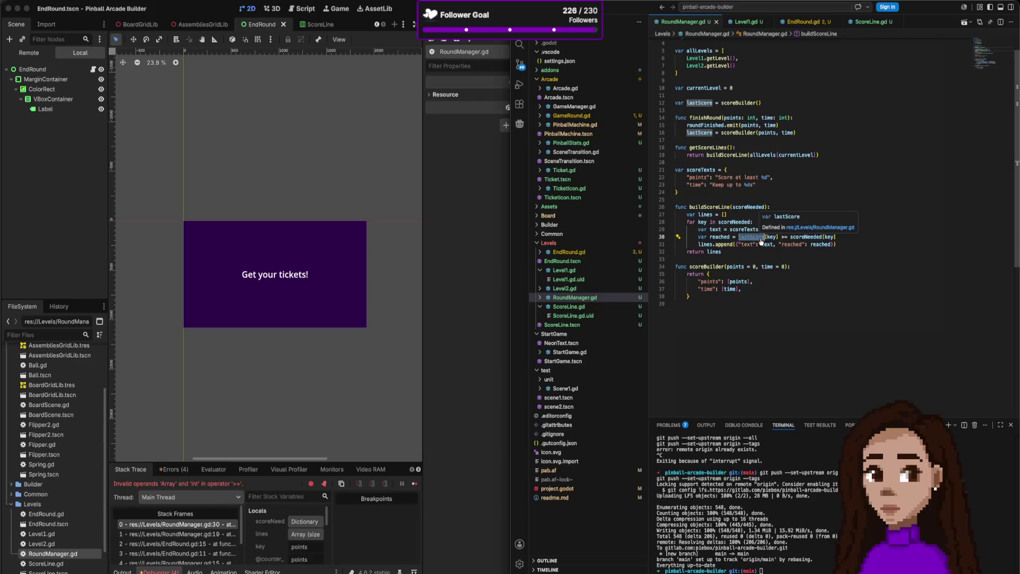
{"action": "key", "text": "End"}
{"action": "key", "text": "Return"}
{"action": "type", "text": "var rea"}
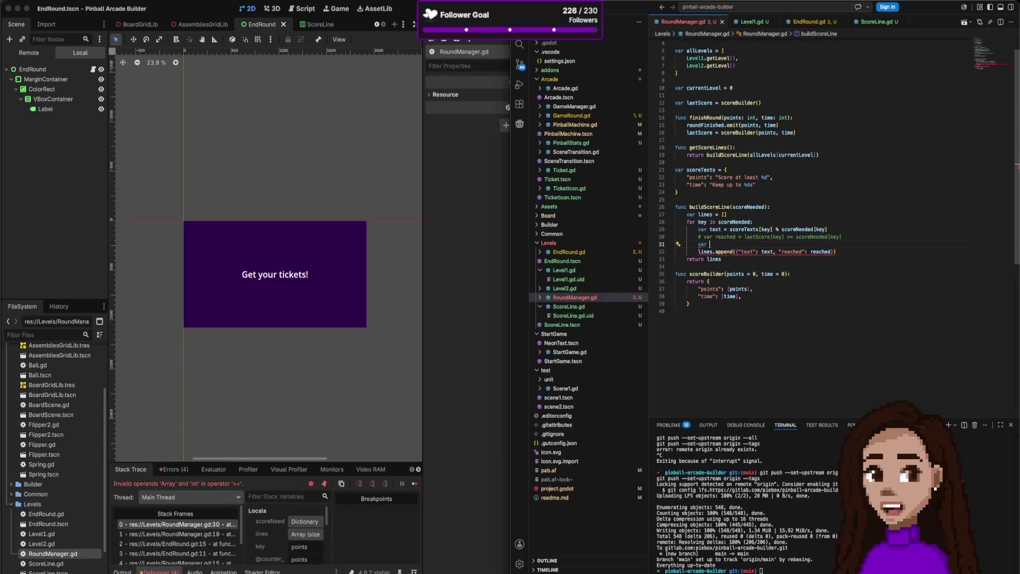
{"action": "key", "text": "Tab"}
{"action": "type", "text": "false"}
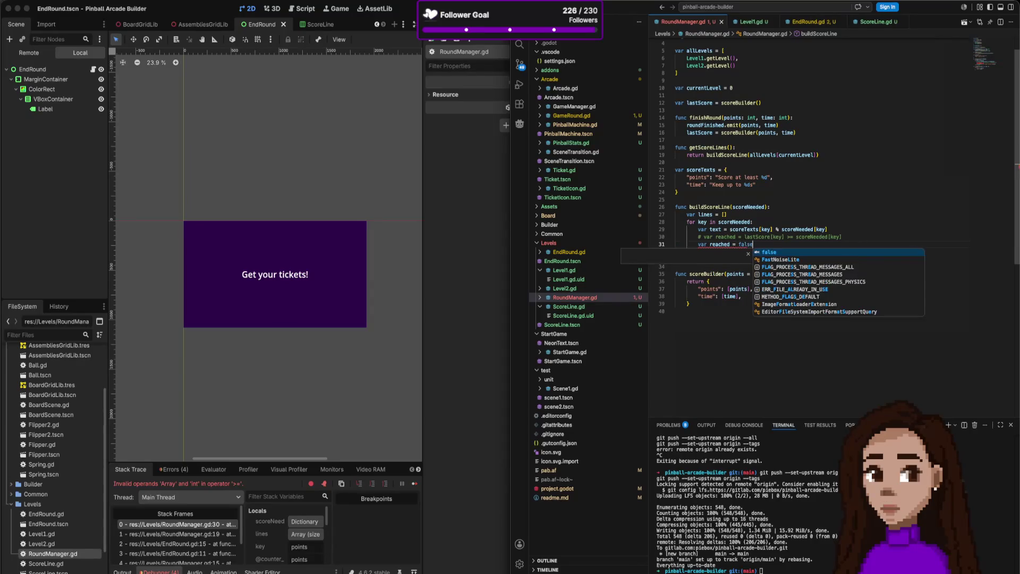
{"action": "key", "text": "F5"}
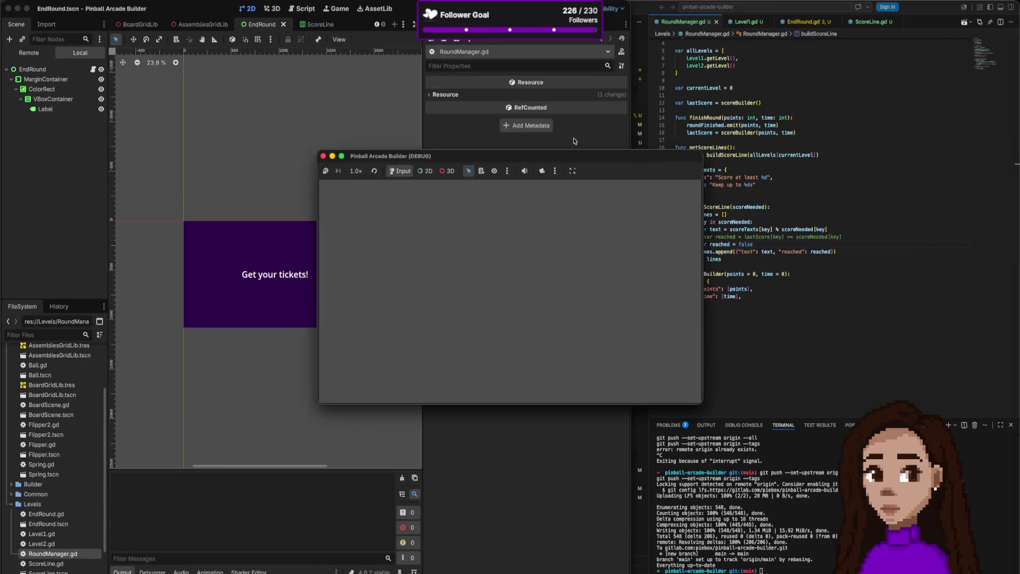
Play a round until the end screen lists 'Score at least 100' and 'Keep up to 30s'
{"action": "left_click", "coordinate": [503, 269]}
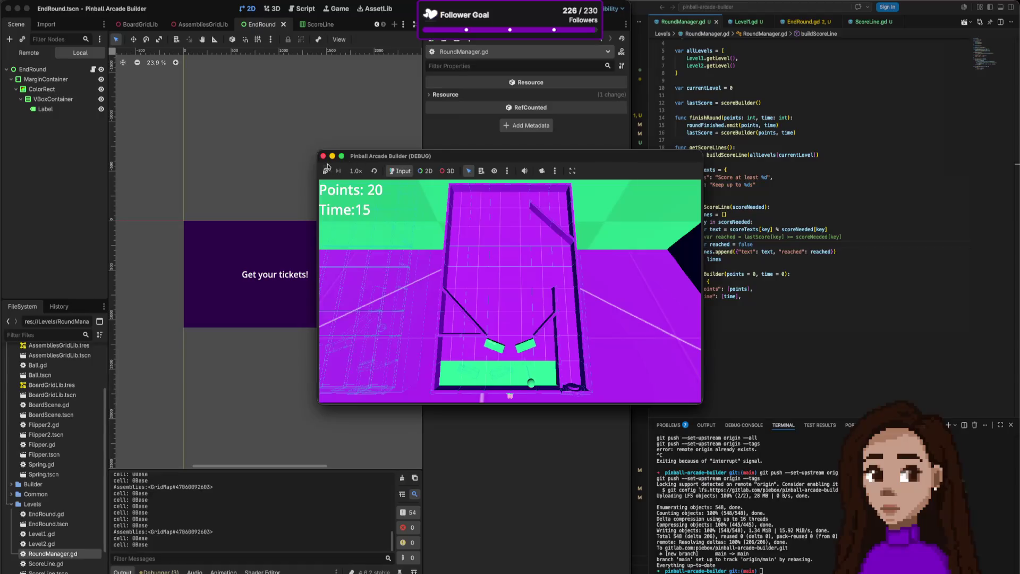
{"action": "mouse_move", "coordinate": [384, 158]}
{"action": "left_mouse_down"}
{"action": "mouse_move", "coordinate": [362, 170]}
{"action": "mouse_move", "coordinate": [380, 138]}
{"action": "left_mouse_up"}
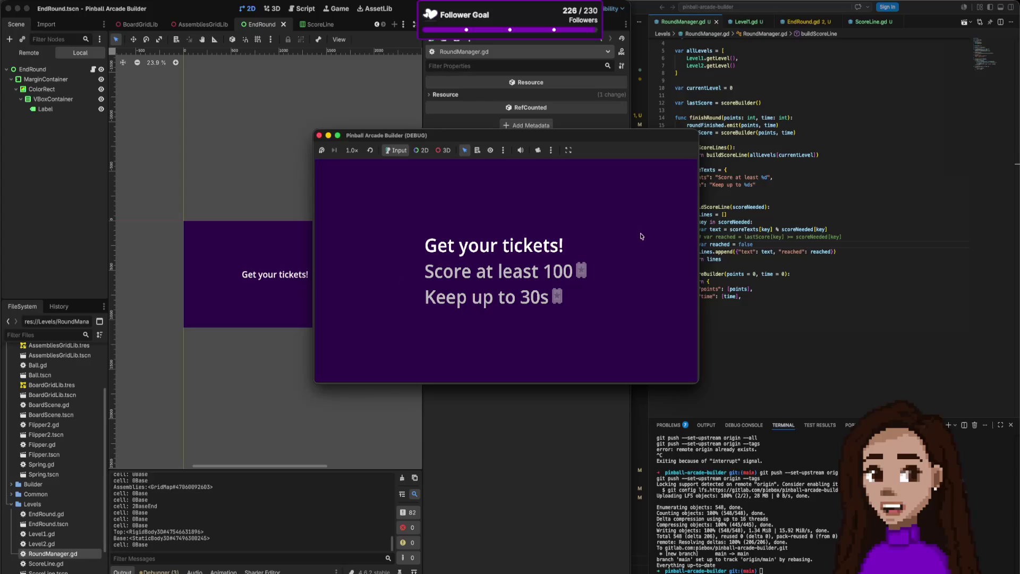
{"action": "left_click", "coordinate": [812, 155]}
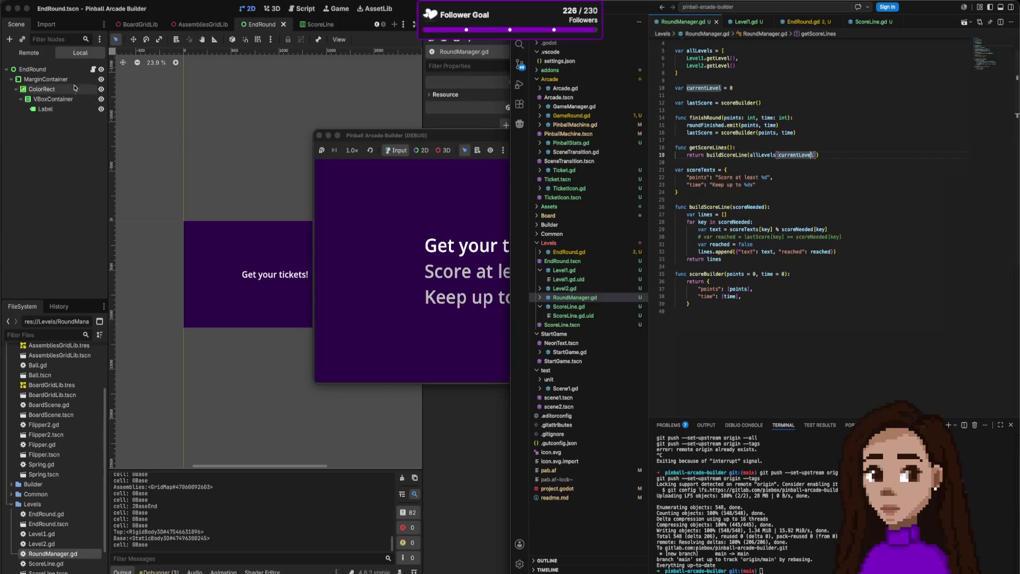
In EndRound.gd, add a closeScore() function that sets visible = false
{"action": "left_click", "coordinate": [32, 69]}
{"action": "left_click", "coordinate": [769, 111]}
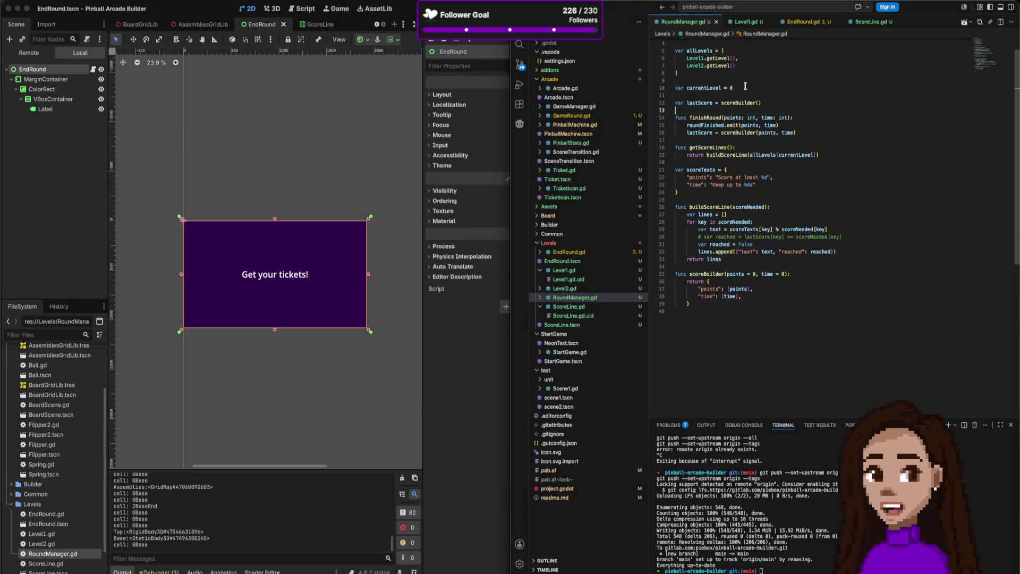
{"action": "scroll", "coordinate": [774, 101], "scroll_direction": "up", "scroll_amount": 1}
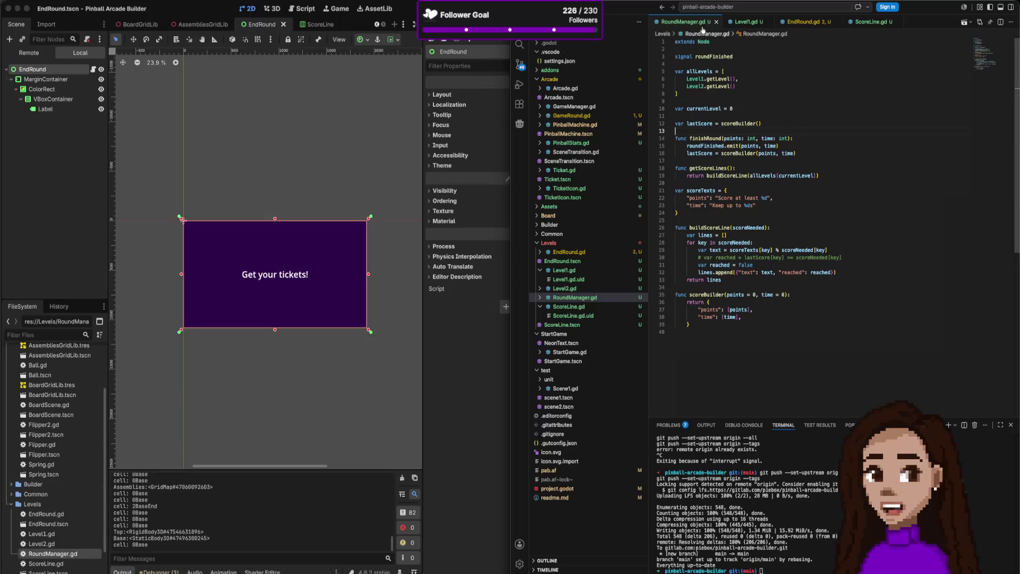
{"action": "left_click", "coordinate": [797, 24]}
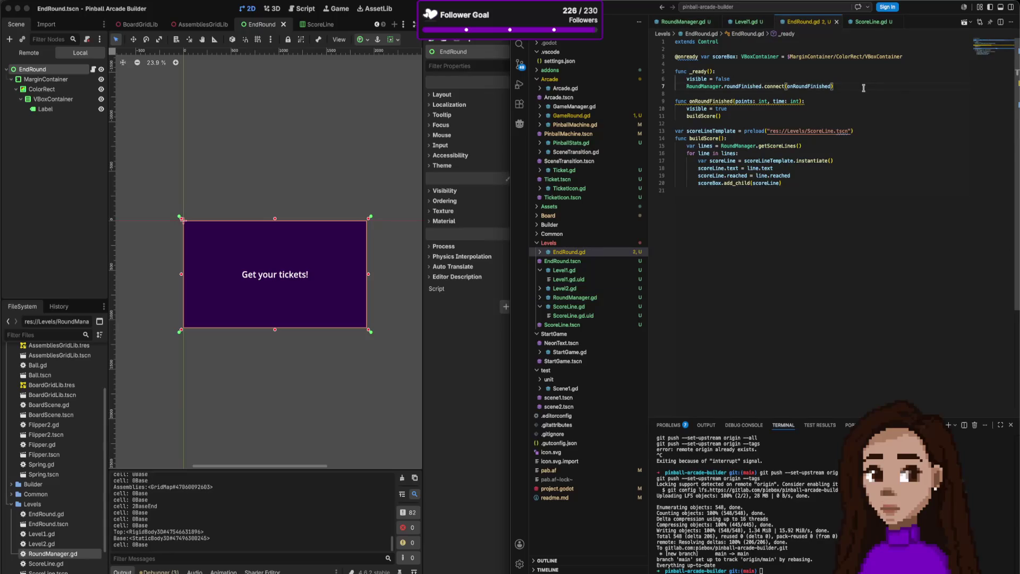
{"action": "key", "text": "Return"}
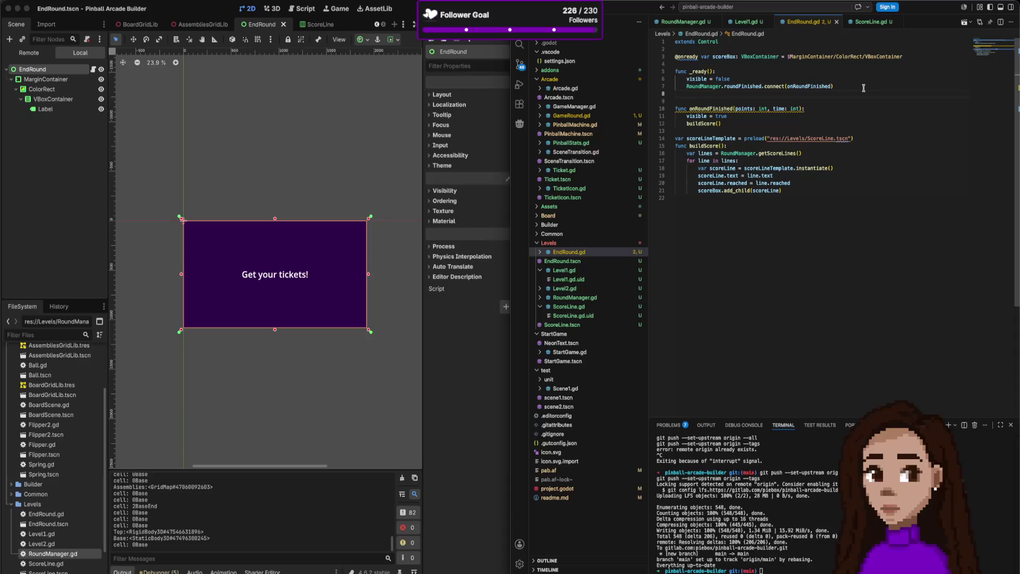
{"action": "type", "text": "func close"}
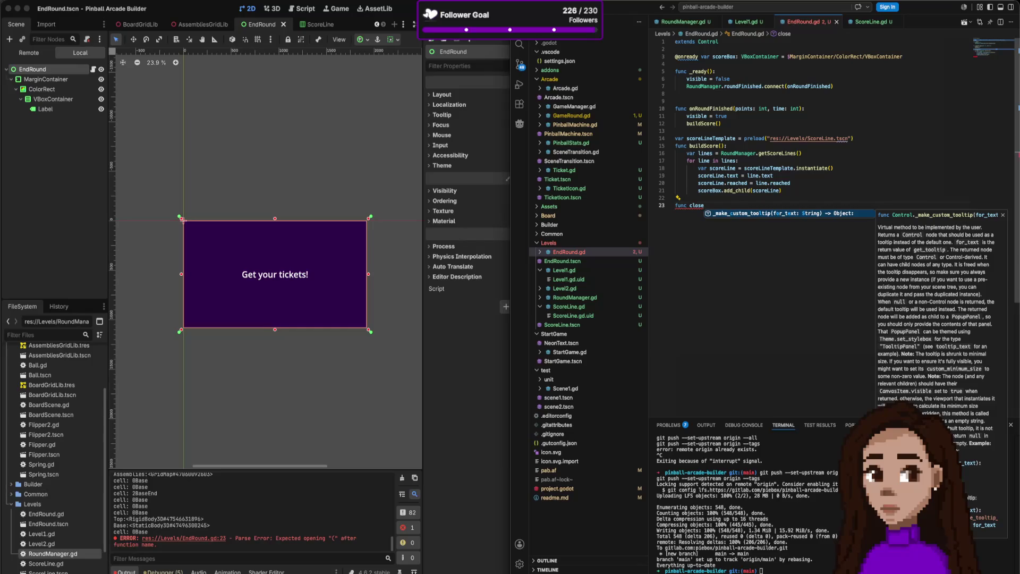
{"action": "type", "text": "Score"}
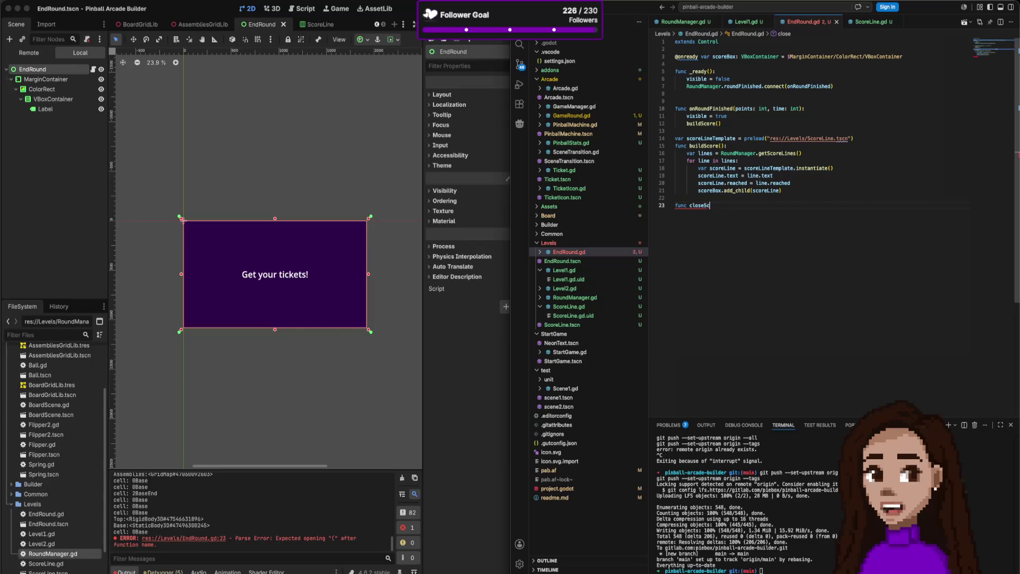
{"action": "type", "text": "(): \t"}
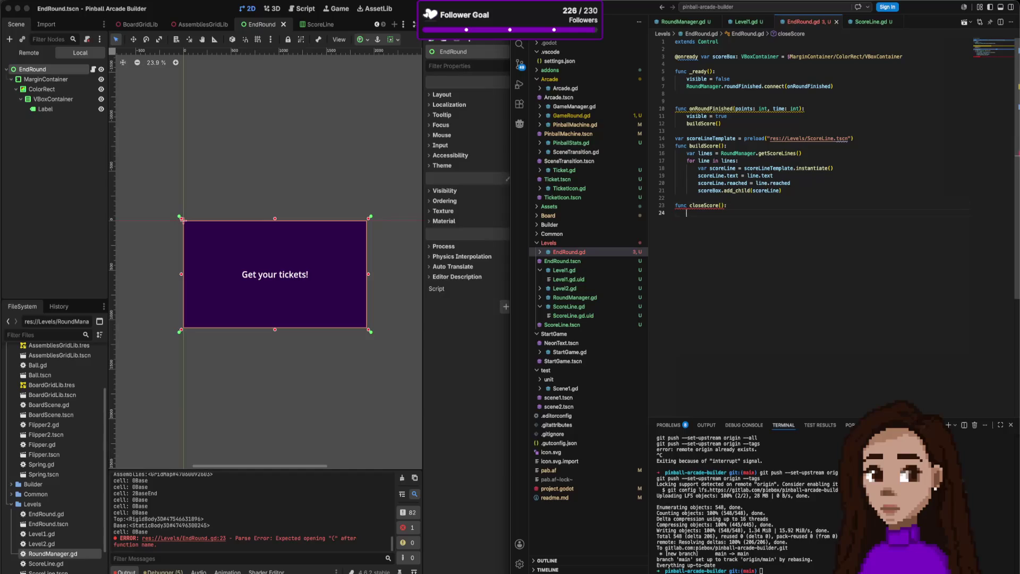
{"action": "type", "text": "visible = false"}
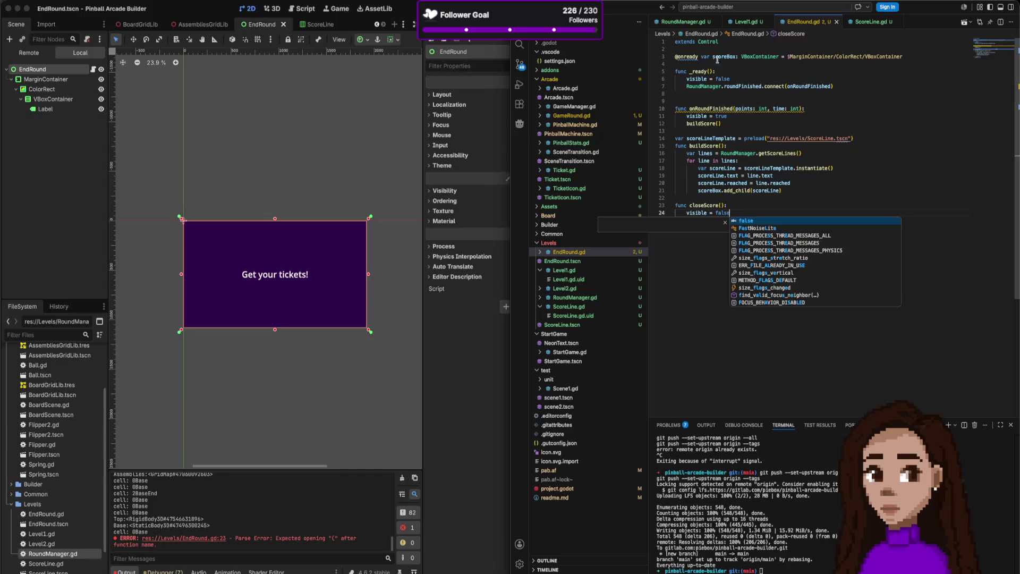
Begin a self. line on line 8 of _ready() and browse the offered members
{"action": "left_click", "coordinate": [695, 95]}
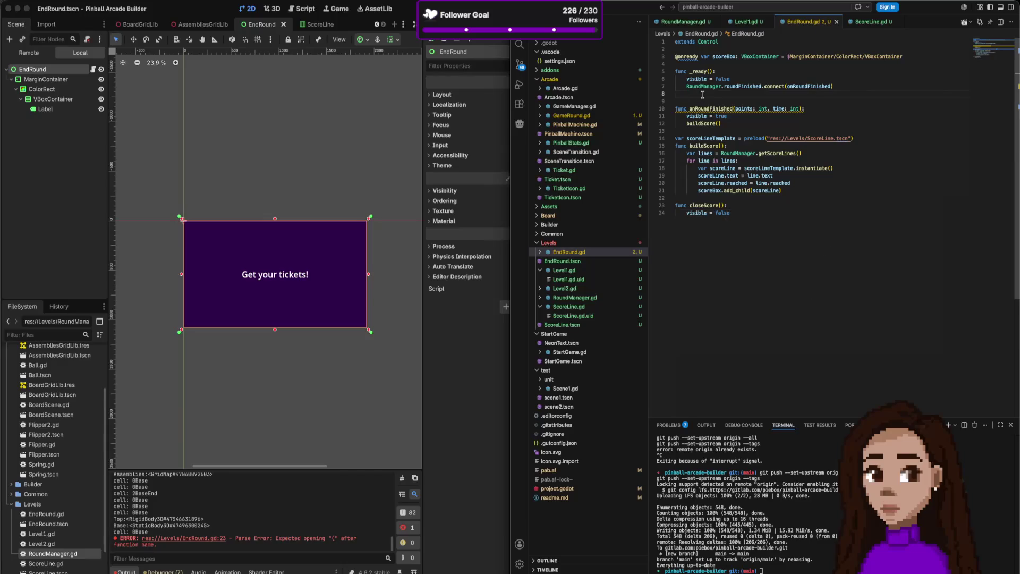
{"action": "type", "text": "self."}
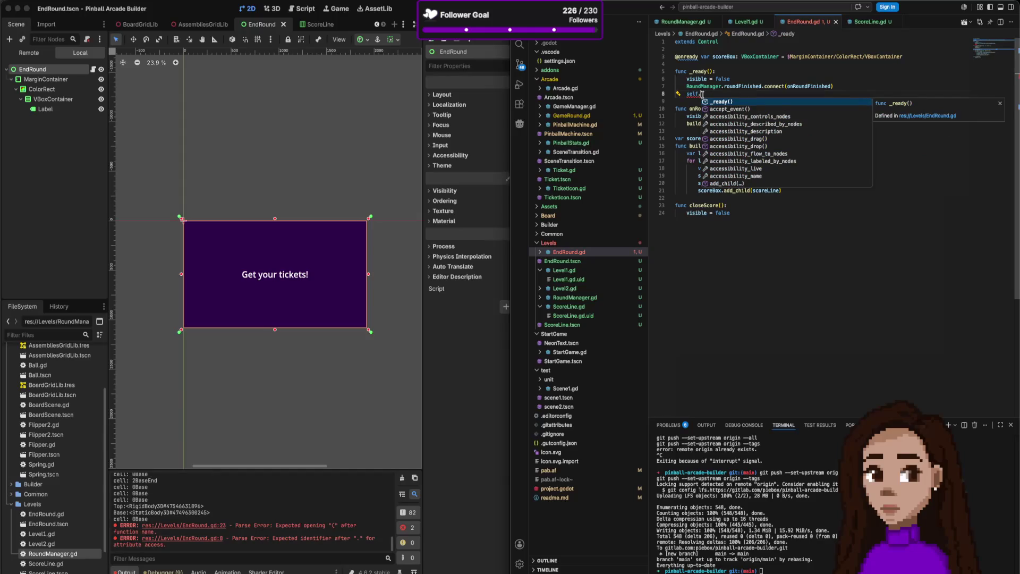
{"action": "type", "text": "inp"}
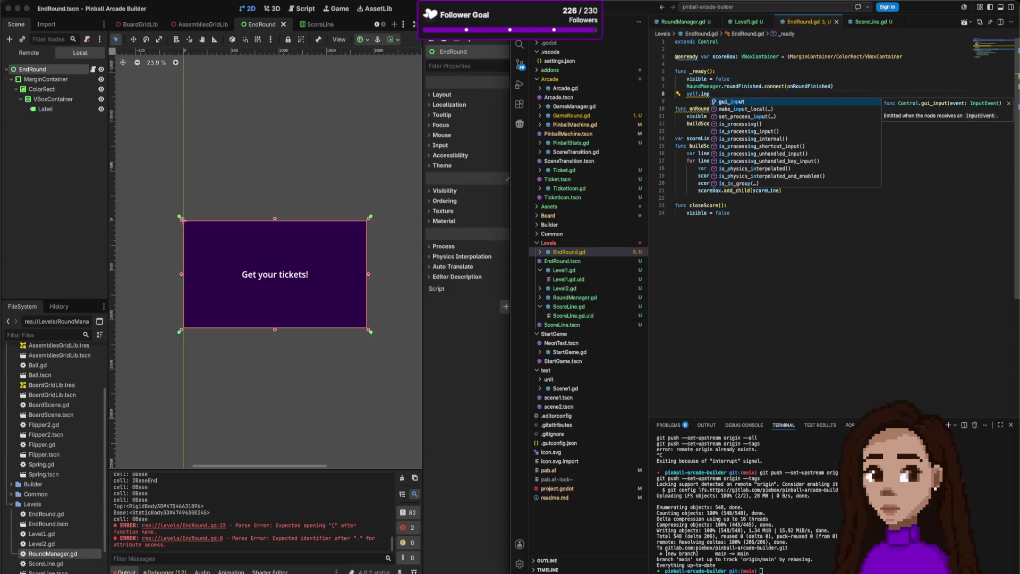
{"action": "type", "text": "ut"}
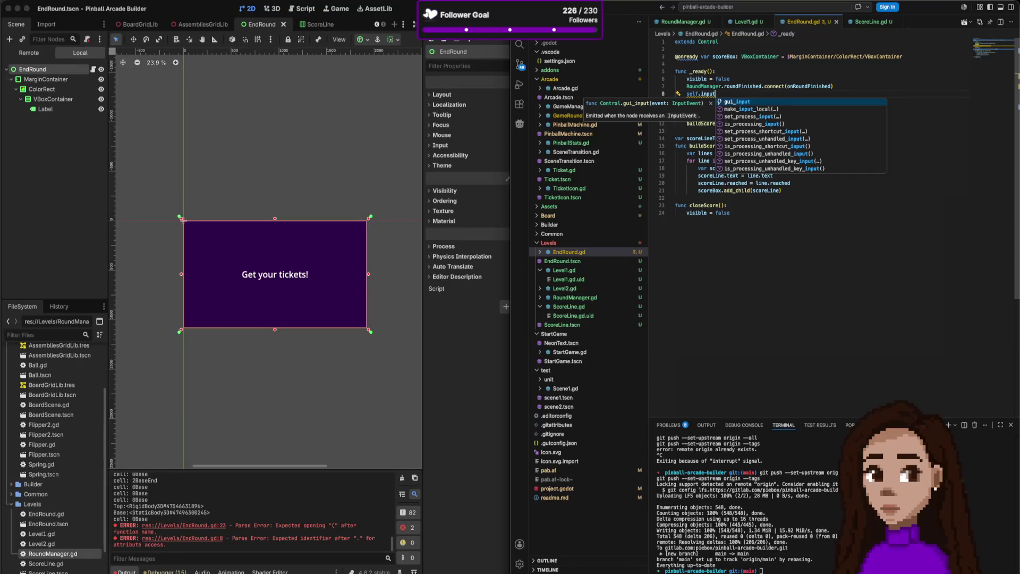
{"action": "key", "text": "BackSpace"}
{"action": "key", "text": "BackSpace"}
{"action": "key", "text": "BackSpace"}
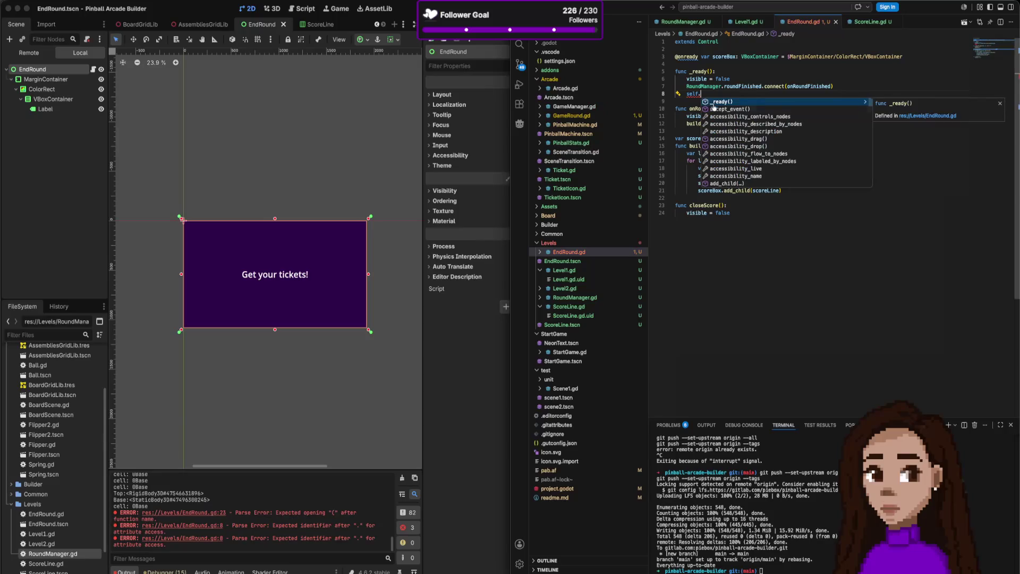
{"action": "scroll", "coordinate": [731, 129], "scroll_direction": "down", "scroll_amount": 5}
{"action": "scroll", "coordinate": [731, 129], "scroll_direction": "down", "scroll_amount": 6}
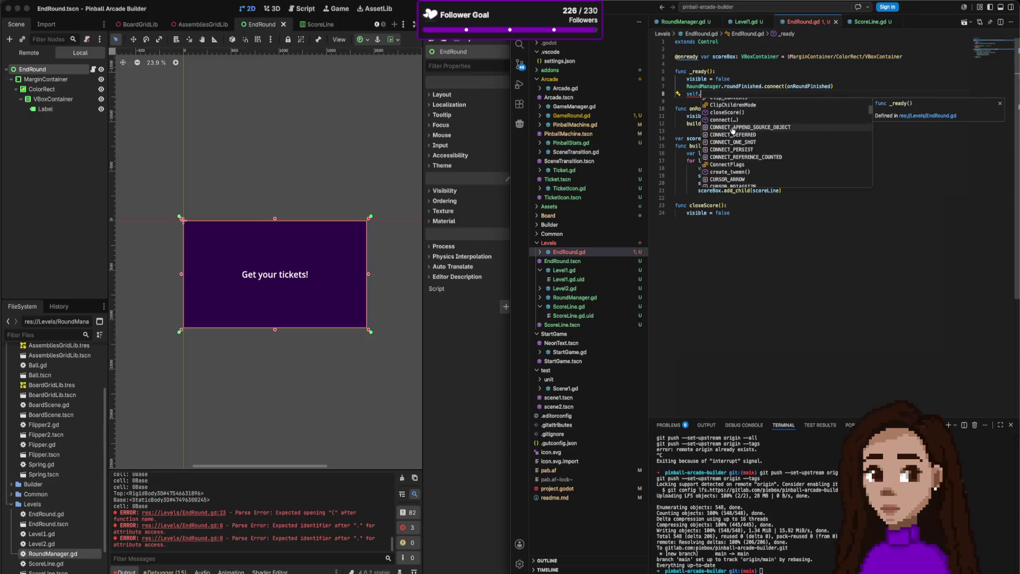
{"action": "scroll", "coordinate": [732, 131], "scroll_direction": "up", "scroll_amount": 3}
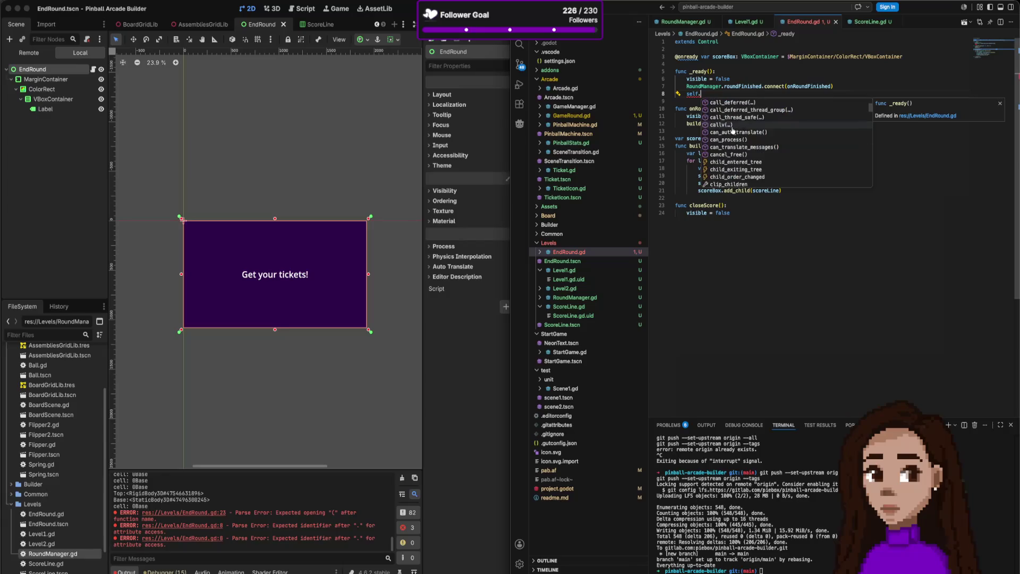
{"action": "scroll", "coordinate": [732, 130], "scroll_direction": "down", "scroll_amount": 10}
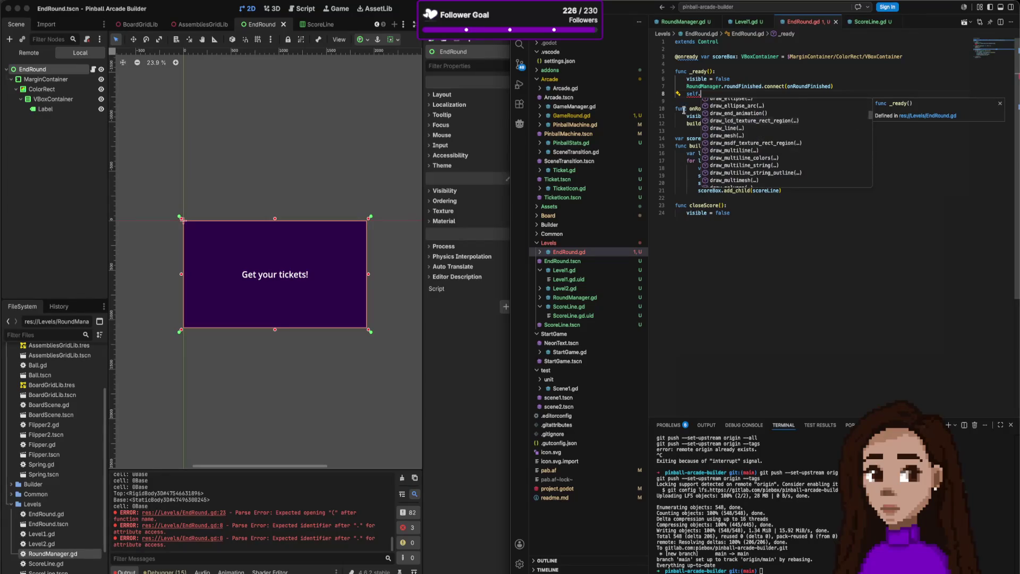
{"action": "left_click", "coordinate": [468, 59]}
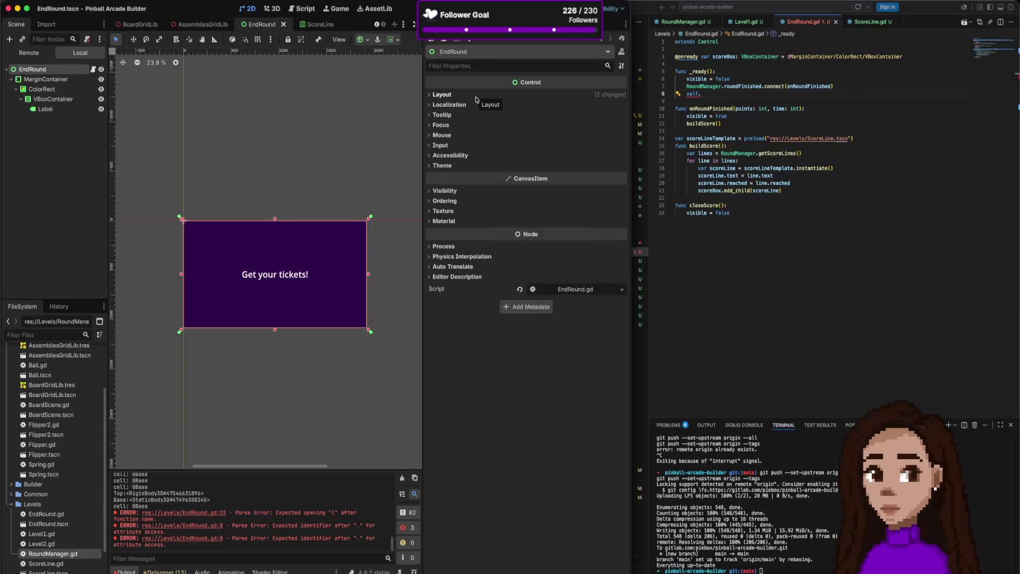
Confirm EndRound's mouse filter is Stop, then view its signals list including gui_input
{"action": "left_click", "coordinate": [455, 136]}
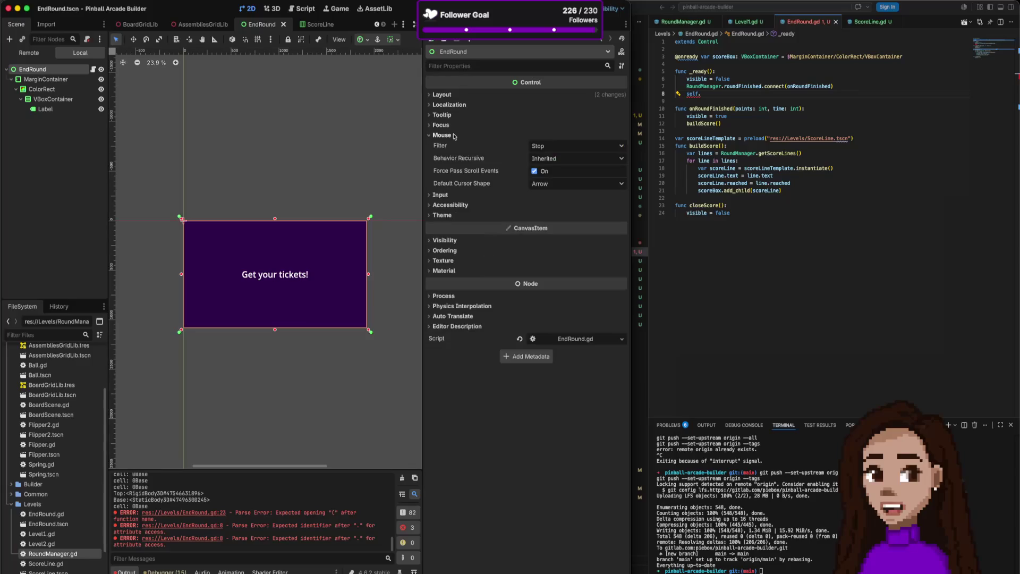
{"action": "left_click", "coordinate": [551, 148]}
{"action": "left_click", "coordinate": [465, 136]}
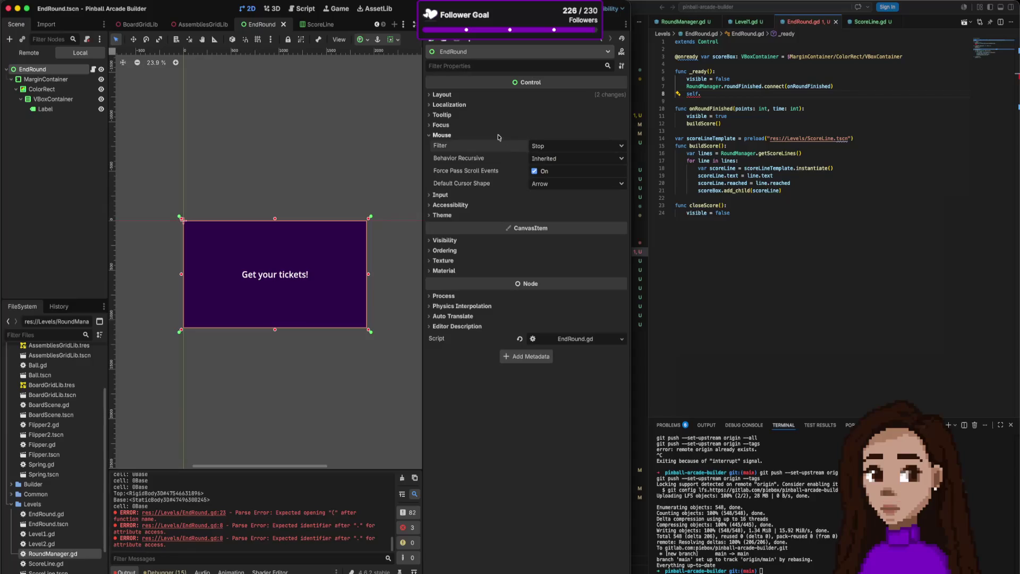
{"action": "left_click", "coordinate": [464, 136]}
{"action": "left_click", "coordinate": [468, 24]}
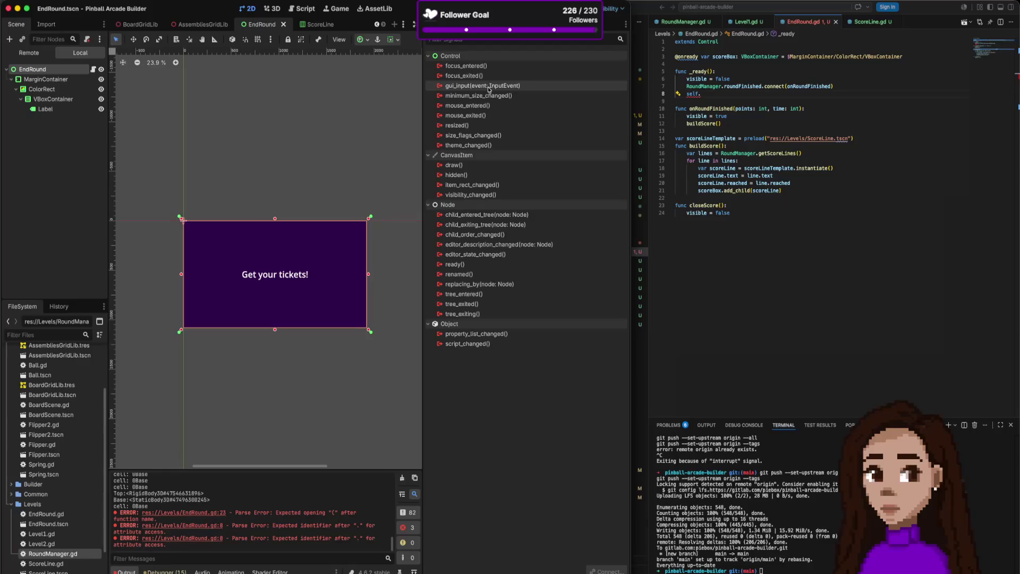
{"action": "left_click", "coordinate": [787, 96]}
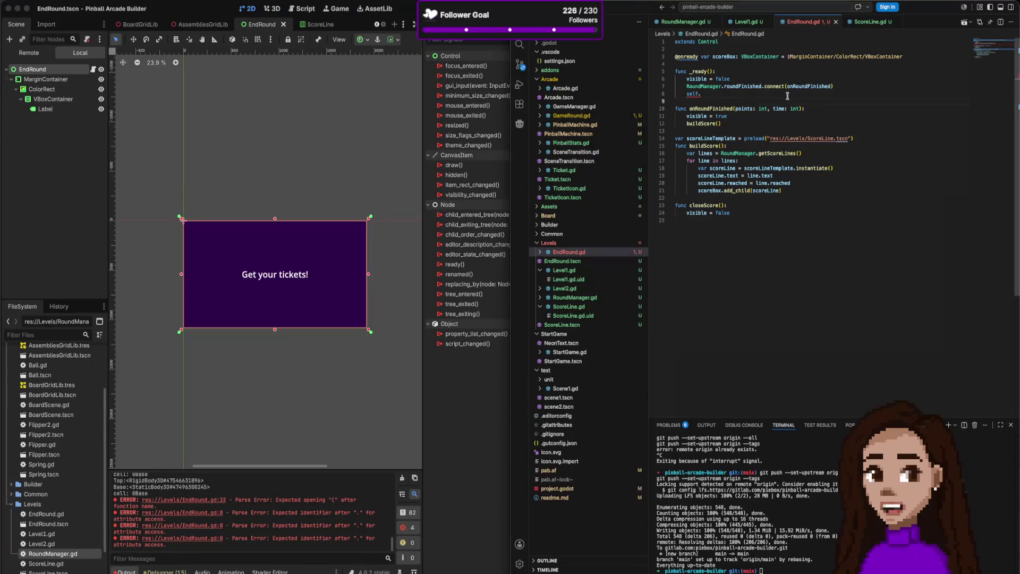
Connect self.gui_input to closeScore and give closeScore an event: InputEvent parameter
{"action": "type", "text": "gui_input.co"}
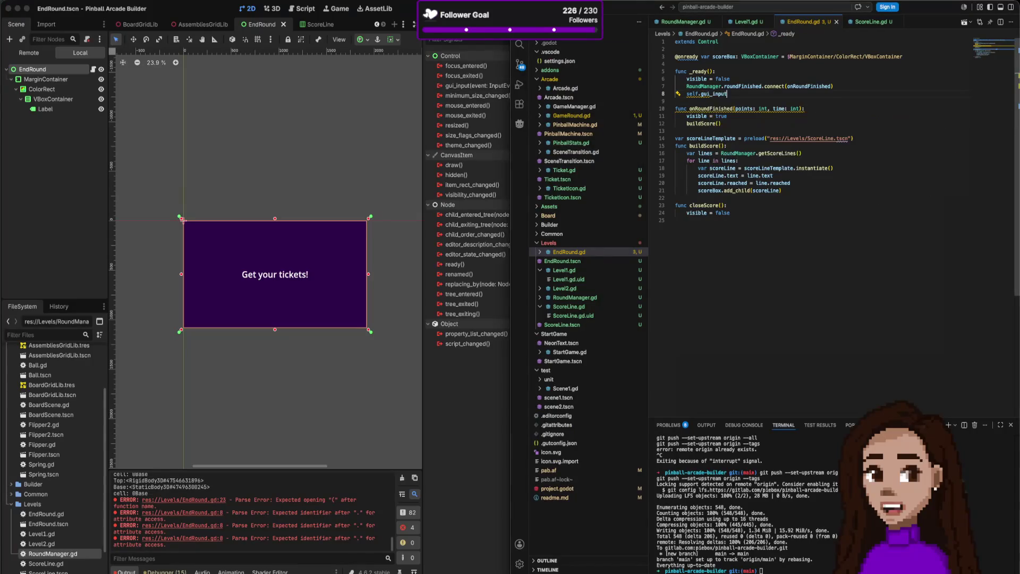
{"action": "type", "text": "nnect "}
{"action": "type", "text": "closeScore"}
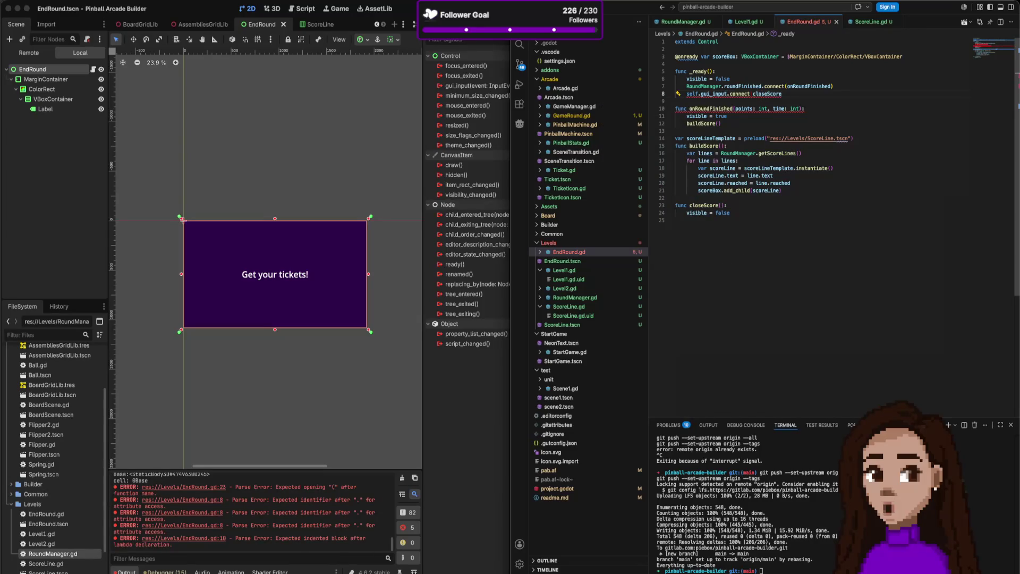
{"action": "left_click", "coordinate": [726, 207]}
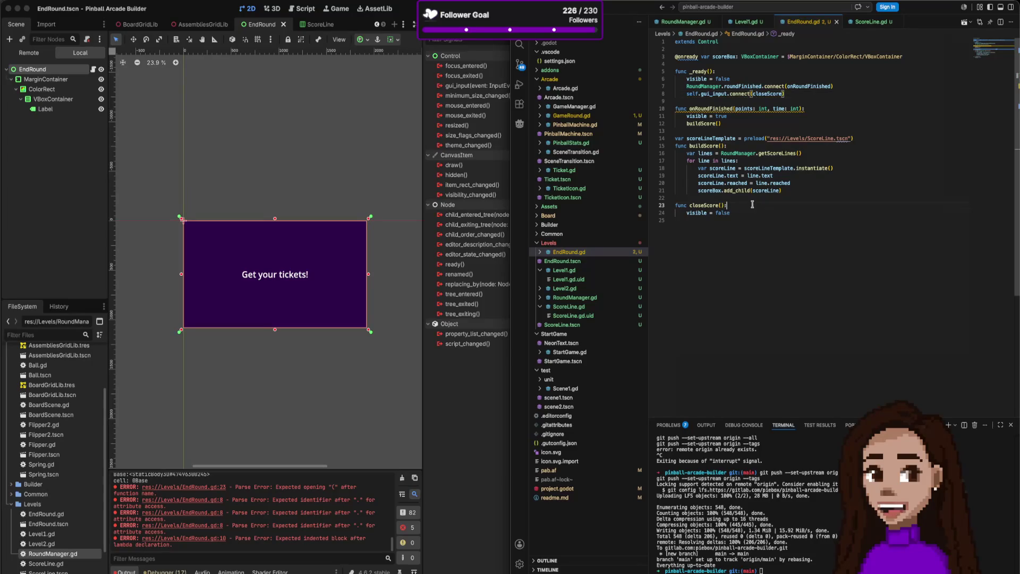
{"action": "type", "text": "event: INp"}
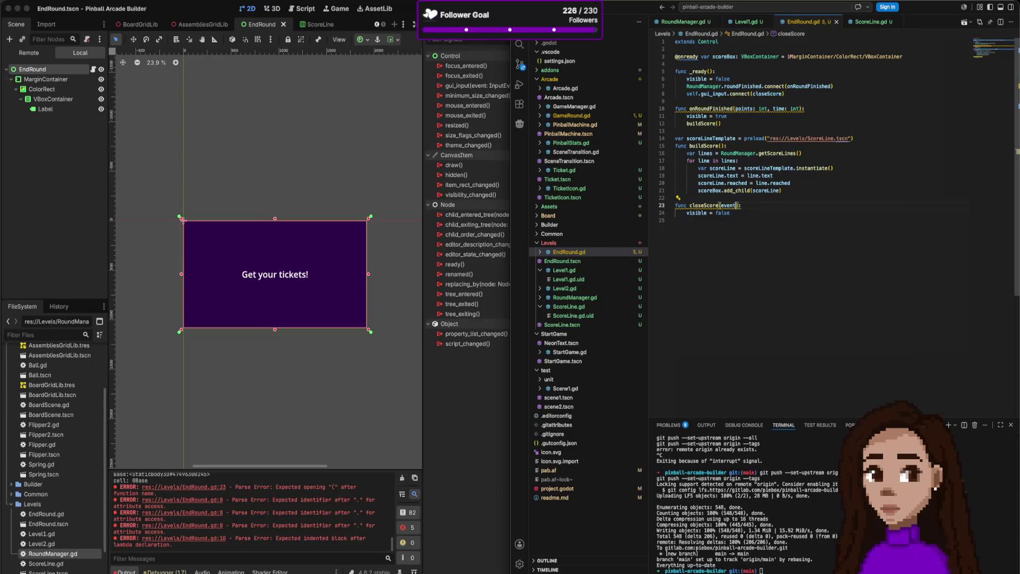
{"action": "key", "text": "Return"}
Add an if event.is_action_pressed("click"): check at the top of closeScore
{"action": "key", "text": "End"}
{"action": "key", "text": "Return"}
{"action": "type", "text": "if e"}
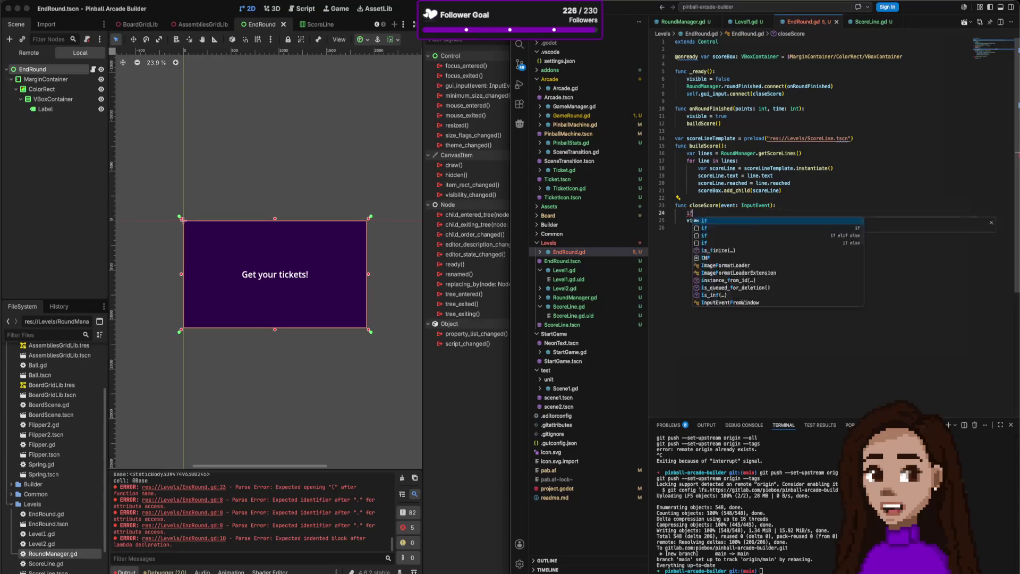
{"action": "type", "text": "vent.is"}
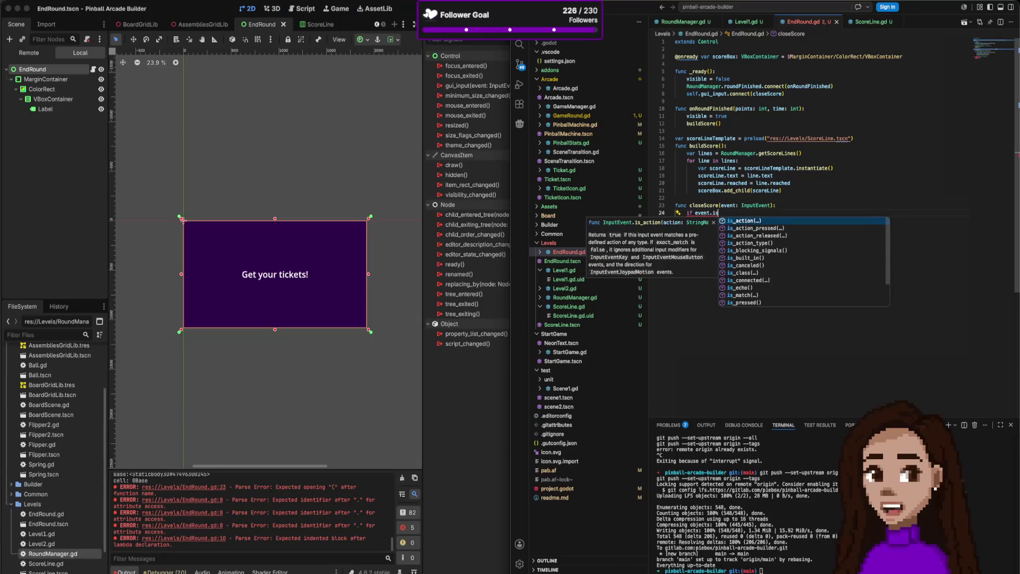
{"action": "key", "text": "Down"}
{"action": "key", "text": "Return"}
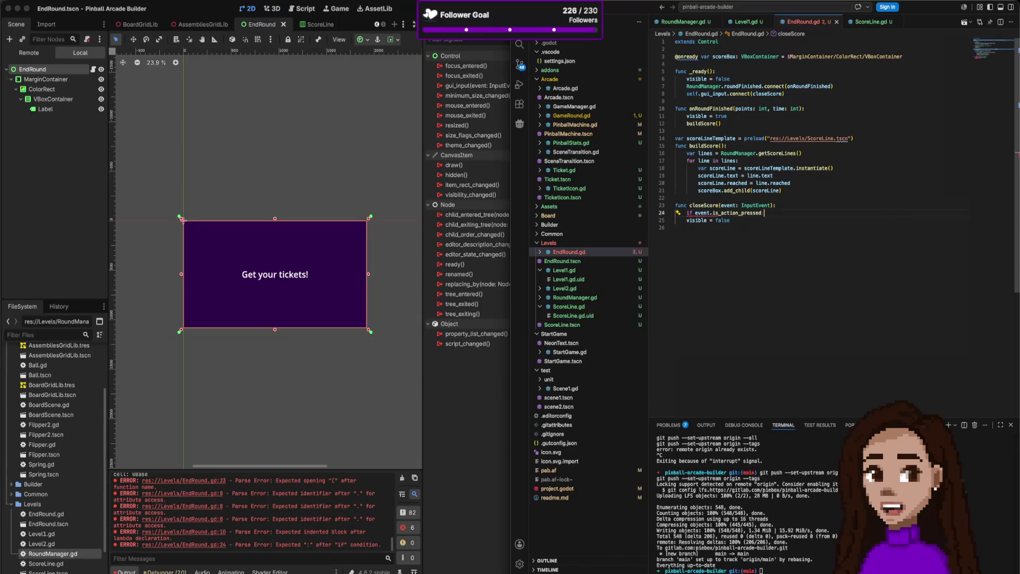
{"action": "type", "text": "\"c"}
{"action": "key", "text": "Return"}
{"action": "type", "text": "("}
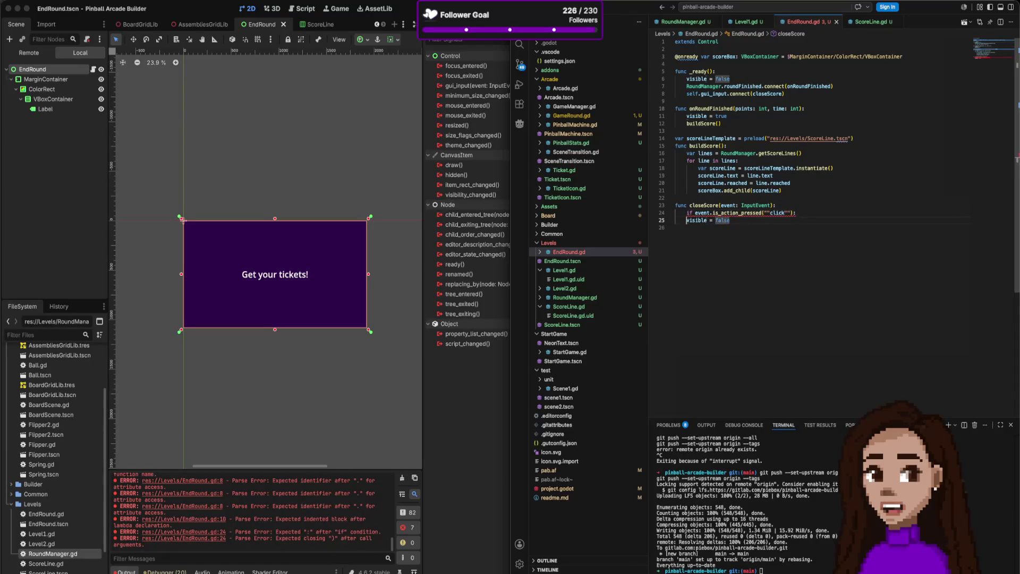
Nest visible = false under the click check, remove the extra quotation mark, and run the project
{"action": "key", "text": "Down"}
{"action": "key", "text": "Tab"}
{"action": "key", "text": "Up"}
{"action": "key", "text": "Left"}
{"action": "key", "text": "Left"}
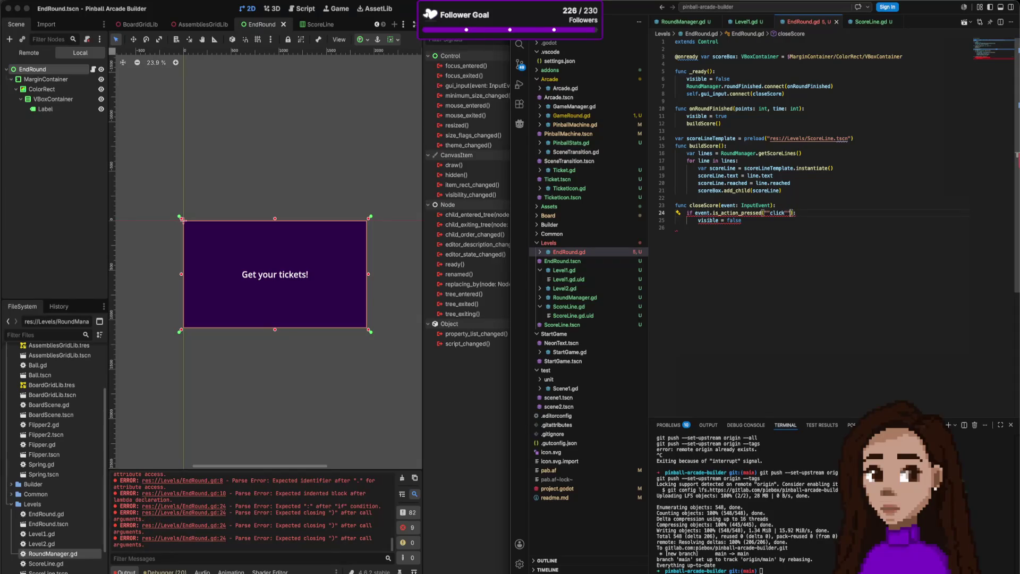
{"action": "key", "text": "BackSpace"}
{"action": "key", "text": "BackSpace"}
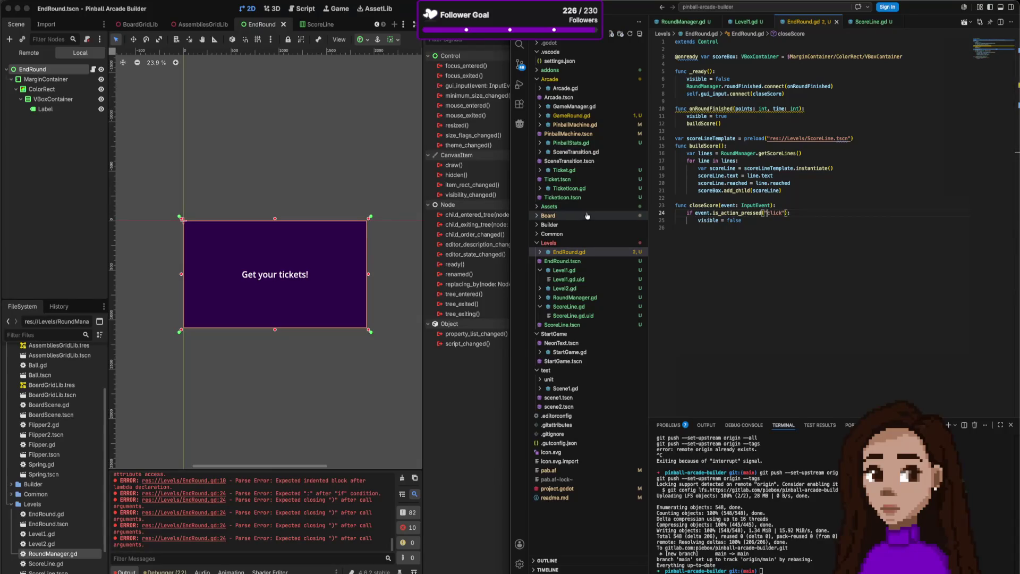
{"action": "mouse_move", "coordinate": [711, 210]}
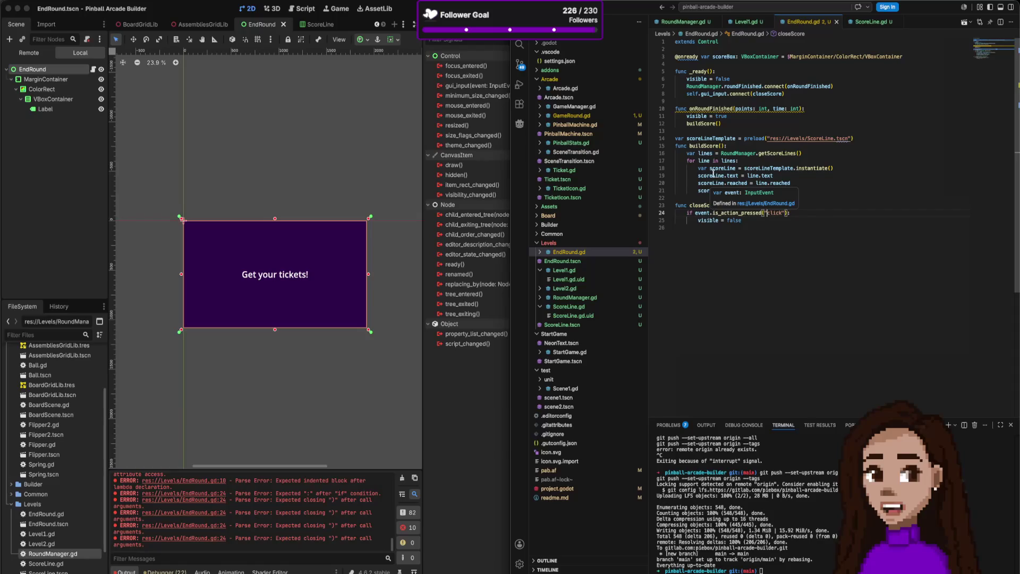
{"action": "key", "text": "Up"}
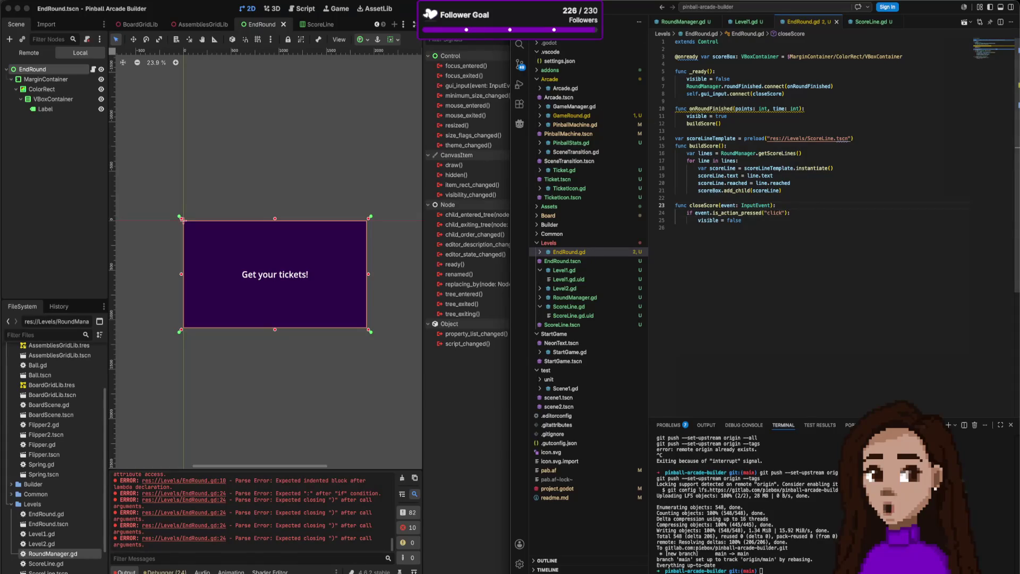
{"action": "left_click", "coordinate": [582, 8]}
Start the game and play with the left flipper until the end screen appears
{"action": "left_click", "coordinate": [576, 260]}
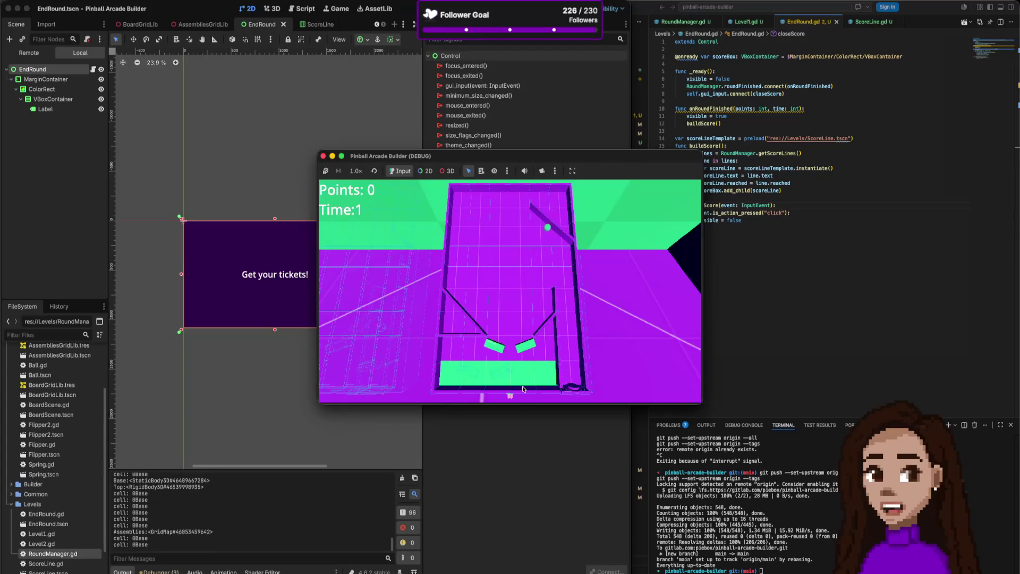
{"action": "key", "text": "Left"}
{"action": "key", "text": "Left"}
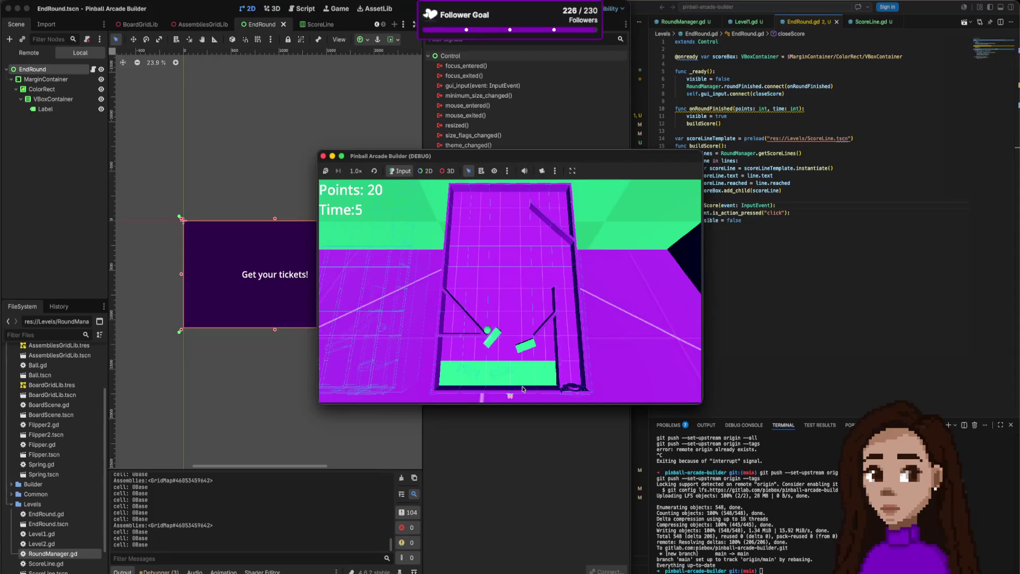
{"action": "key", "text": "Left"}
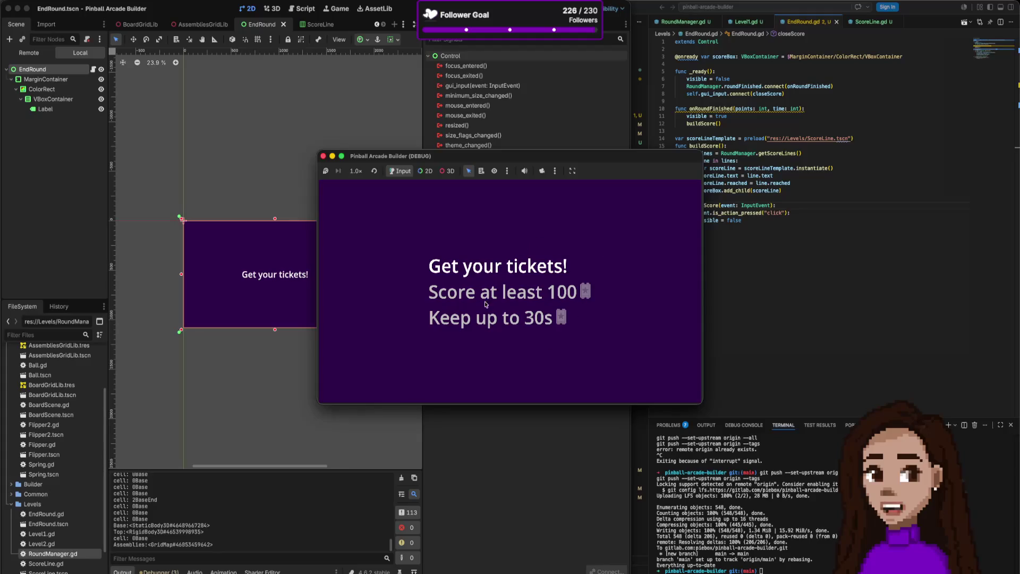
{"action": "left_click", "coordinate": [426, 174]}
In the Remote scene tree, pick live nodes such as SceneTransition, ColorRect and Playfield from the running game
{"action": "left_click", "coordinate": [452, 237]}
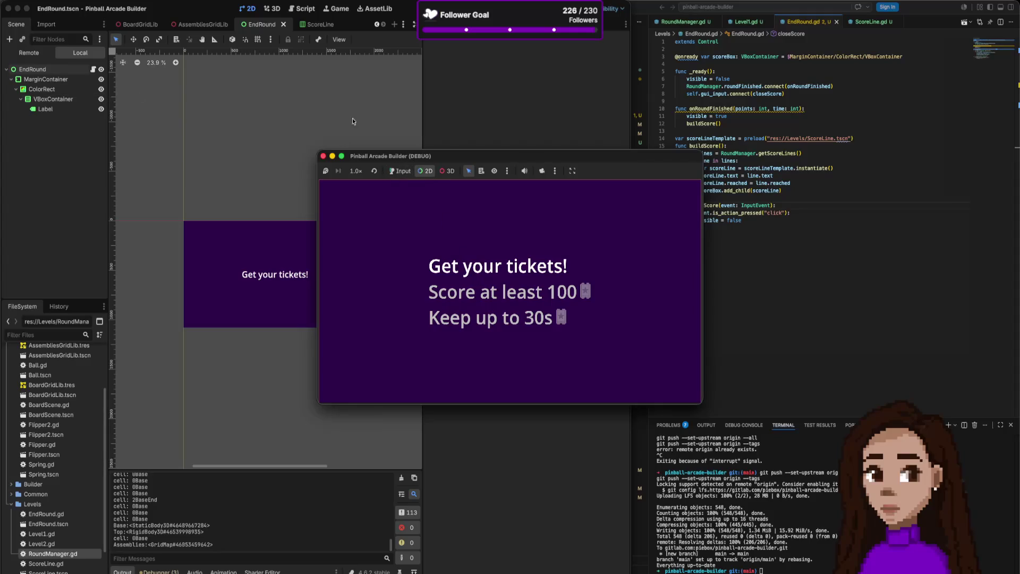
{"action": "left_click", "coordinate": [53, 55]}
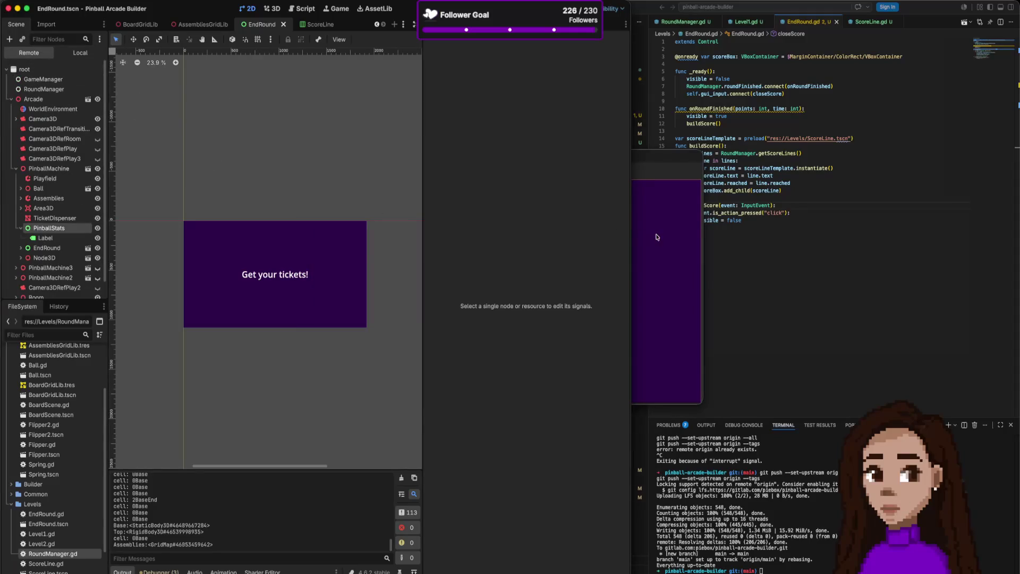
{"action": "left_click", "coordinate": [657, 237]}
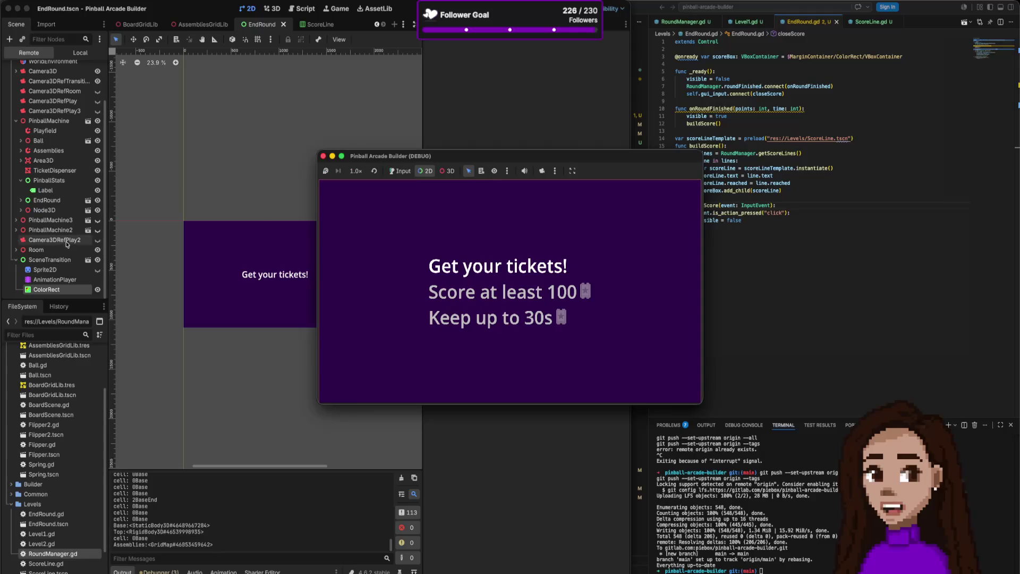
{"action": "scroll", "coordinate": [67, 243], "scroll_direction": "up", "scroll_amount": 3}
{"action": "scroll", "coordinate": [67, 242], "scroll_direction": "down", "scroll_amount": 3}
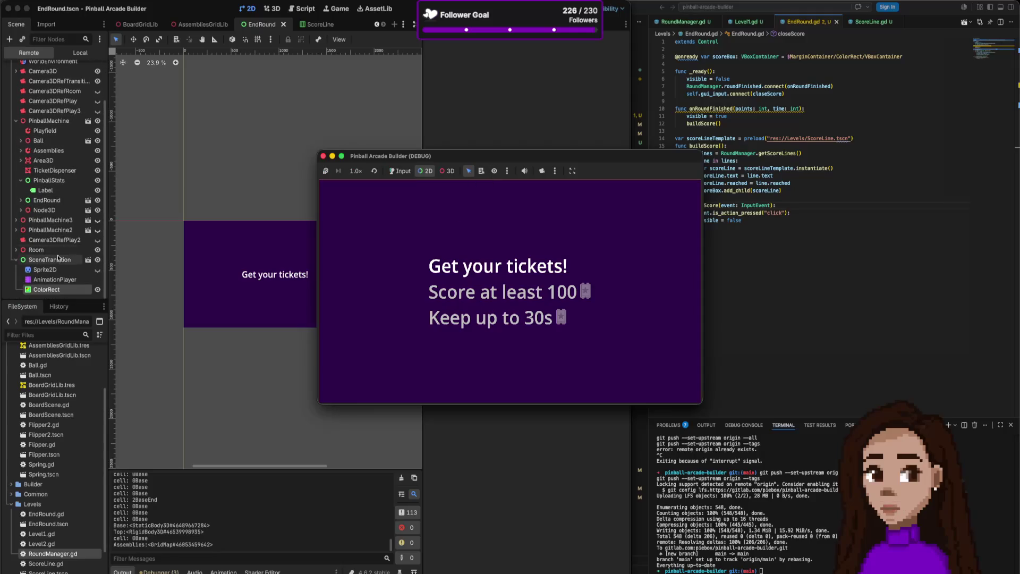
{"action": "left_click", "coordinate": [51, 259]}
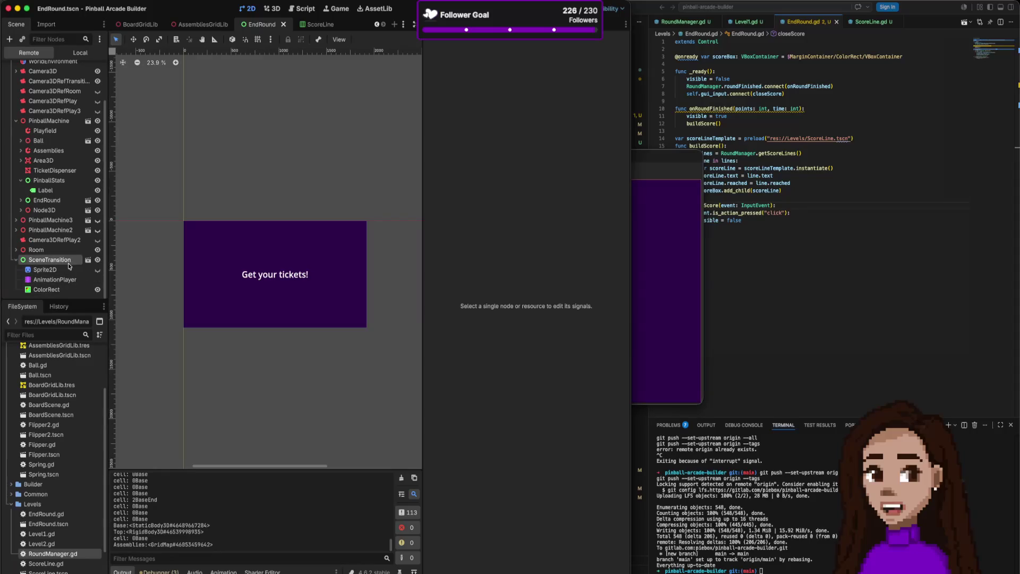
{"action": "left_click", "coordinate": [69, 290]}
{"action": "left_click", "coordinate": [633, 257]}
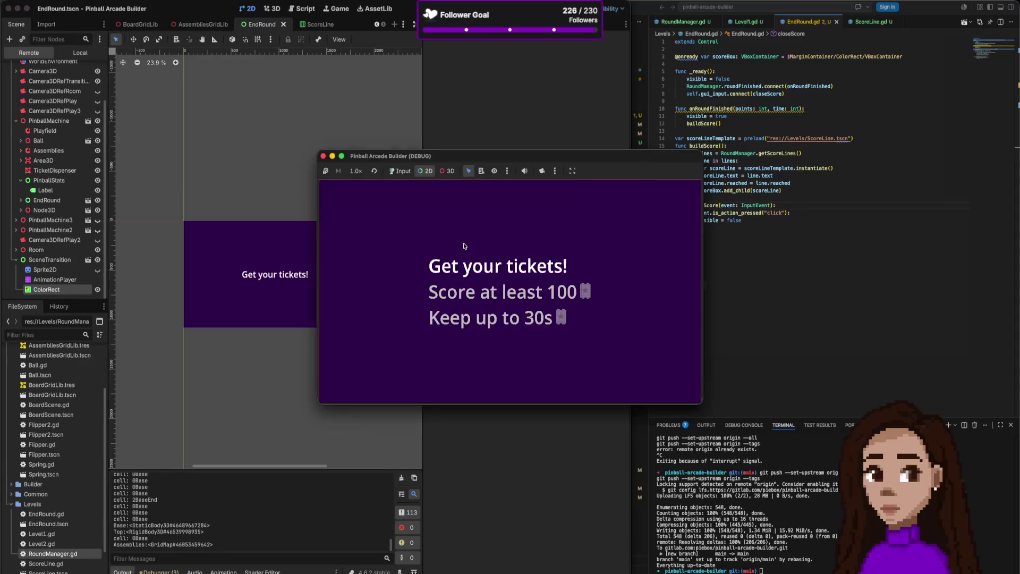
{"action": "left_click", "coordinate": [400, 170]}
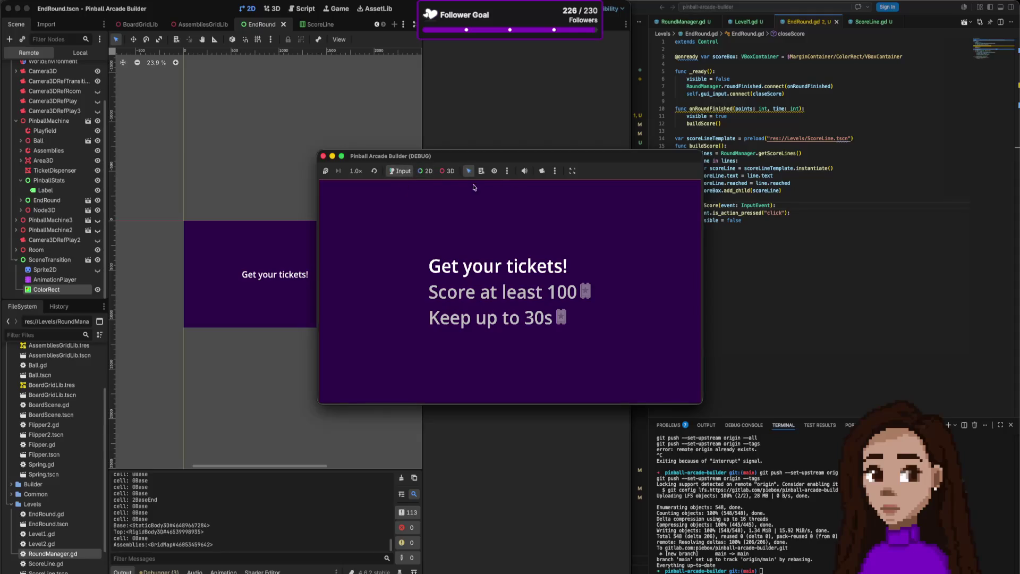
{"action": "left_click", "coordinate": [448, 170]}
{"action": "left_click", "coordinate": [451, 195]}
{"action": "left_click", "coordinate": [428, 174]}
{"action": "left_click", "coordinate": [427, 227]}
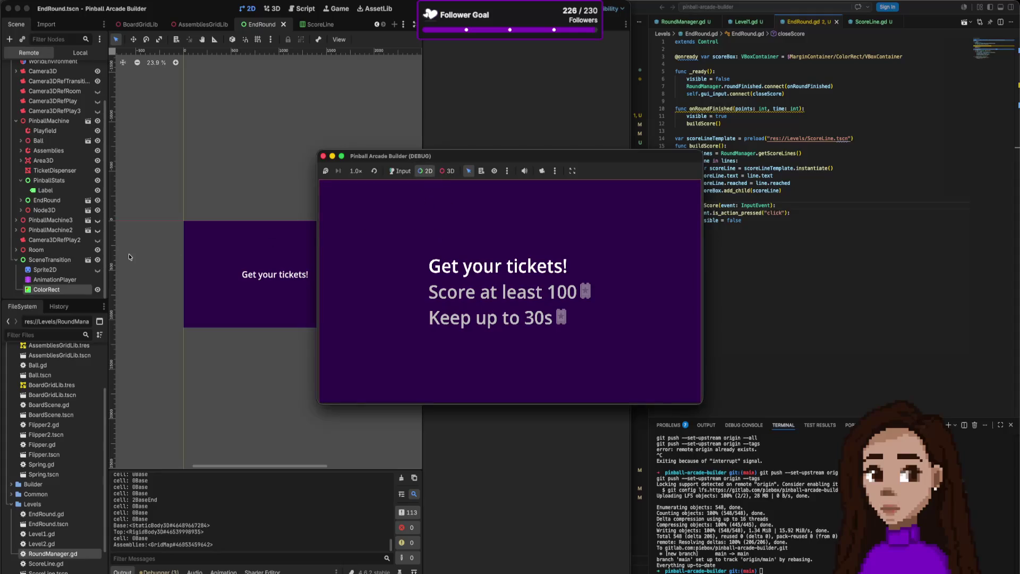
Pick the end screen's ColorRect and the node behind its text in the running game
{"action": "left_click", "coordinate": [94, 292]}
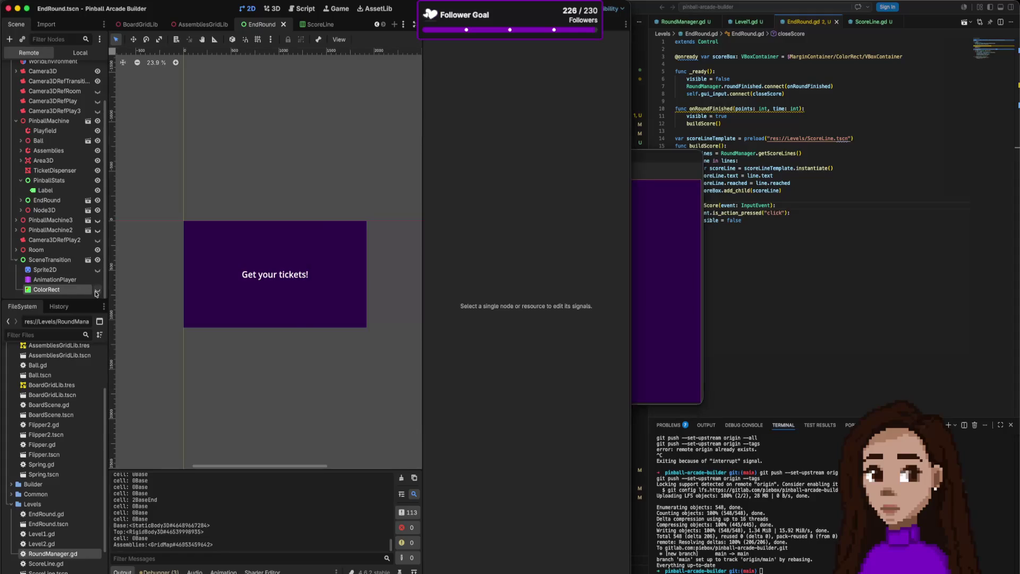
{"action": "left_click", "coordinate": [689, 266]}
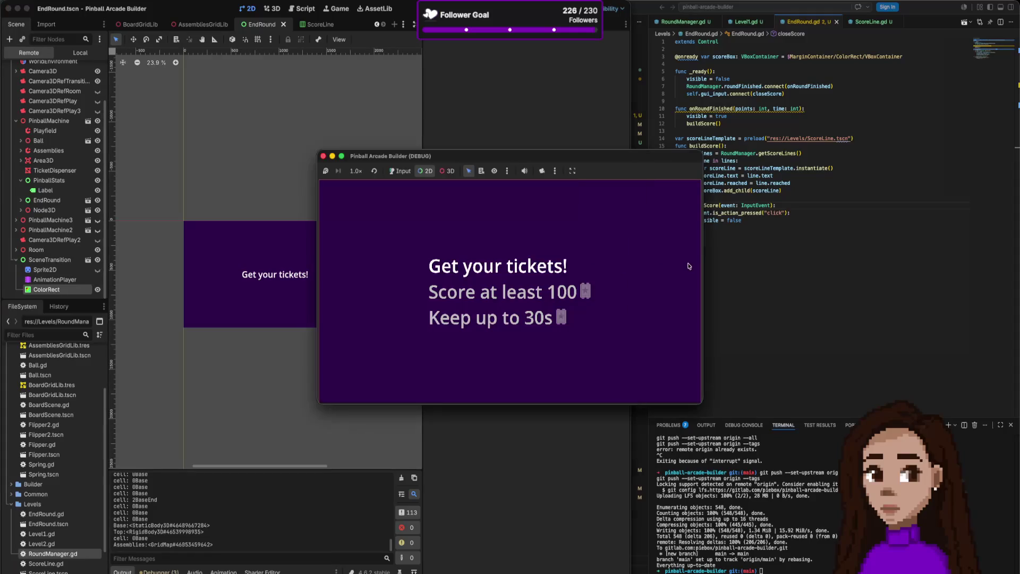
{"action": "left_click", "coordinate": [95, 290]}
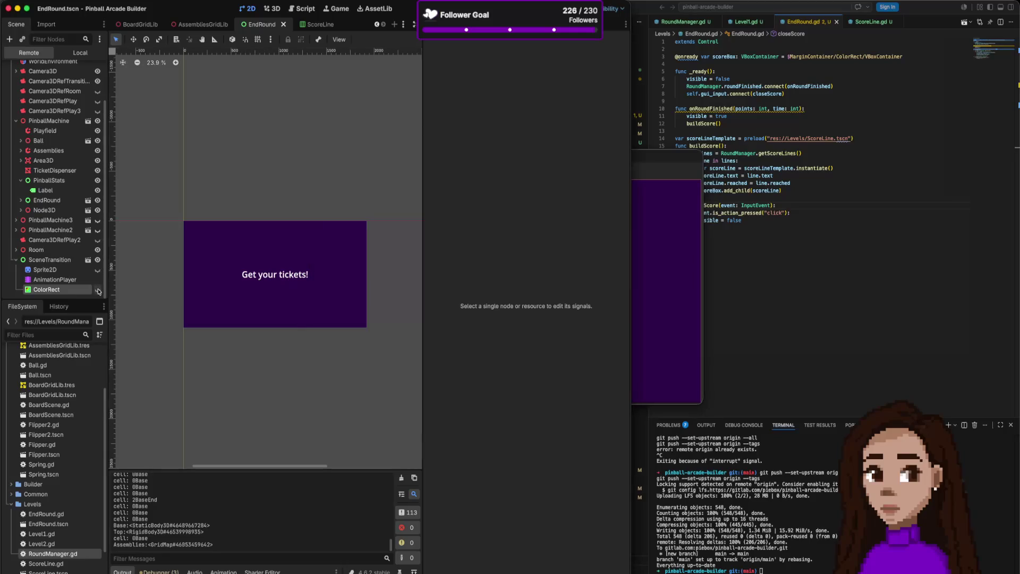
{"action": "left_click", "coordinate": [676, 246]}
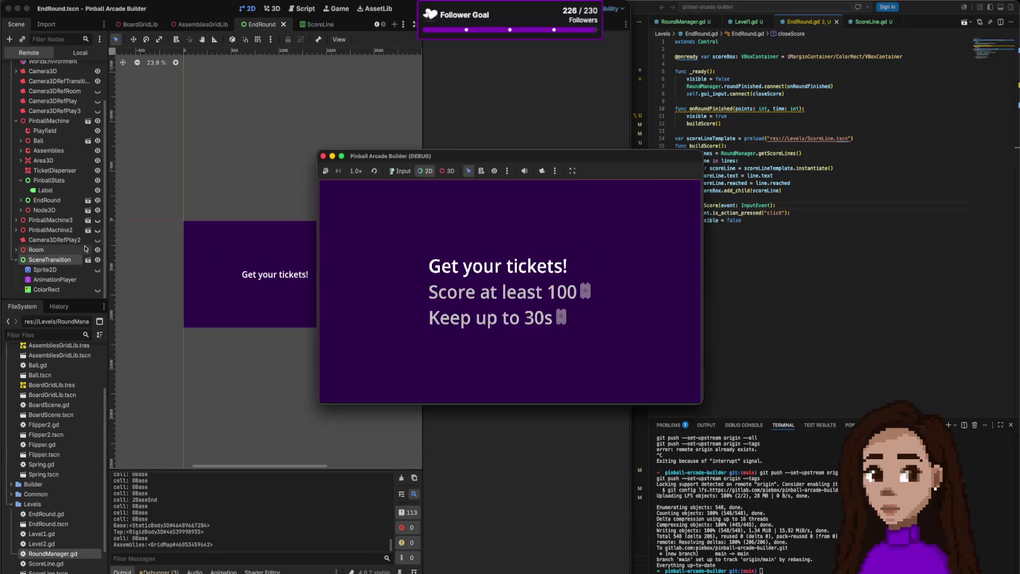
{"action": "left_click", "coordinate": [98, 261]}
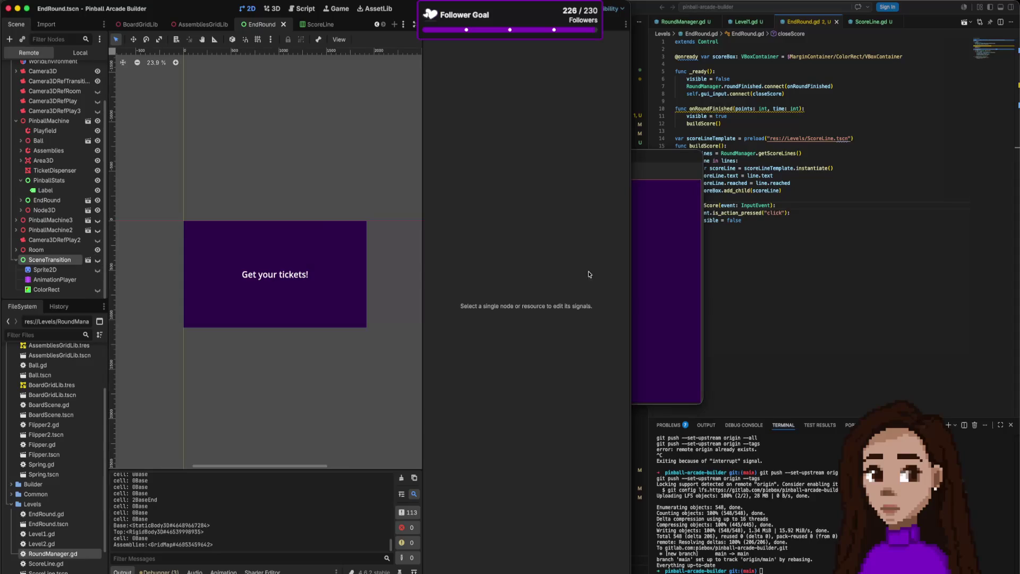
{"action": "left_click", "coordinate": [593, 257]}
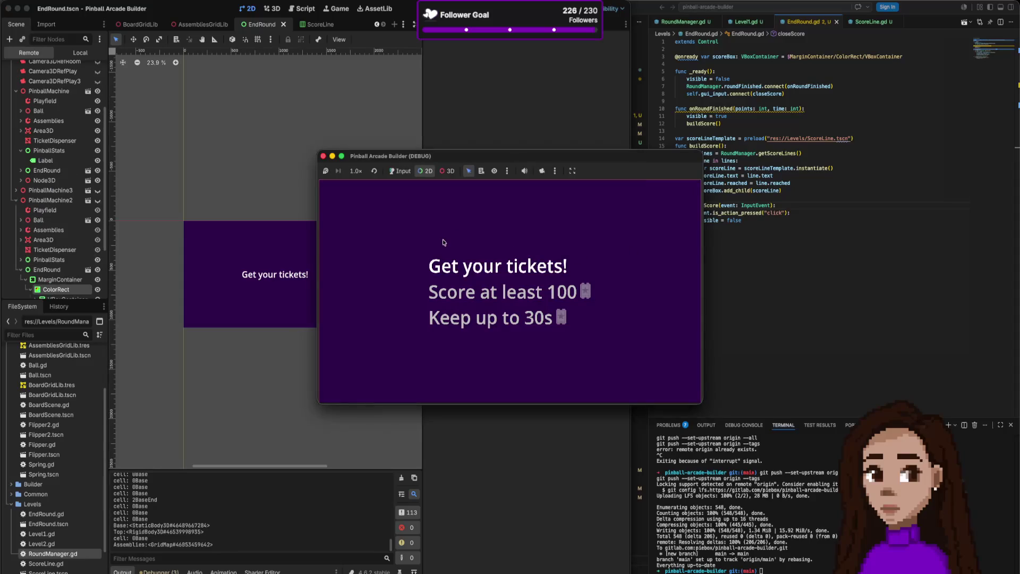
{"action": "left_click", "coordinate": [425, 171]}
{"action": "left_click", "coordinate": [365, 278]}
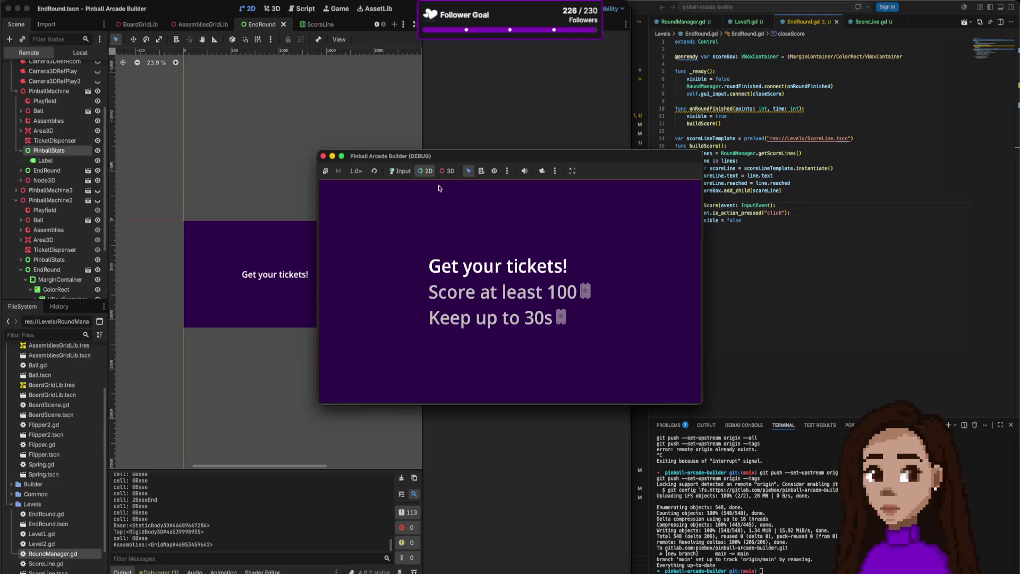
{"action": "left_click", "coordinate": [435, 258]}
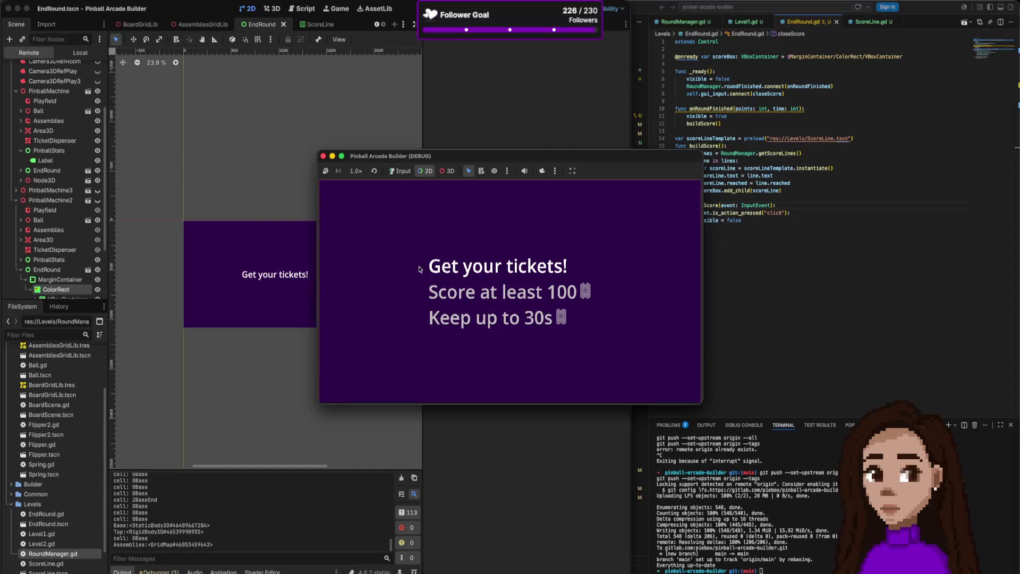
{"action": "scroll", "coordinate": [52, 278], "scroll_direction": "down", "scroll_amount": 4}
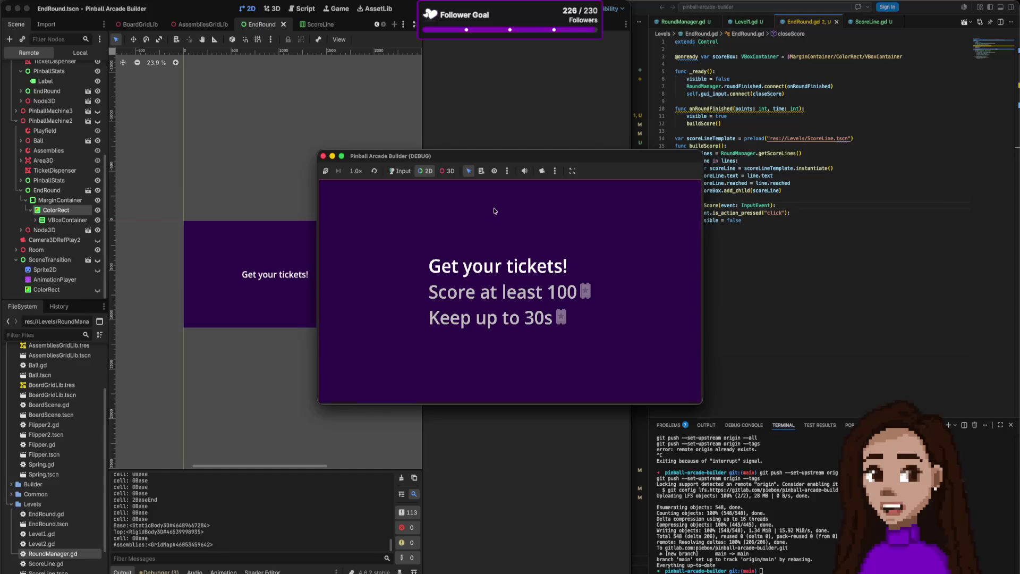
Expand EndRound down to the VBoxContainer holding the score lines, then stop the game
{"action": "left_click", "coordinate": [400, 171]}
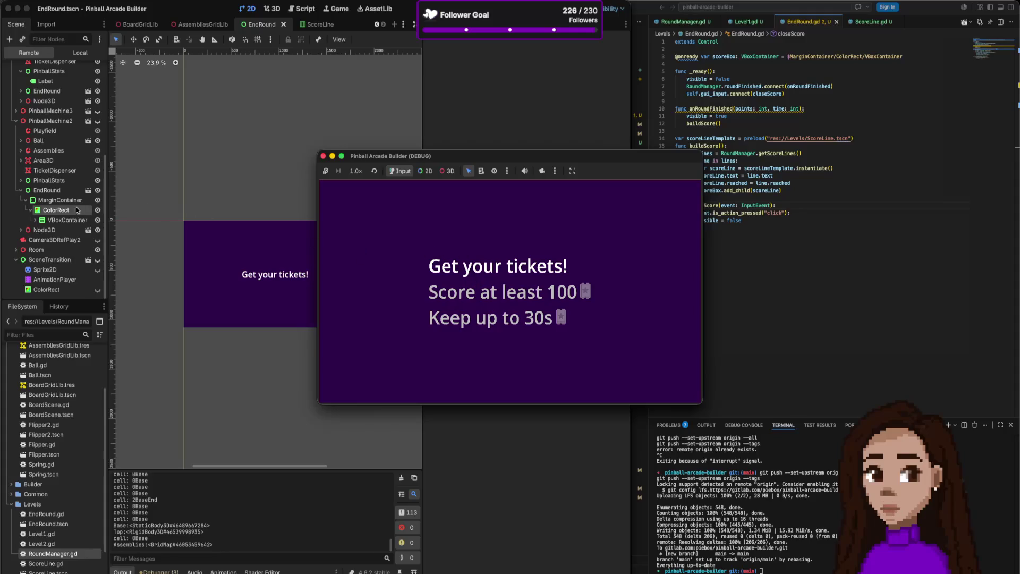
{"action": "left_click", "coordinate": [59, 211]}
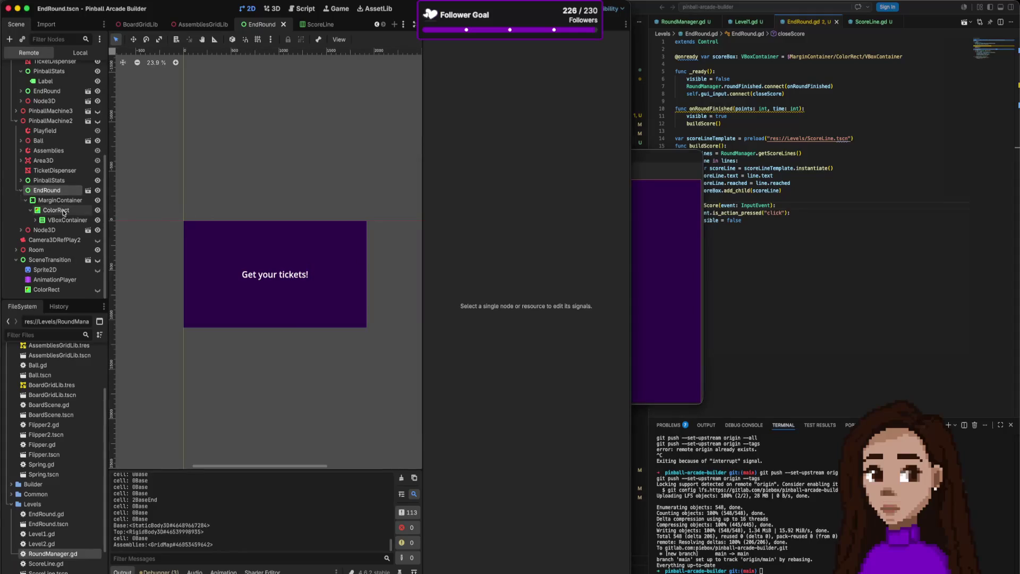
{"action": "left_click", "coordinate": [47, 190]}
{"action": "left_click", "coordinate": [64, 220]}
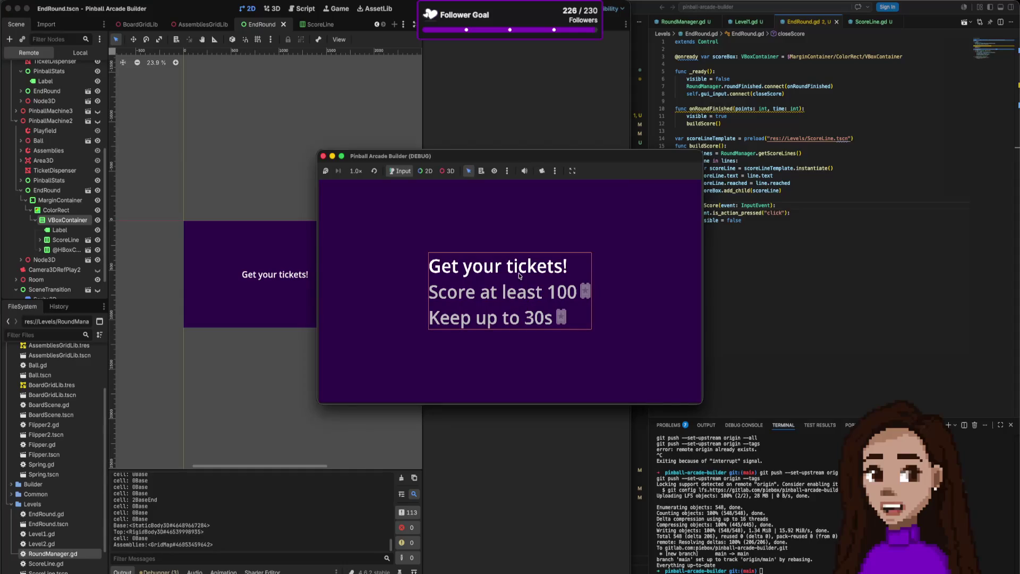
{"action": "left_click", "coordinate": [322, 156]}
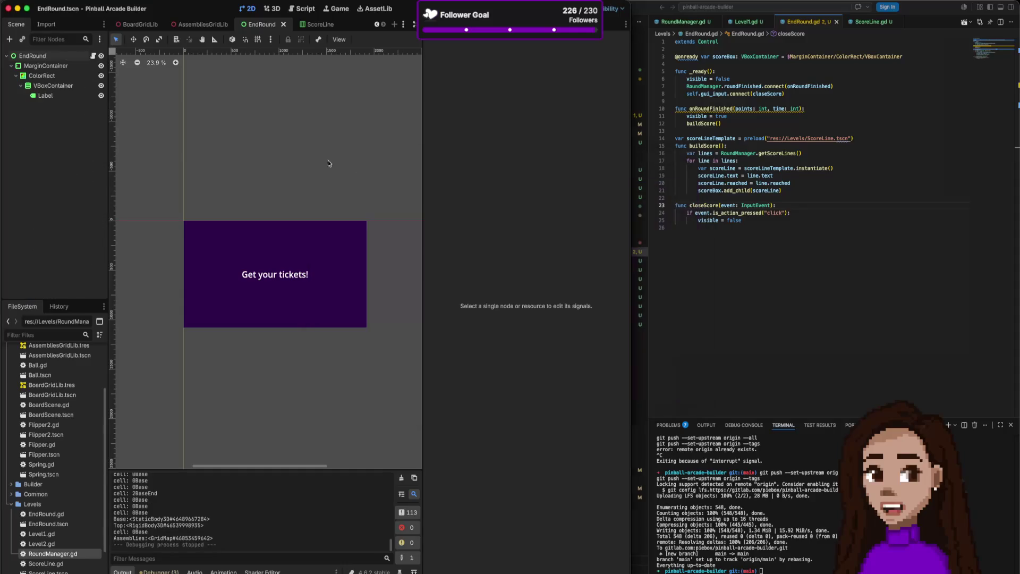
Set the ColorRect's mouse filter to Ignore, select VBoxContainer, then save and run the game
{"action": "left_click", "coordinate": [43, 75]}
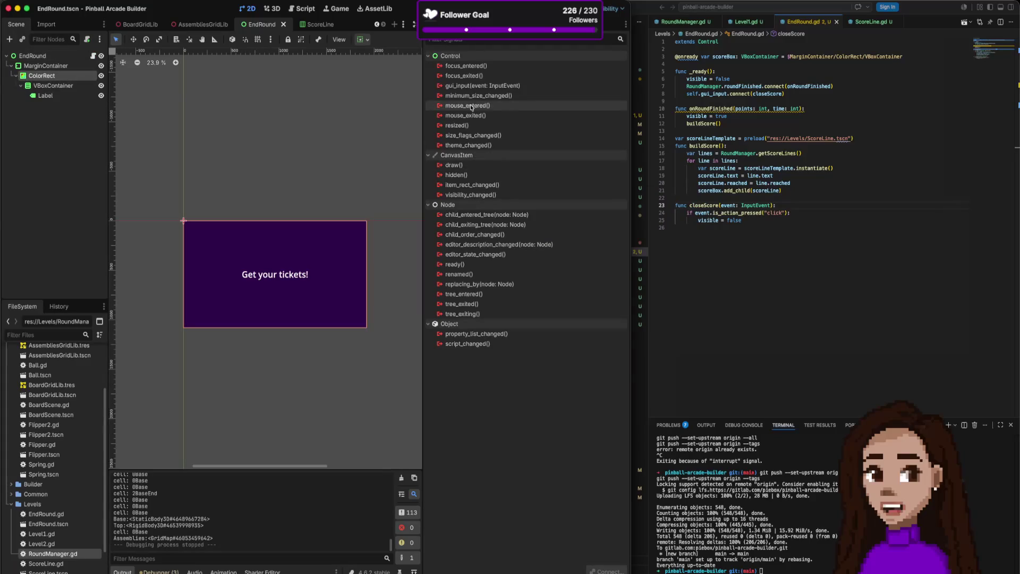
{"action": "left_click", "coordinate": [438, 24]}
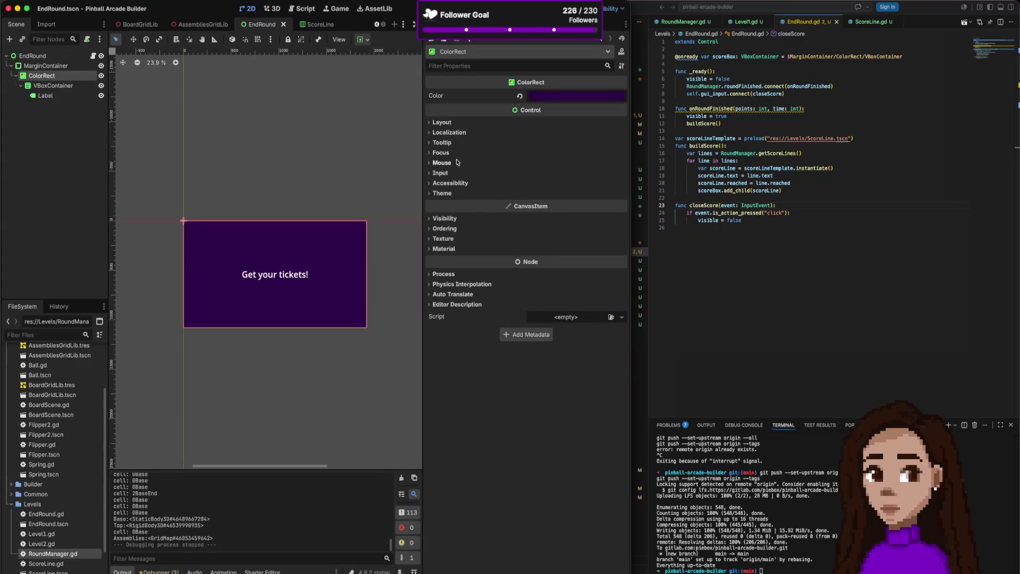
{"action": "left_click", "coordinate": [442, 163]}
{"action": "left_click", "coordinate": [600, 175]}
{"action": "left_click", "coordinate": [587, 207]}
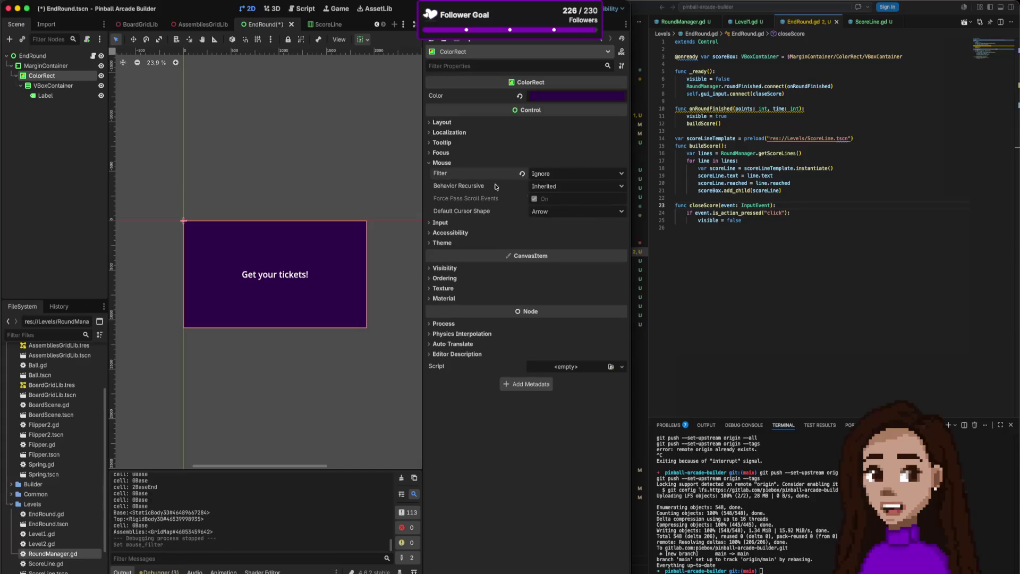
{"action": "left_click", "coordinate": [66, 85]}
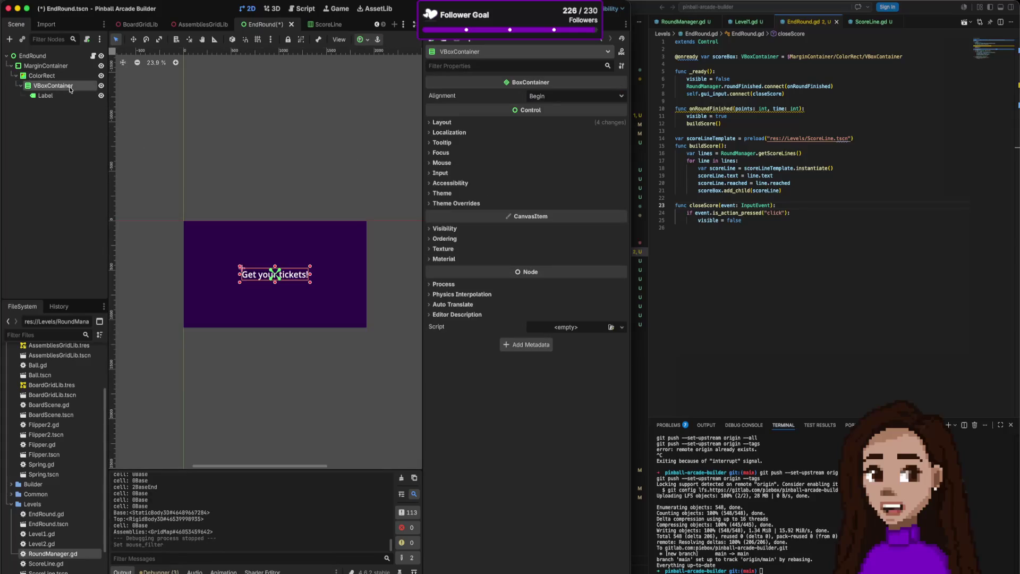
{"action": "left_click", "coordinate": [61, 85]}
{"action": "key", "text": "super+r"}
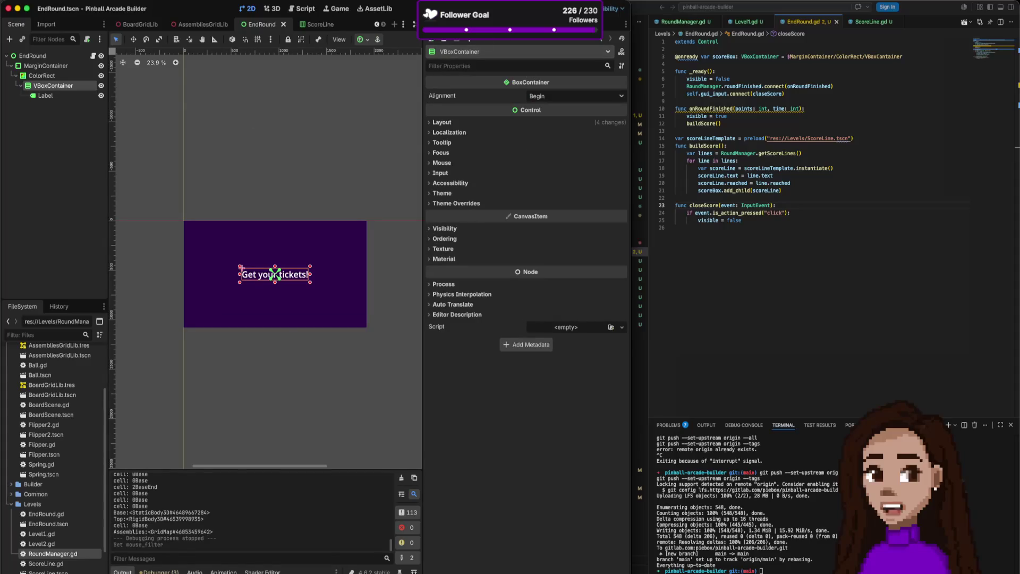
Click past the start screen, begin a round, and drag from the ball to launch it
{"action": "left_click", "coordinate": [492, 281]}
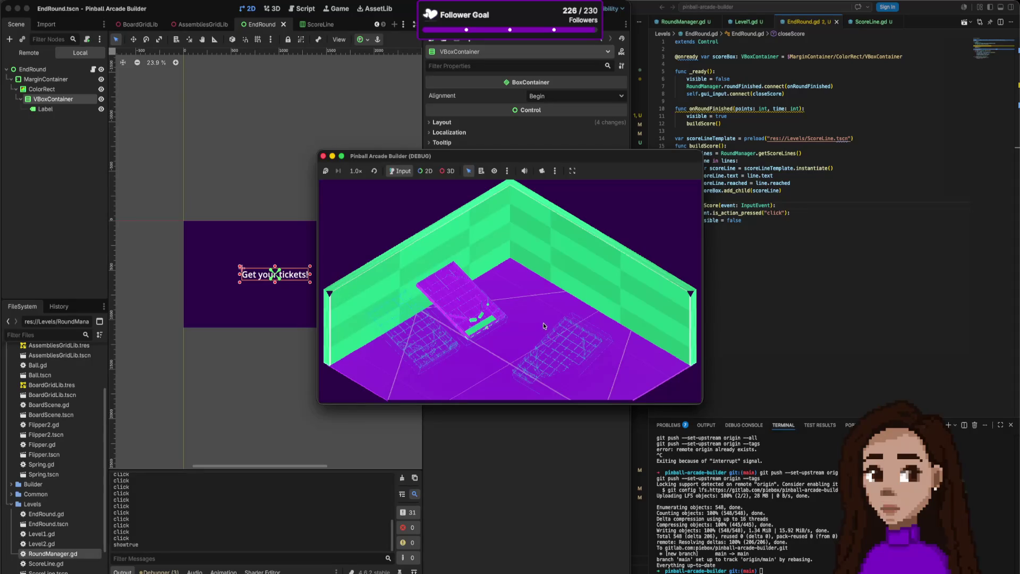
{"action": "left_click", "coordinate": [481, 300]}
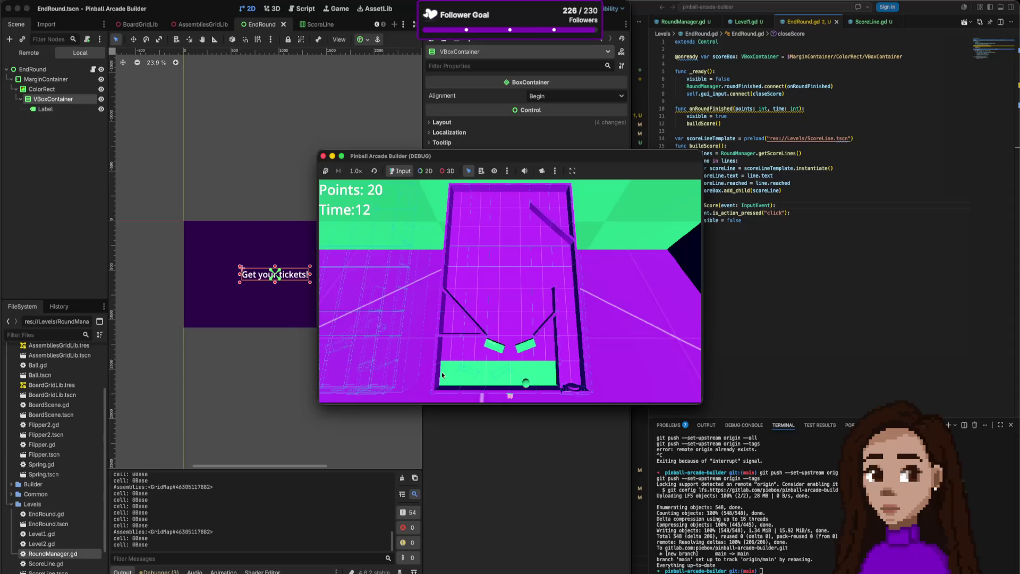
{"action": "left_click_drag", "start_coordinate": [510, 378], "coordinate": [548, 375]}
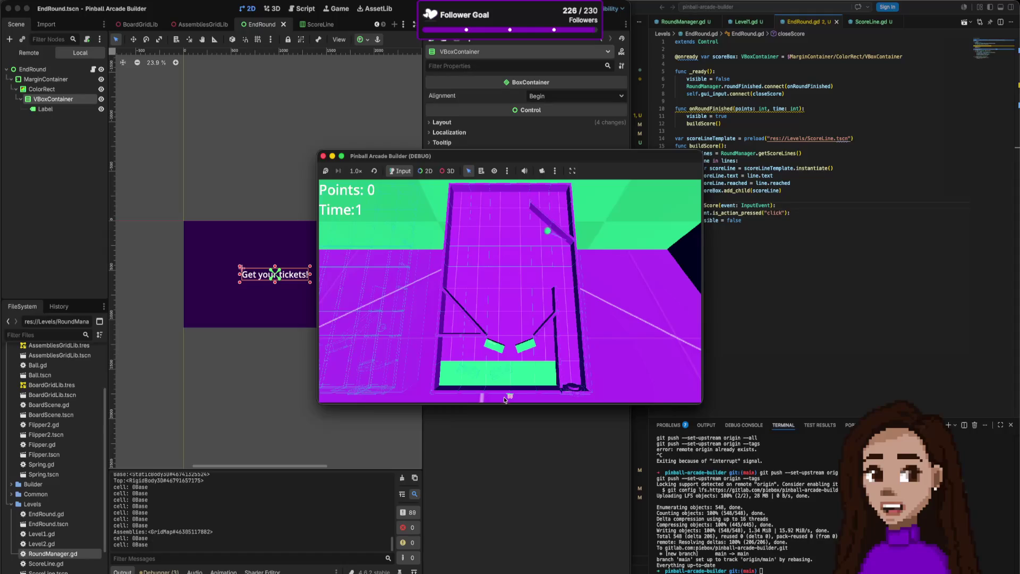
Play with the left flipper, dismiss the end screen, and start another round
{"action": "key", "text": "Left"}
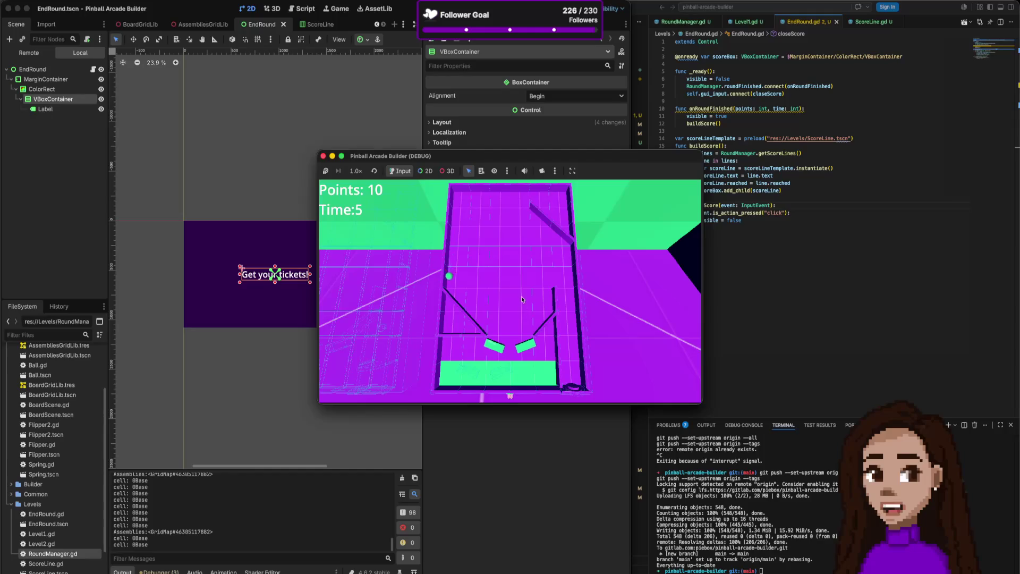
{"action": "key", "text": "Left"}
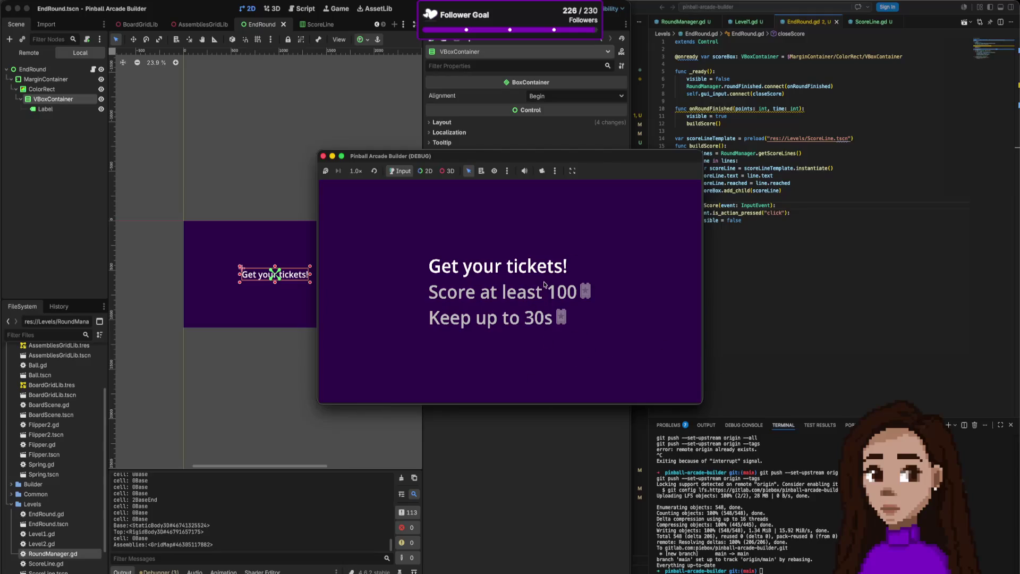
{"action": "left_click", "coordinate": [528, 253]}
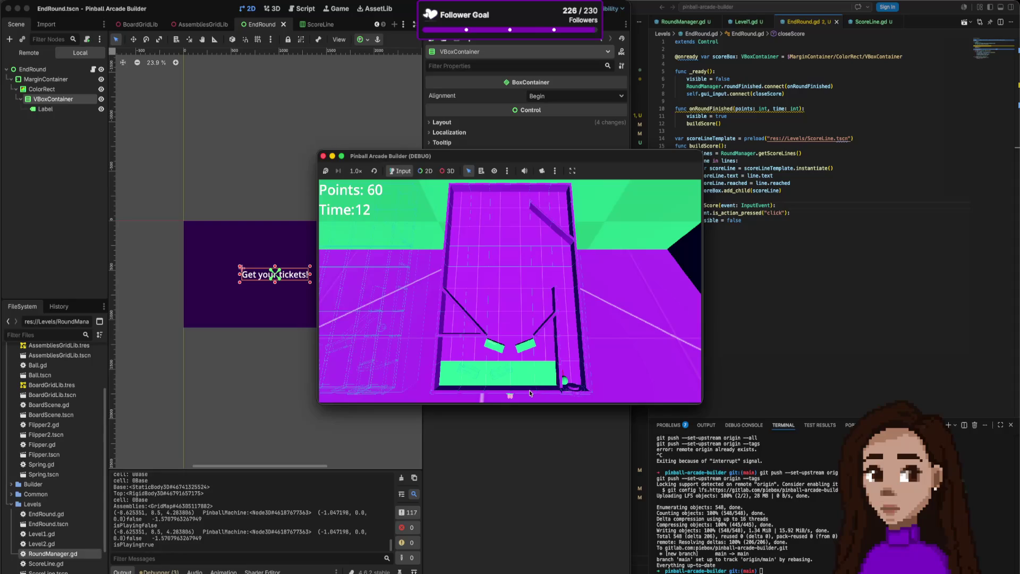
{"action": "left_click", "coordinate": [528, 298]}
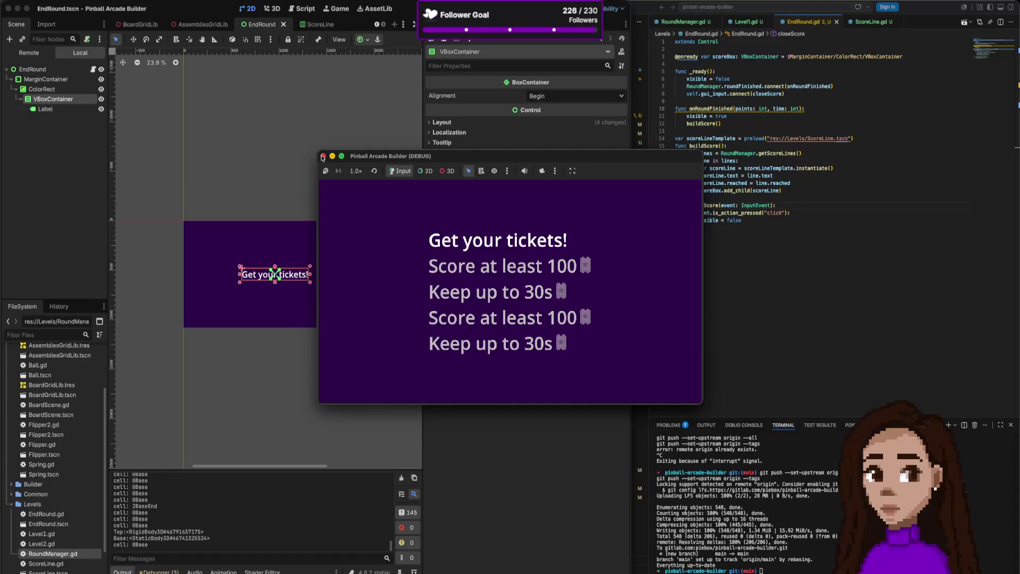
Close the game window and return to the buildScore function in EndRound.gd
{"action": "left_click", "coordinate": [322, 157]}
{"action": "left_click", "coordinate": [873, 204]}
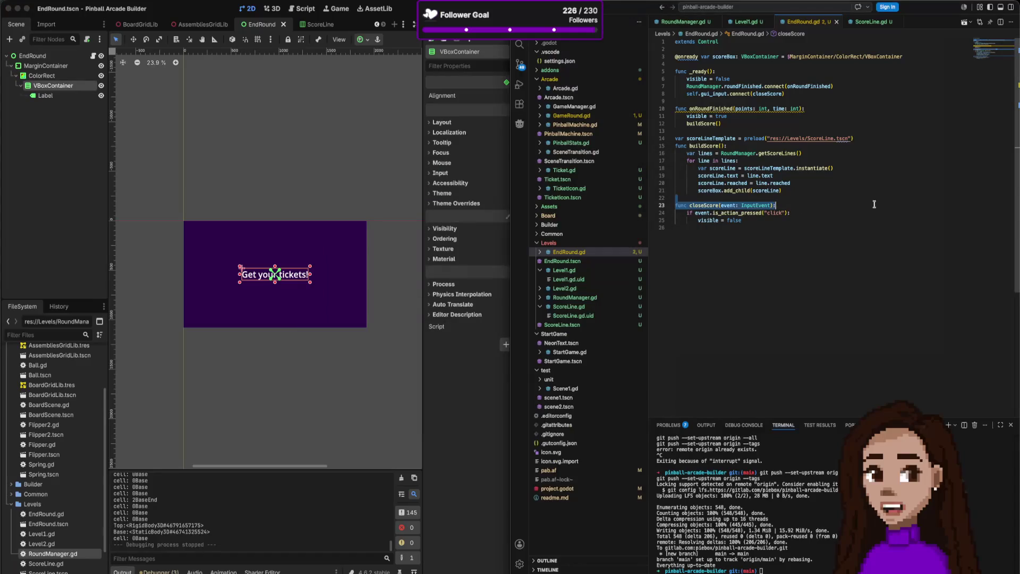
{"action": "left_click", "coordinate": [791, 147]}
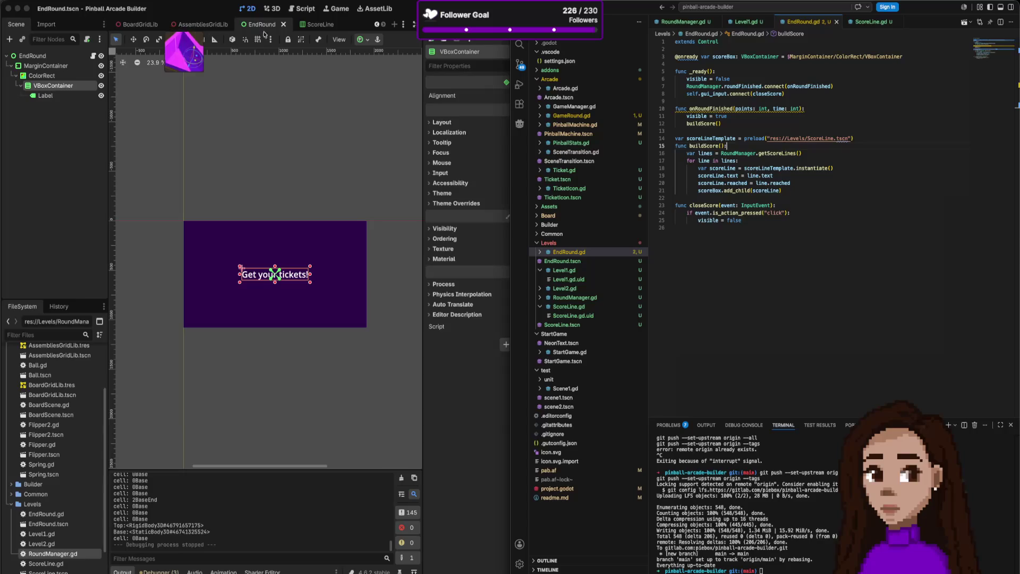
Look over EndRound.gd around the add_child line and the end of _ready
{"action": "left_click", "coordinate": [798, 191]}
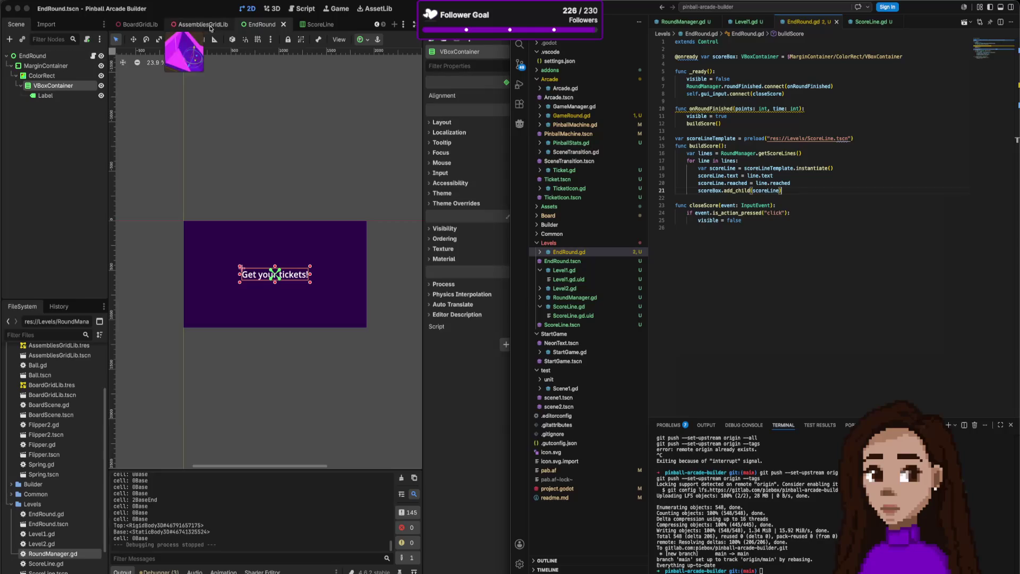
{"action": "left_click", "coordinate": [769, 100]}
{"action": "mouse_move", "coordinate": [742, 212]}
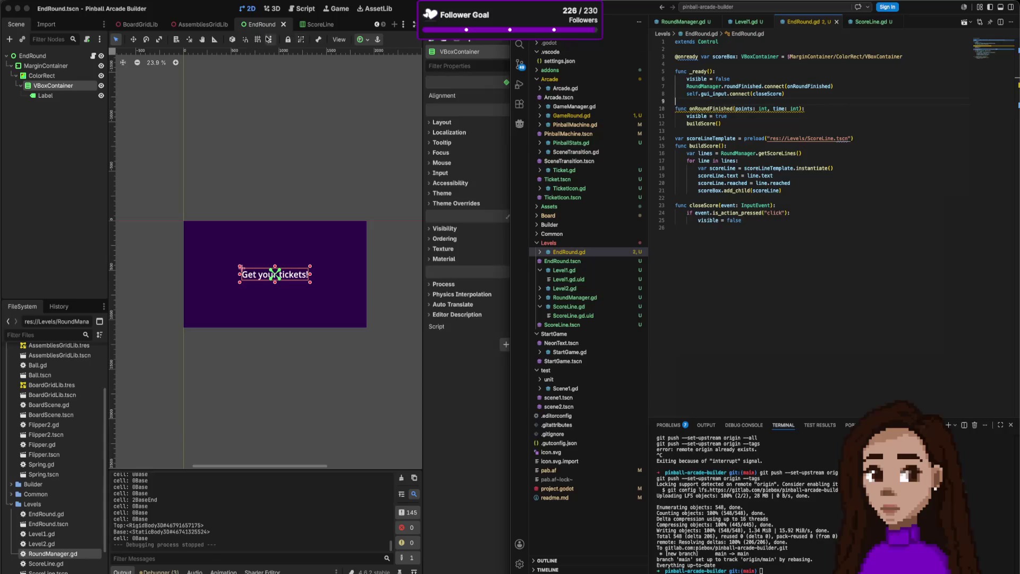
{"action": "mouse_move", "coordinate": [207, 30]}
Select the end screen Label's text in Godot, then place the cursor after the scoreLineTemplate preload
{"action": "left_click", "coordinate": [69, 96]}
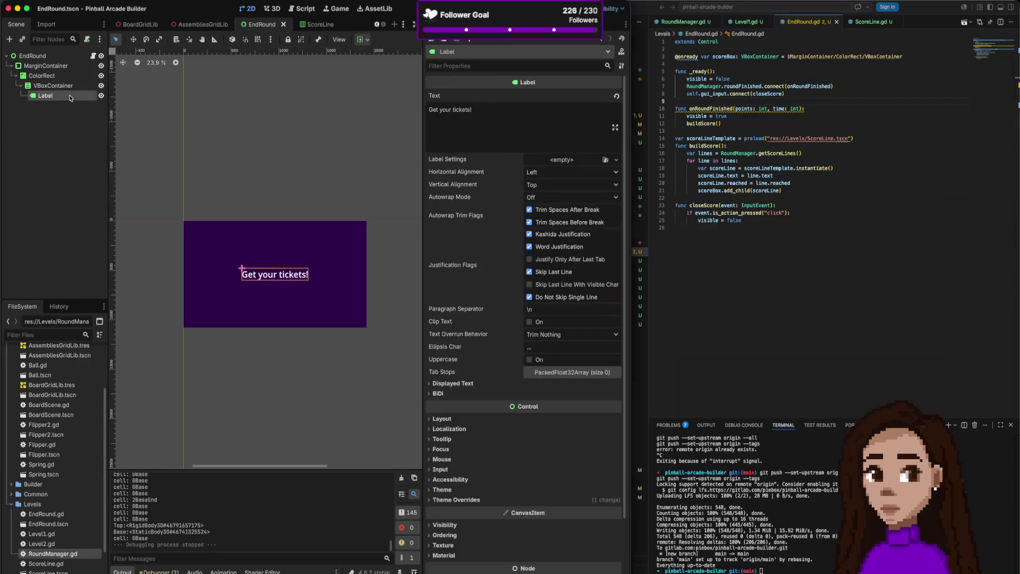
{"action": "left_click", "coordinate": [537, 145]}
{"action": "key", "text": "ctrl+a"}
{"action": "key", "text": "ctrl+c"}
{"action": "left_click", "coordinate": [784, 183]}
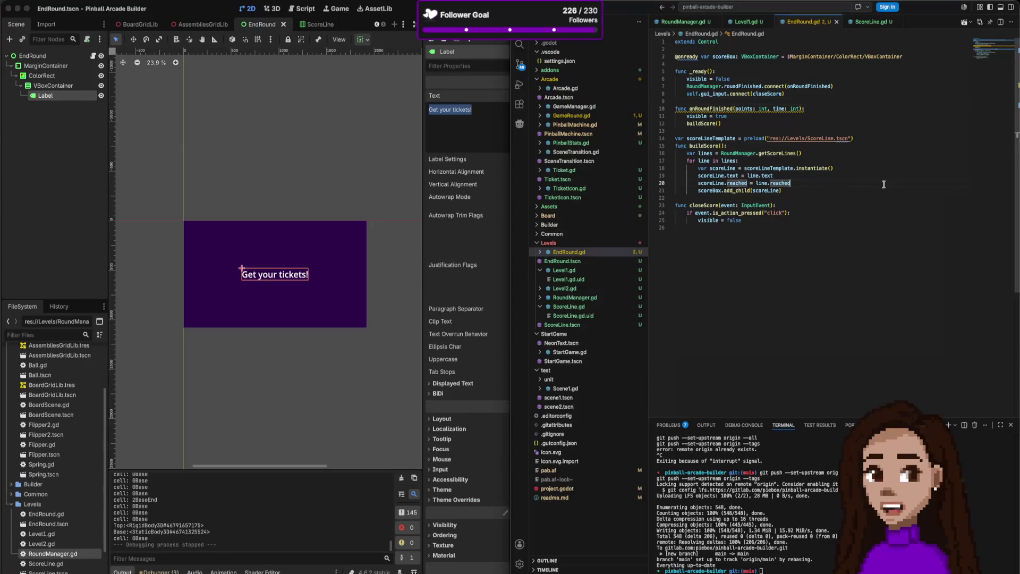
{"action": "left_click", "coordinate": [857, 138]}
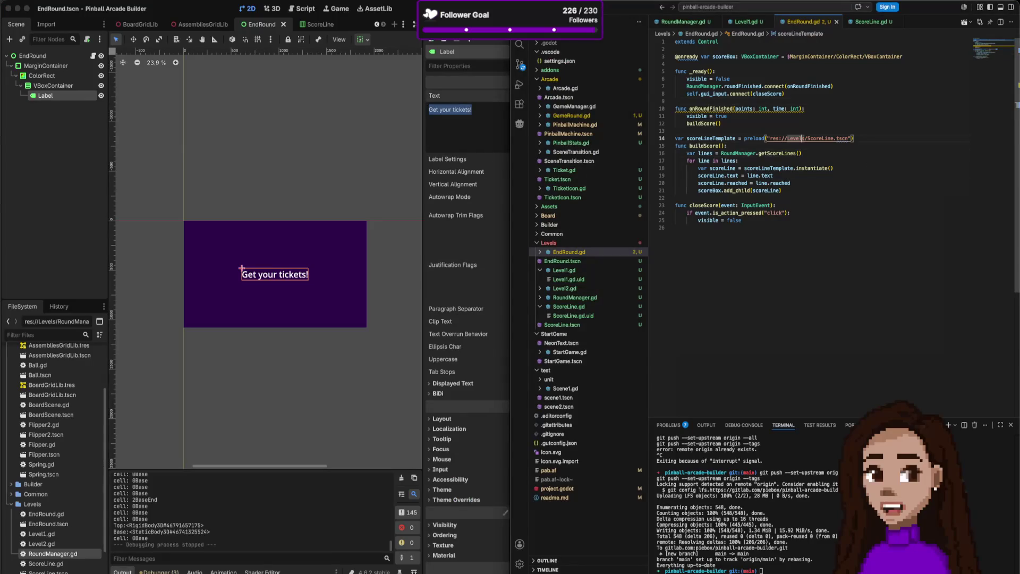
Add var headerLine = "Get your tickets!" below the scoreLineTemplate preload
{"action": "key", "text": "Return"}
{"action": "key", "text": "Return"}
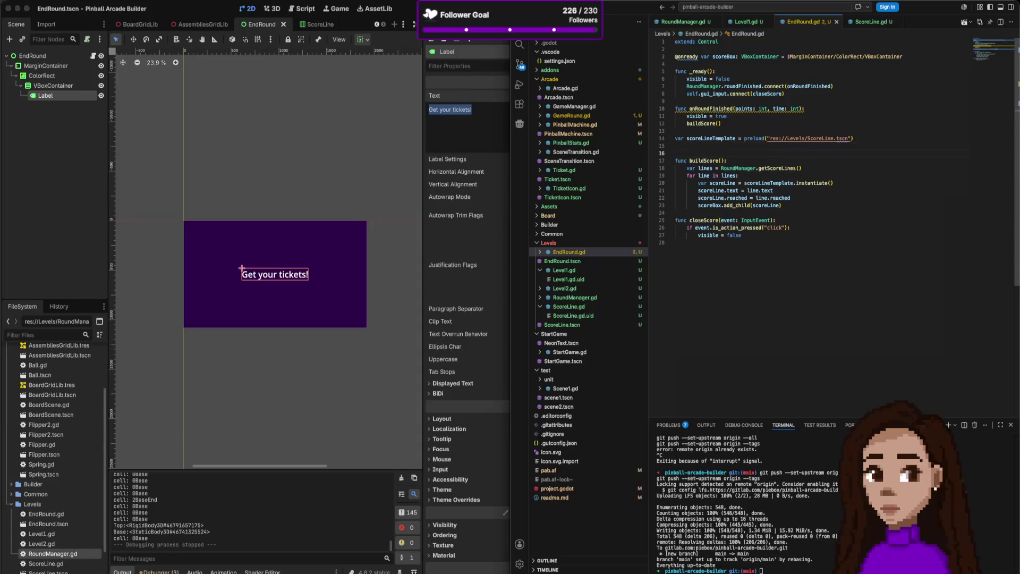
{"action": "type", "text": "ar "}
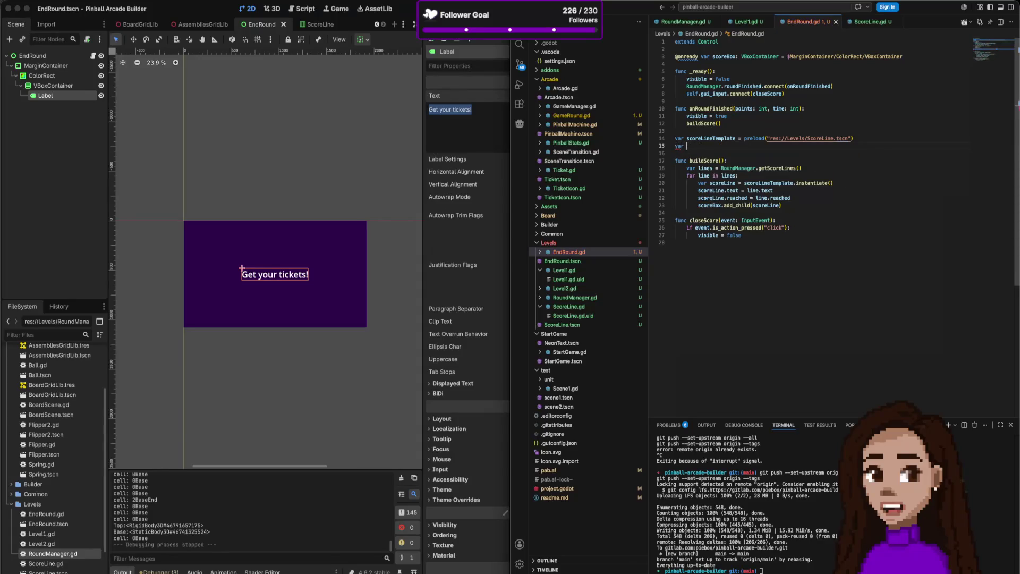
{"action": "type", "text": "header"}
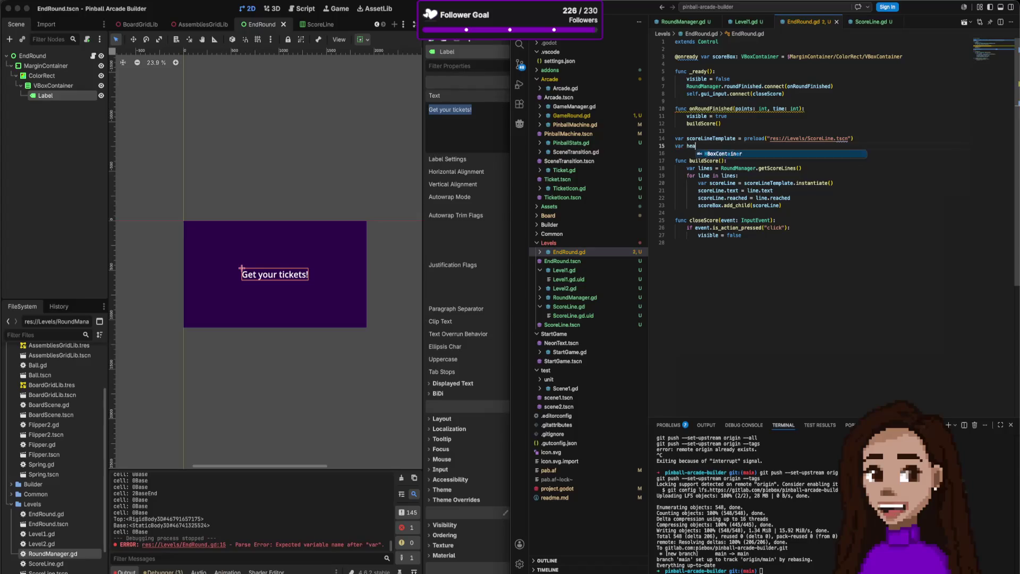
{"action": "key", "text": "BackSpace"}
{"action": "key", "text": "BackSpace"}
{"action": "type", "text": "r:"}
{"action": "key", "text": "BackSpace"}
{"action": "type", "text": "Line"}
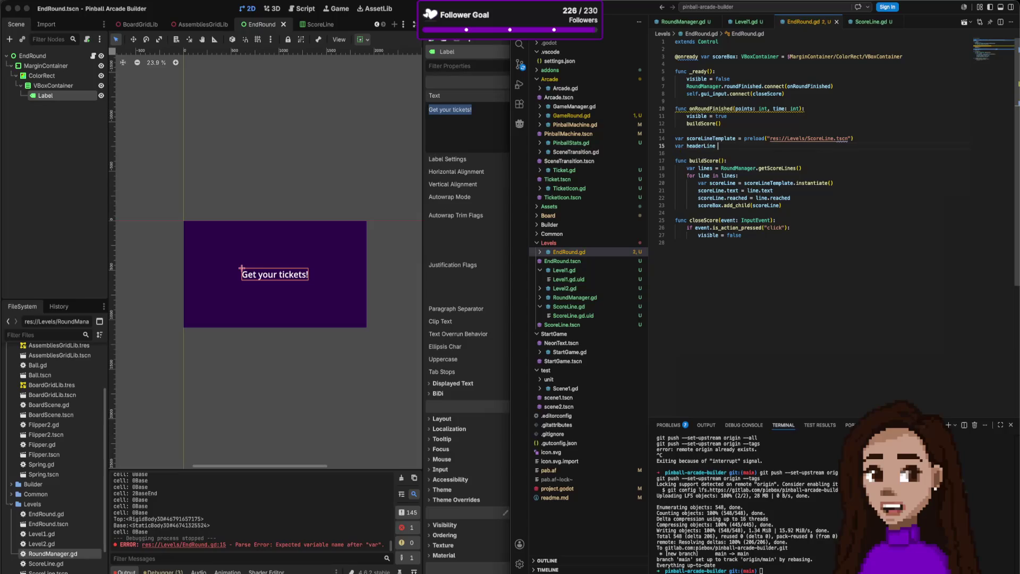
{"action": "type", "text": "\""}
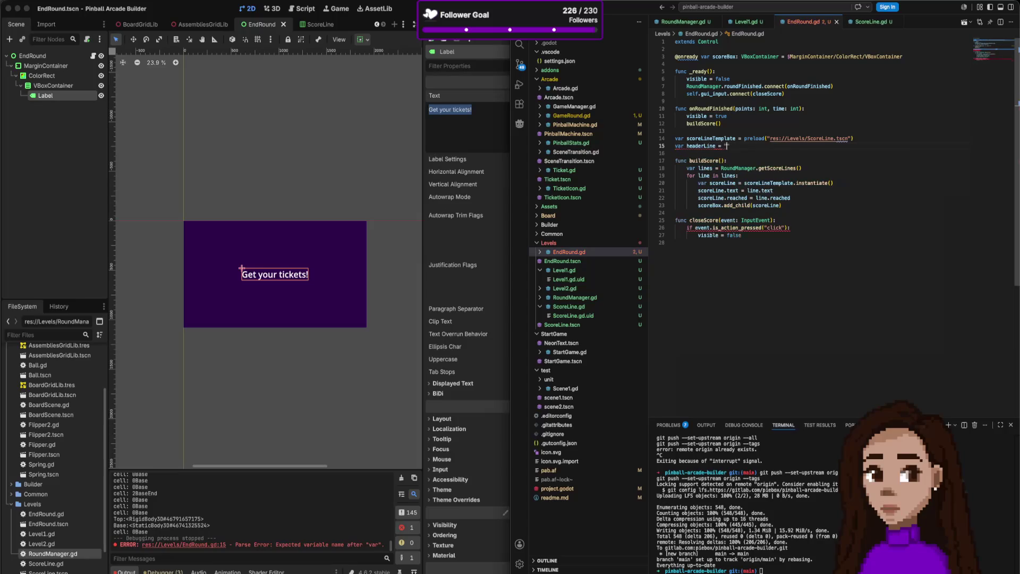
{"action": "key", "text": "ctrl+v"}
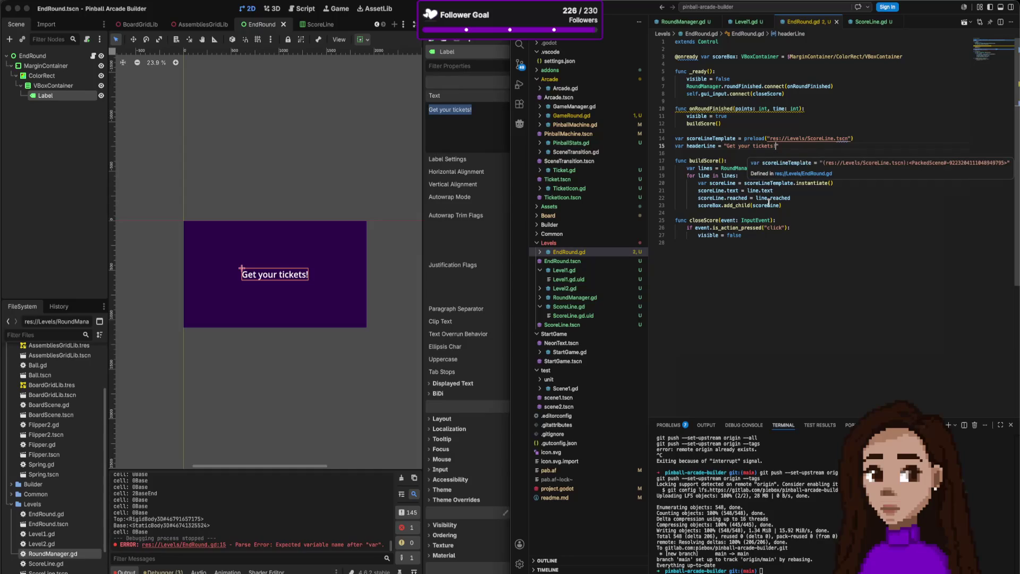
Start a scoreBox child-removal line below the lines assignment in buildScore
{"action": "left_click", "coordinate": [709, 205]}
{"action": "left_click", "coordinate": [833, 159]}
{"action": "key", "text": "Down"}
{"action": "key", "text": "End"}
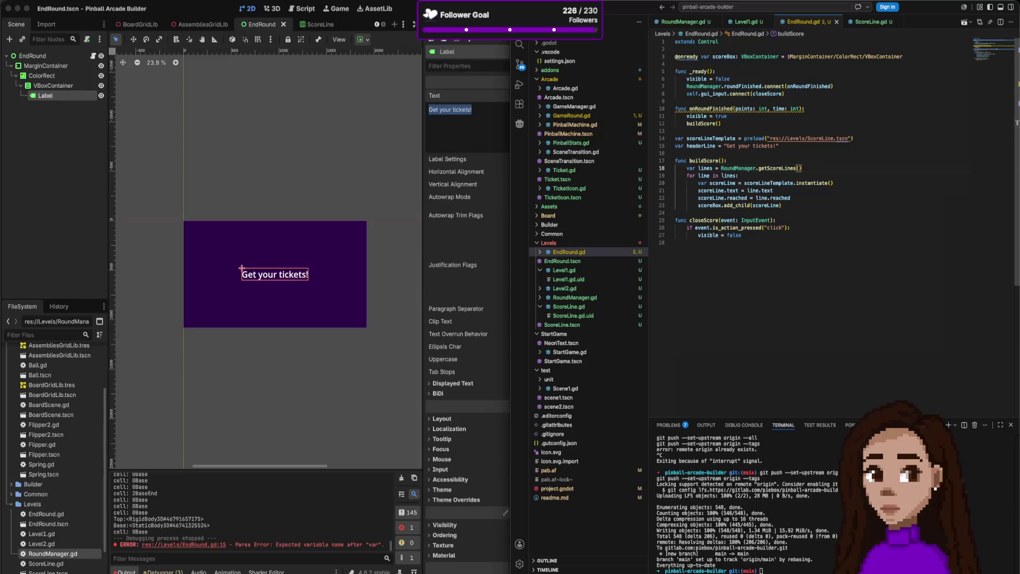
{"action": "key", "text": "Return"}
{"action": "type", "text": "scoreBox."}
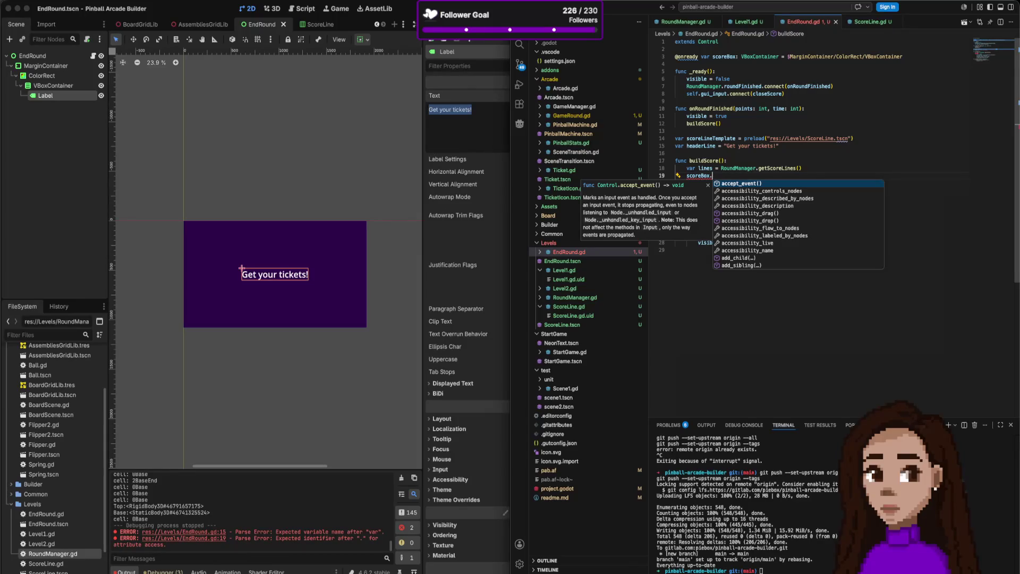
{"action": "type", "text": "remo"}
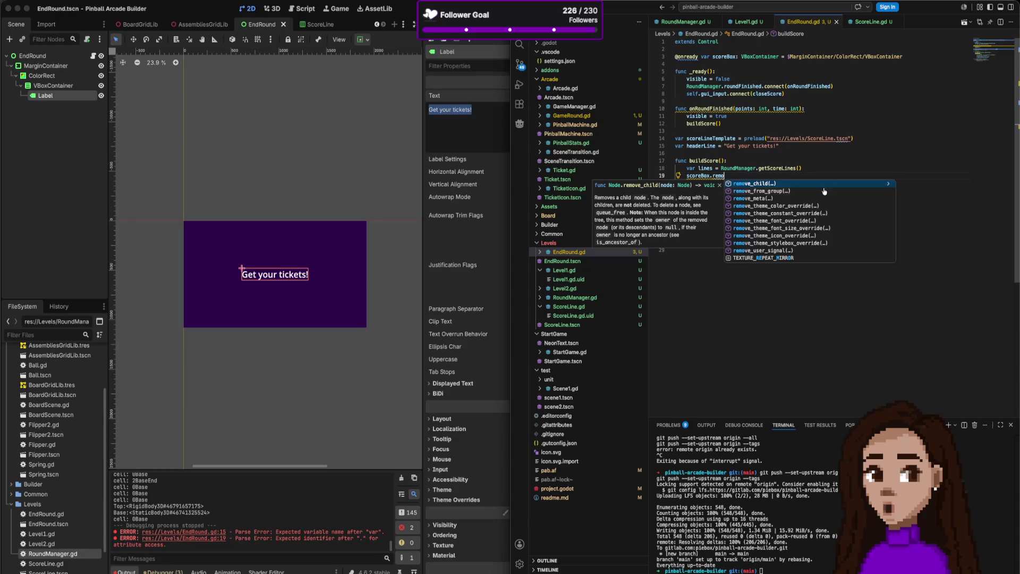
{"action": "key", "text": "BackSpace"}
{"action": "key", "text": "BackSpace"}
{"action": "key", "text": "BackSpace"}
{"action": "type", "text": "child"}
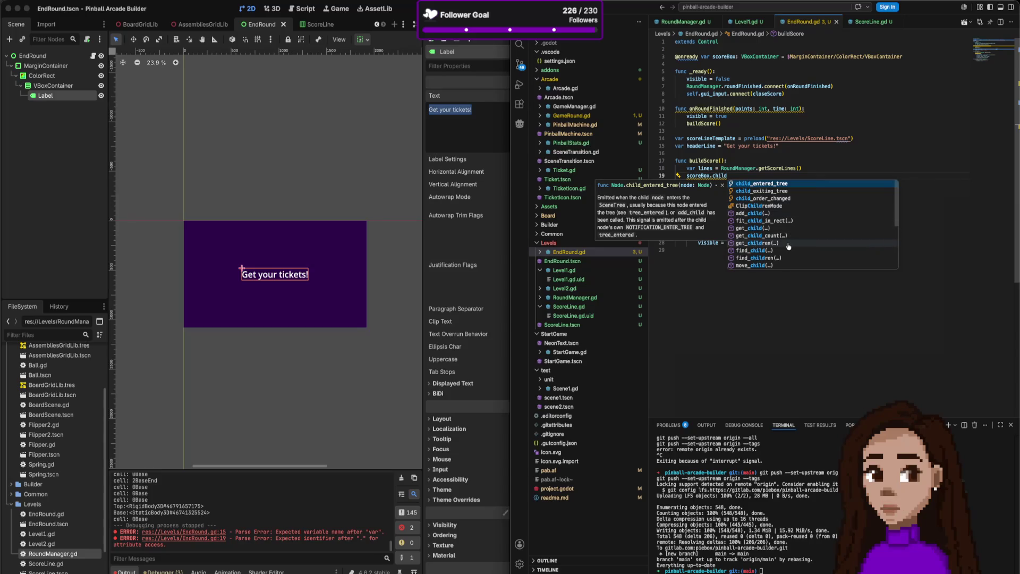
Browse the scoreBox autocomplete list, then delete the fragment to make room for a cleanup call
{"action": "scroll", "coordinate": [788, 246], "scroll_direction": "down", "scroll_amount": 3}
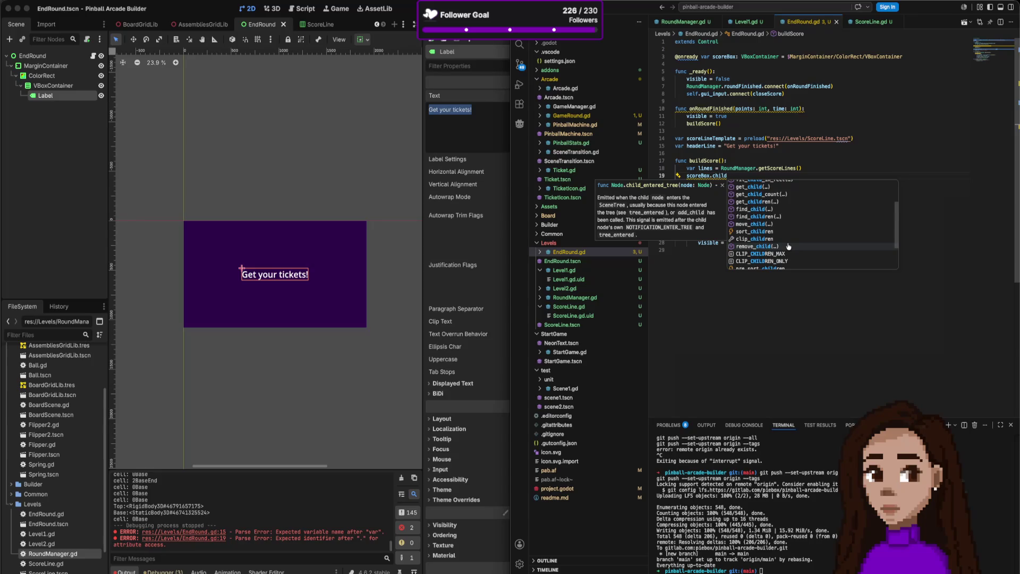
{"action": "scroll", "coordinate": [789, 246], "scroll_direction": "up", "scroll_amount": 2}
{"action": "scroll", "coordinate": [788, 246], "scroll_direction": "up", "scroll_amount": 2}
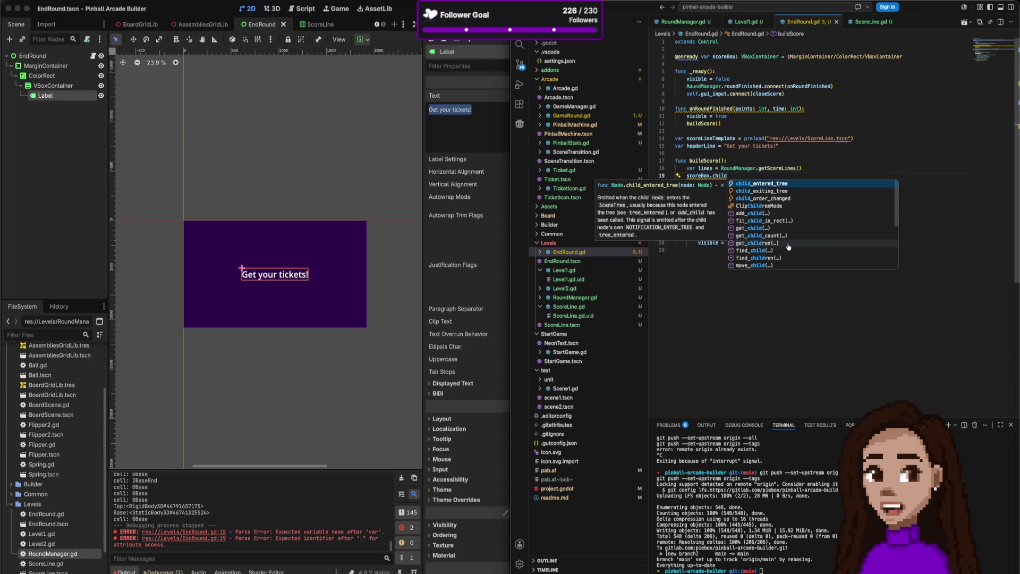
{"action": "scroll", "coordinate": [788, 246], "scroll_direction": "down", "scroll_amount": 2}
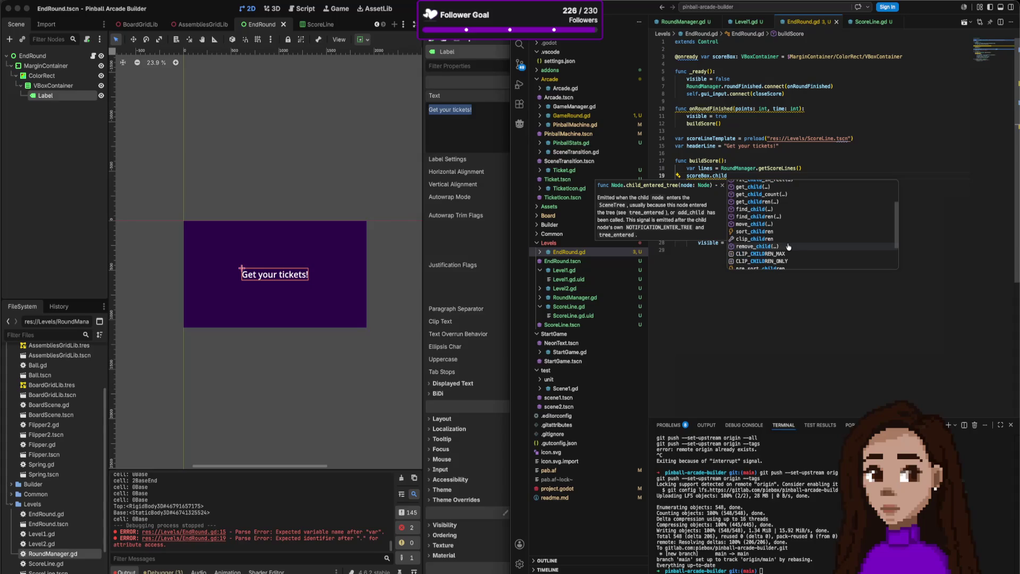
{"action": "scroll", "coordinate": [788, 247], "scroll_direction": "up", "scroll_amount": 1}
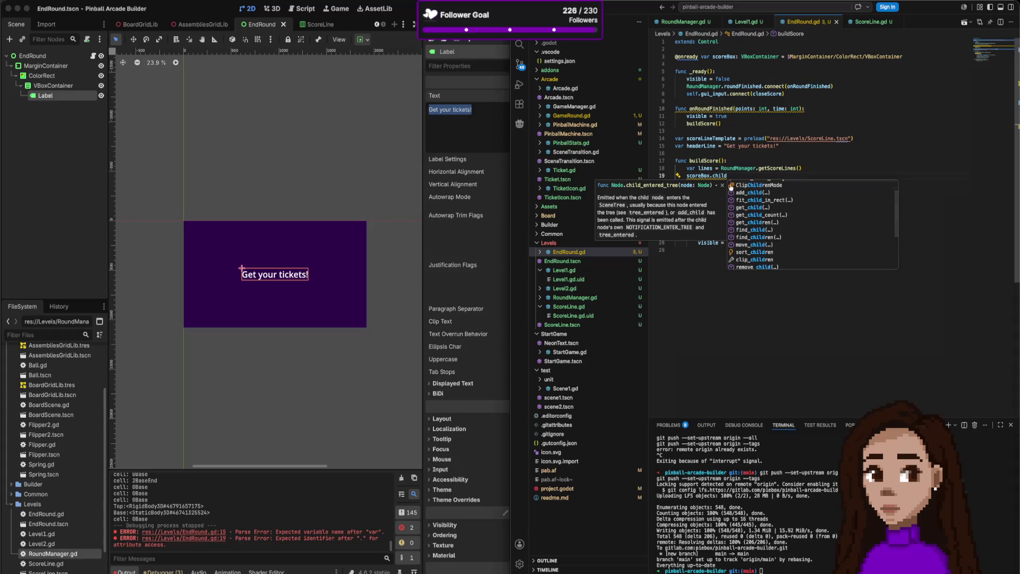
{"action": "left_click", "coordinate": [826, 178]}
{"action": "key", "text": "BackSpace"}
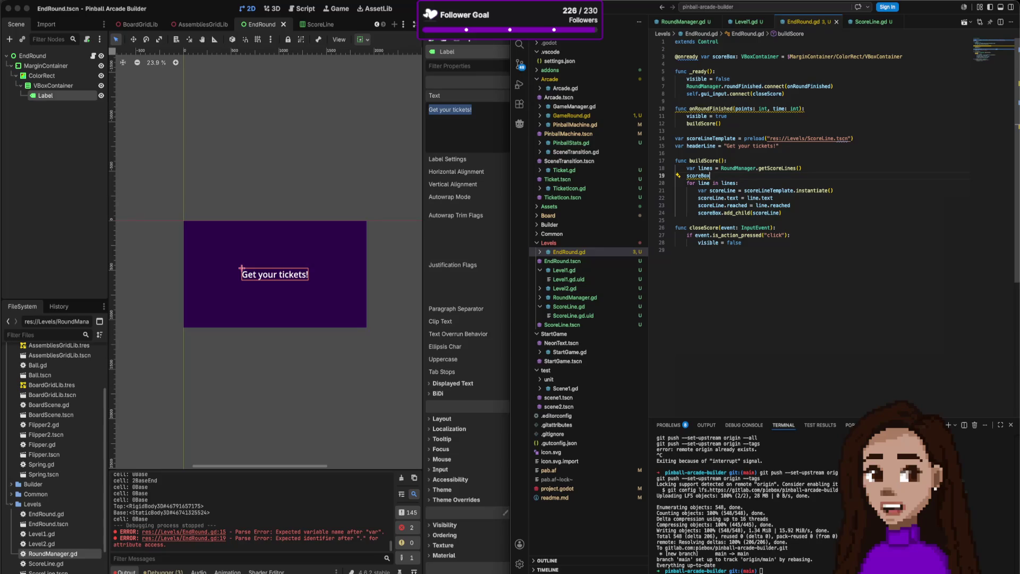
{"action": "key", "text": "alt+BackSpace"}
Call cleanScore() on line 19 and add a func cleanScore(): above closeScore, starting var children
{"action": "type", "text": "cleanScore("}
{"action": "left_click", "coordinate": [719, 227]}
{"action": "key", "text": "Return"}
{"action": "key", "text": "BackSpace"}
{"action": "key", "text": "Home"}
{"action": "key", "text": "Return"}
{"action": "key", "text": "Return"}
{"action": "key", "text": "Up"}
{"action": "key", "text": "Up"}
{"action": "type", "text": "func"}
{"action": "type", "text": "cleanS"}
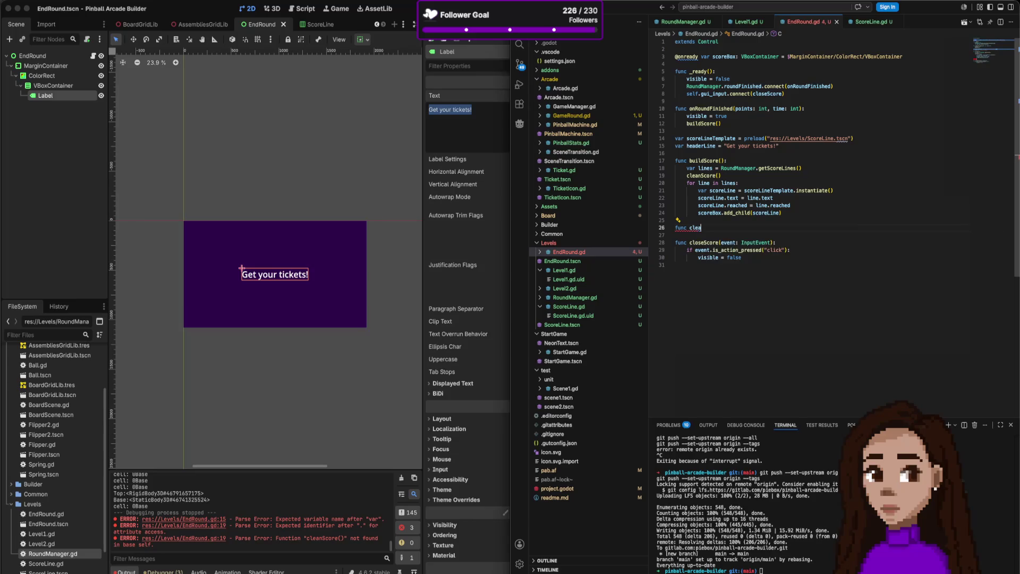
{"action": "type", "text": "ore "}
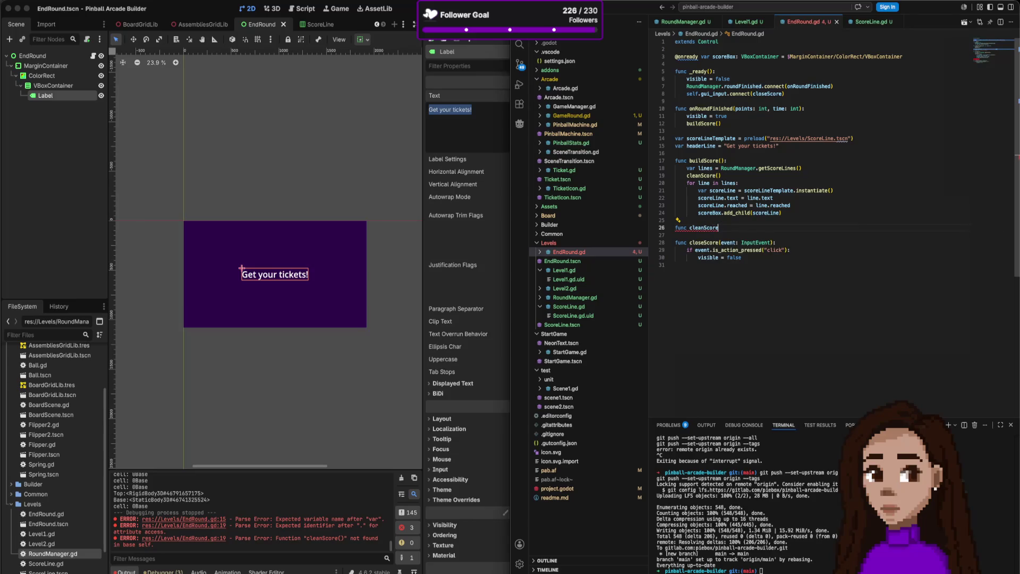
{"action": "type", "text": "():"}
{"action": "key", "text": "Return"}
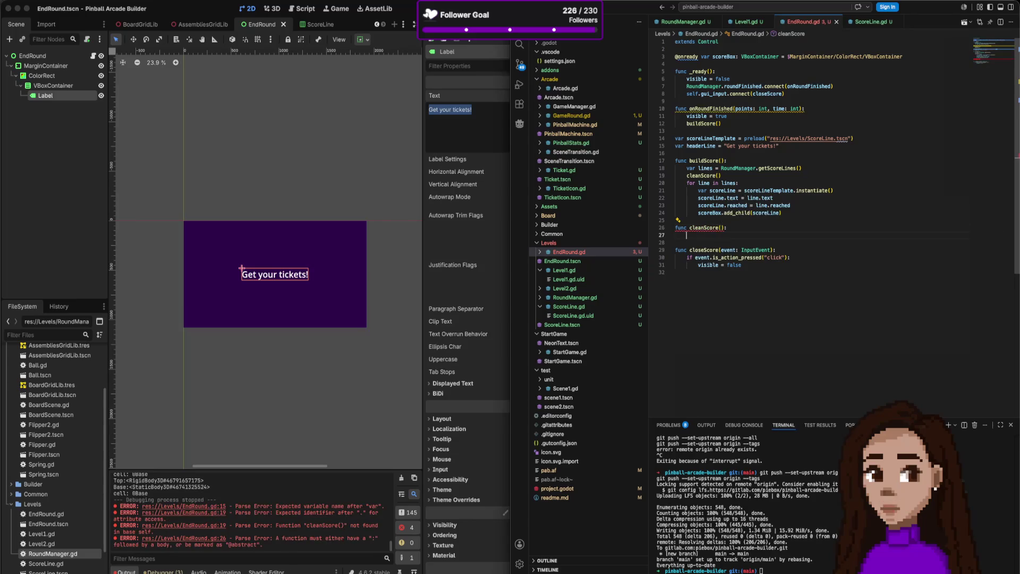
{"action": "type", "text": "var chi"}
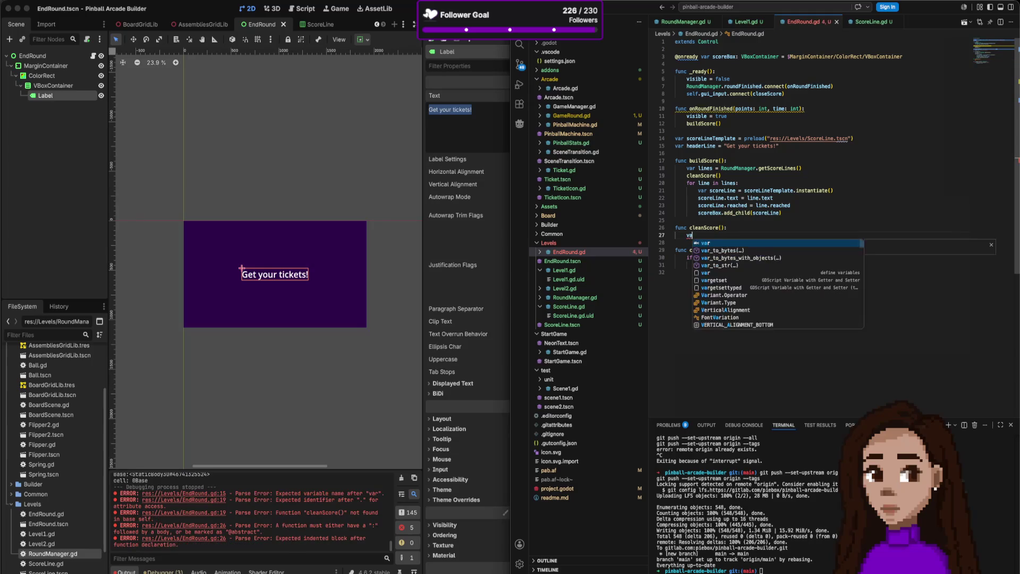
{"action": "type", "text": "ldren ="}
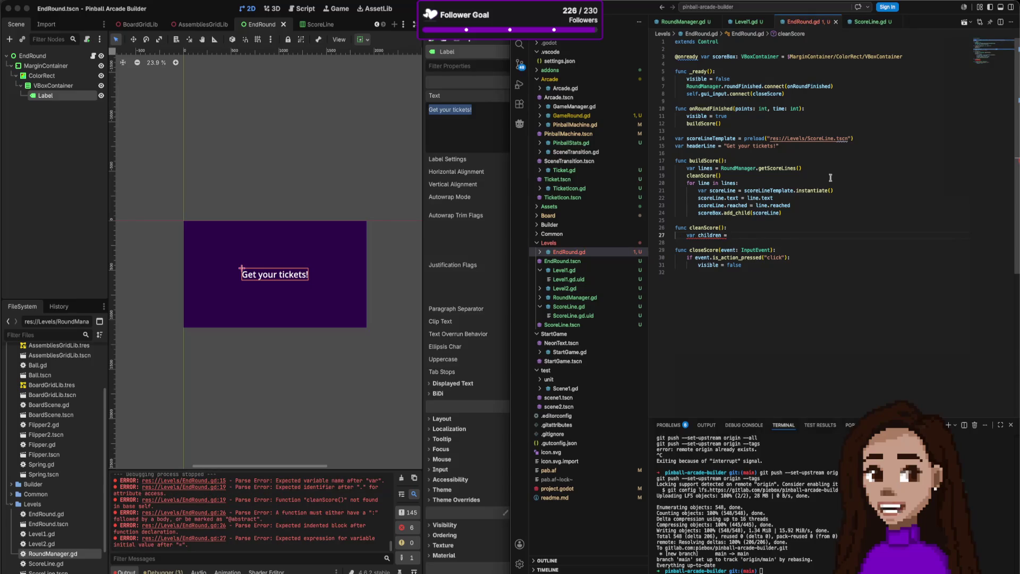
Delete the headerLine variable declaration line
{"action": "left_click", "coordinate": [676, 145]}
{"action": "type", "text": "#"}
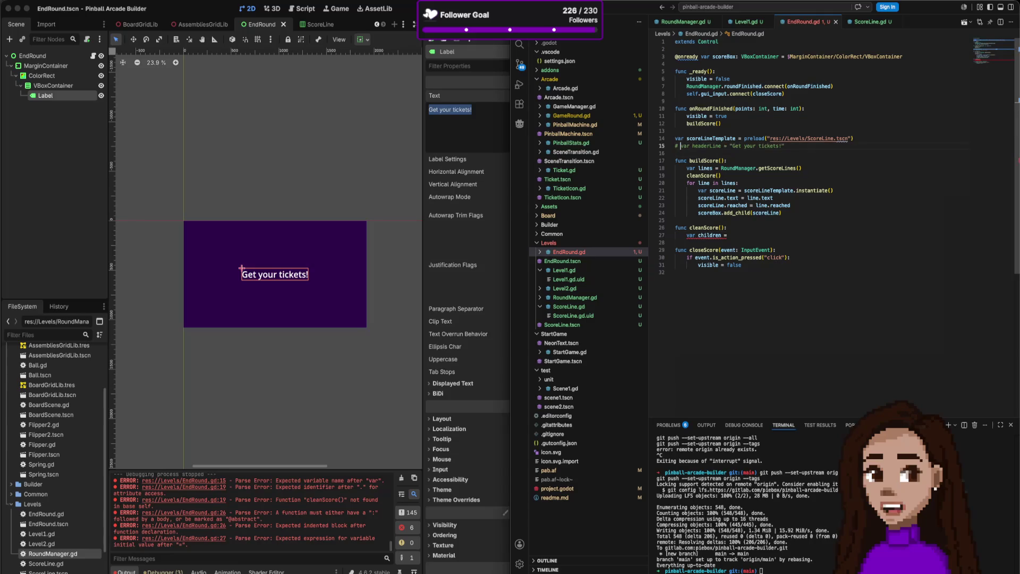
{"action": "key", "text": "shift+Down"}
{"action": "key", "text": "BackSpace"}
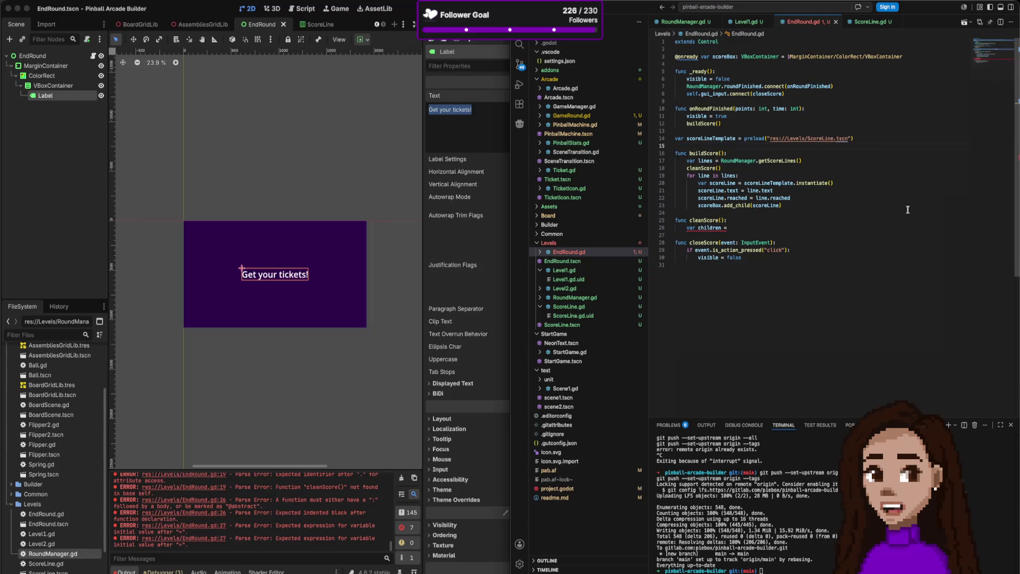
Complete var children = scoreBox.get_children() in cleanScore, then switch to the browser
{"action": "left_click", "coordinate": [769, 228]}
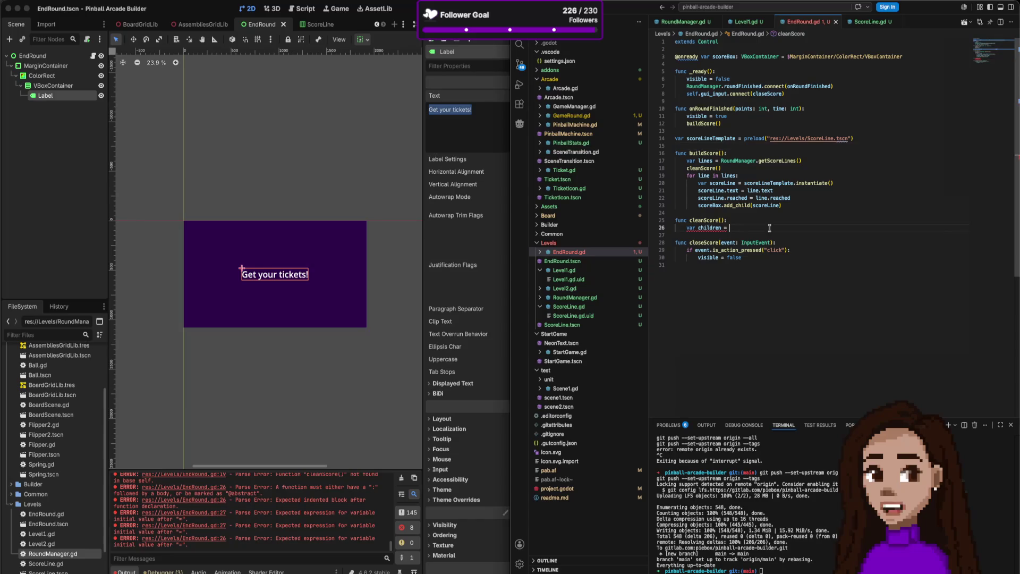
{"action": "key", "text": "Escape"}
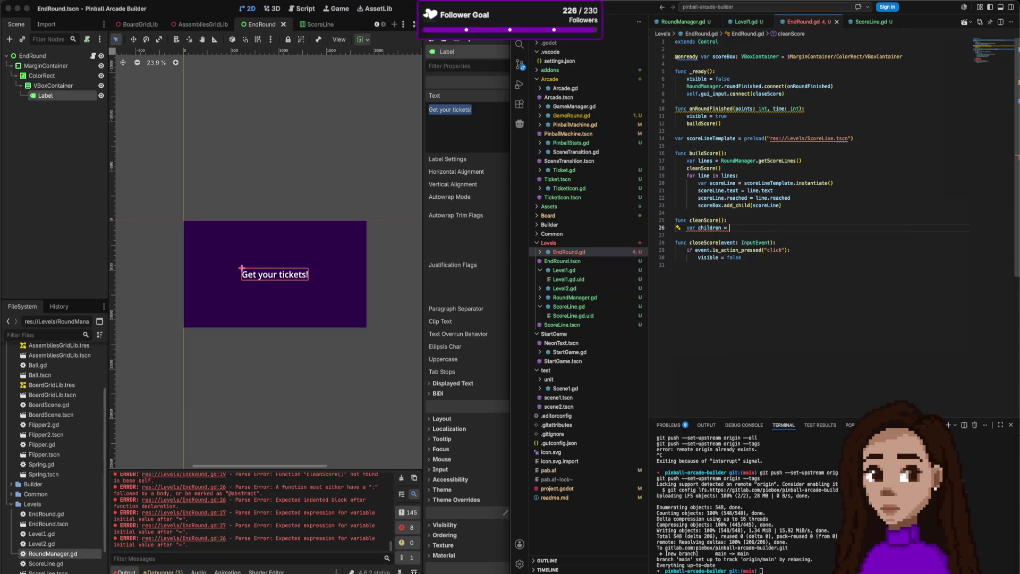
{"action": "type", "text": "scoreBox."}
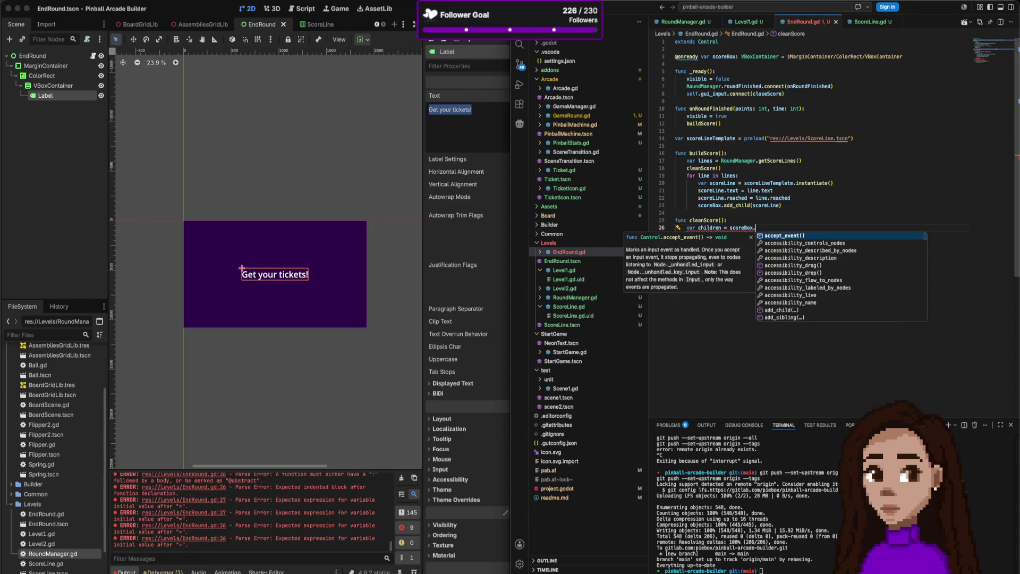
{"action": "type", "text": "getc"}
{"action": "key", "text": "Escape"}
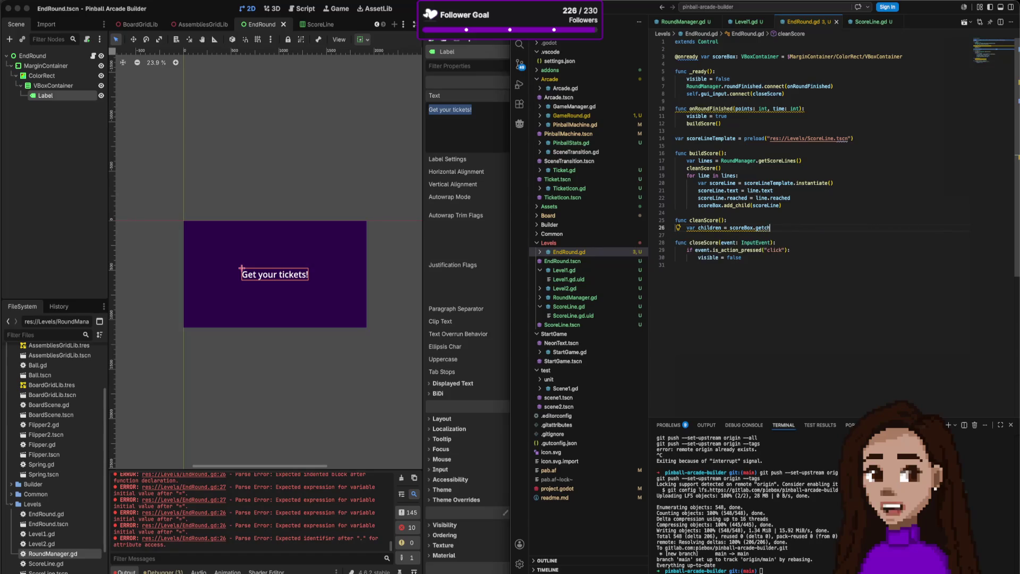
{"action": "key", "text": "Down"}
{"action": "key", "text": "Down"}
{"action": "key", "text": "Return"}
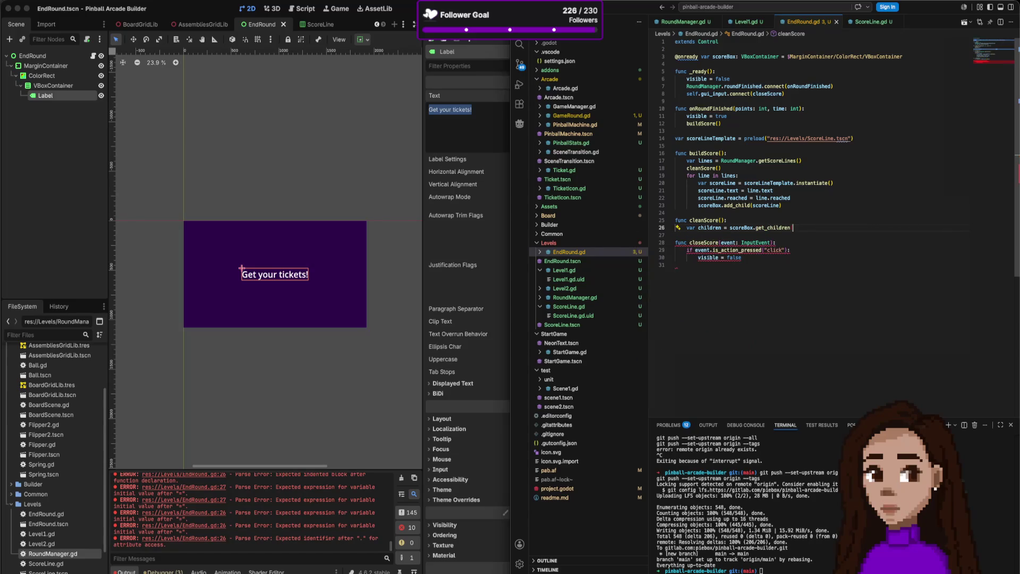
{"action": "key", "text": "Up"}
{"action": "key", "text": "Down"}
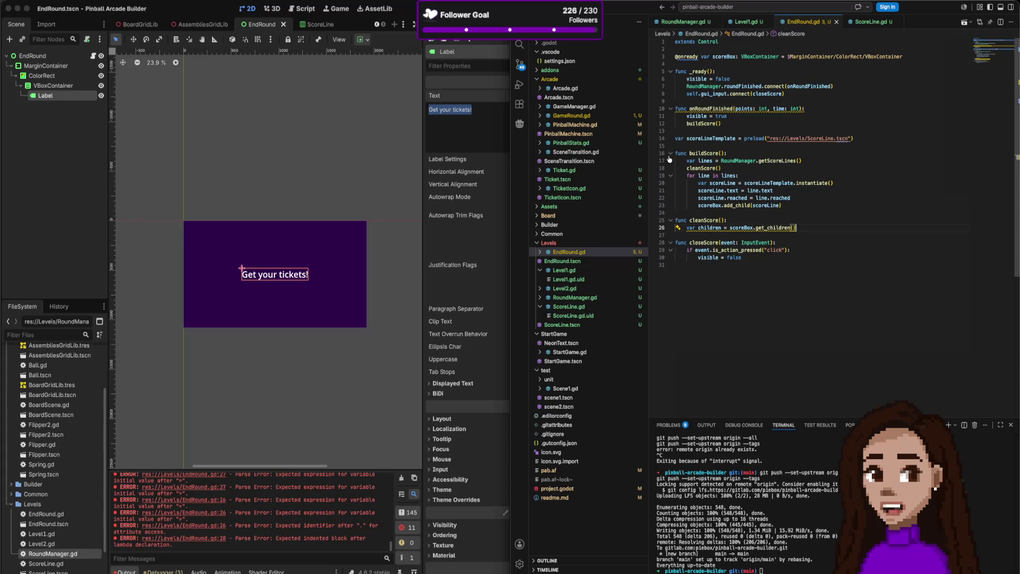
{"action": "key", "text": "Return"}
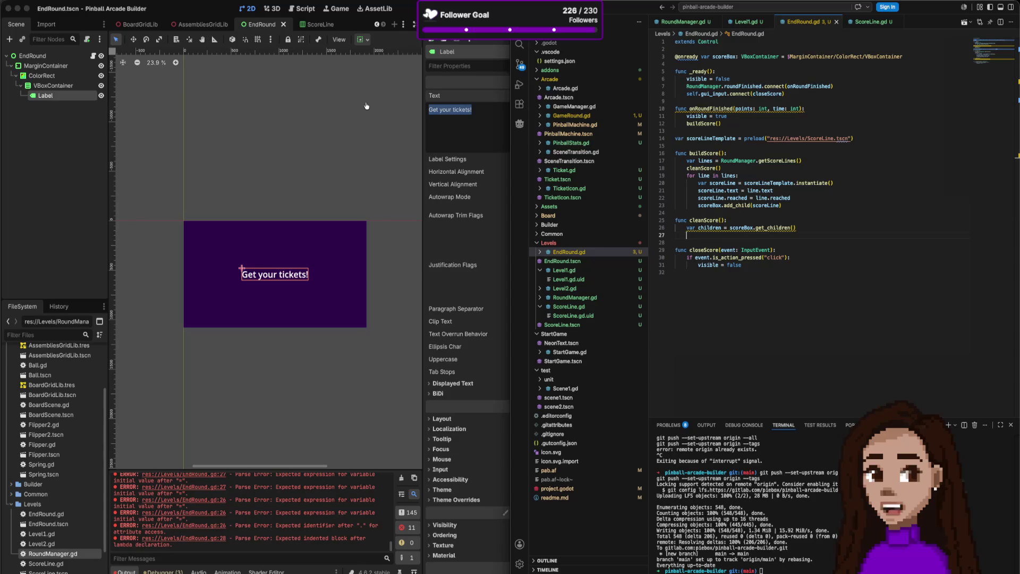
{"action": "key", "text": "super+Tab"}
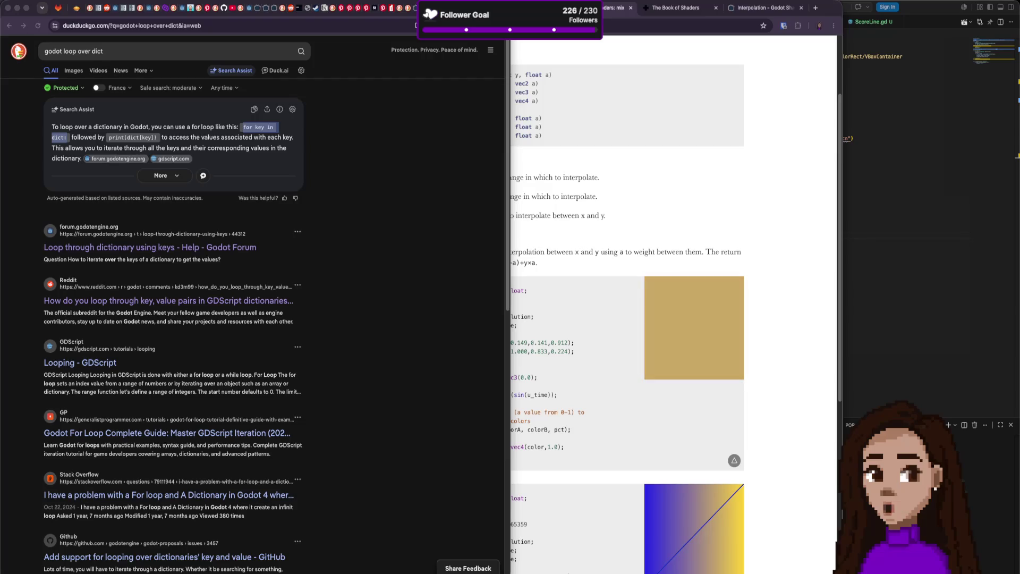
Switch from the DuckDuckGo results via VS Code to the Godot editor showing EndRound
{"action": "key", "text": "super+Tab"}
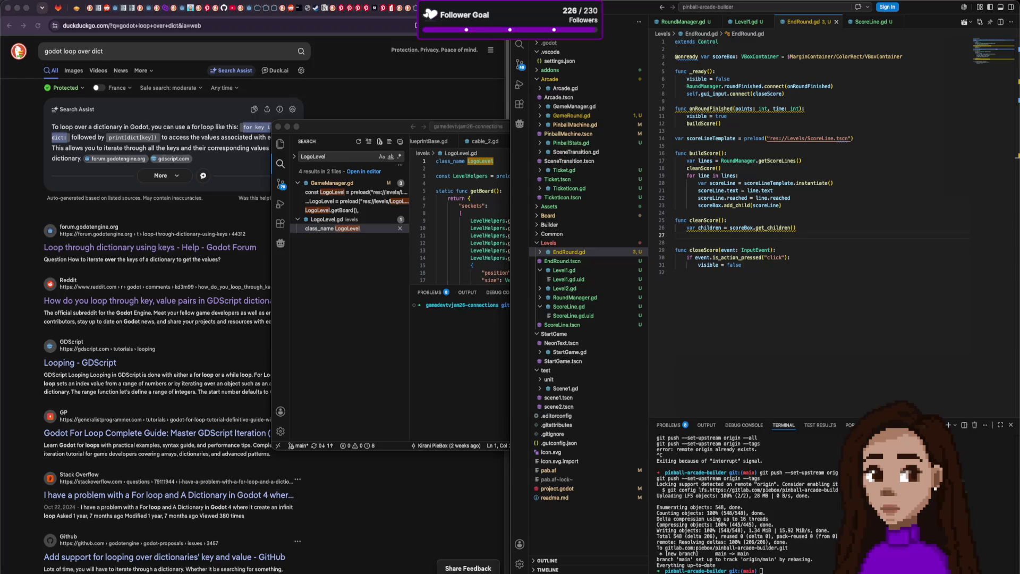
{"action": "key", "text": "super+Tab"}
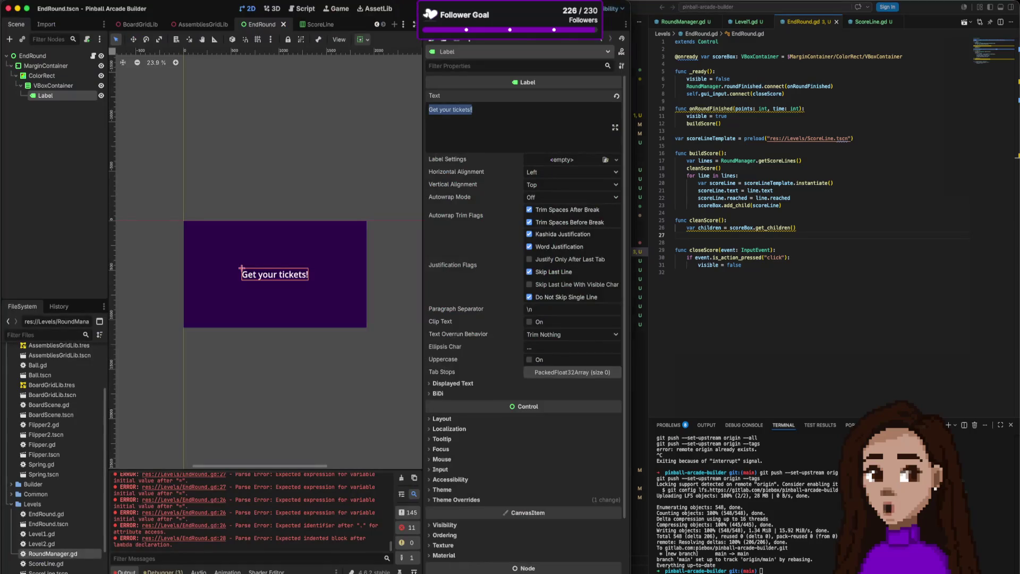